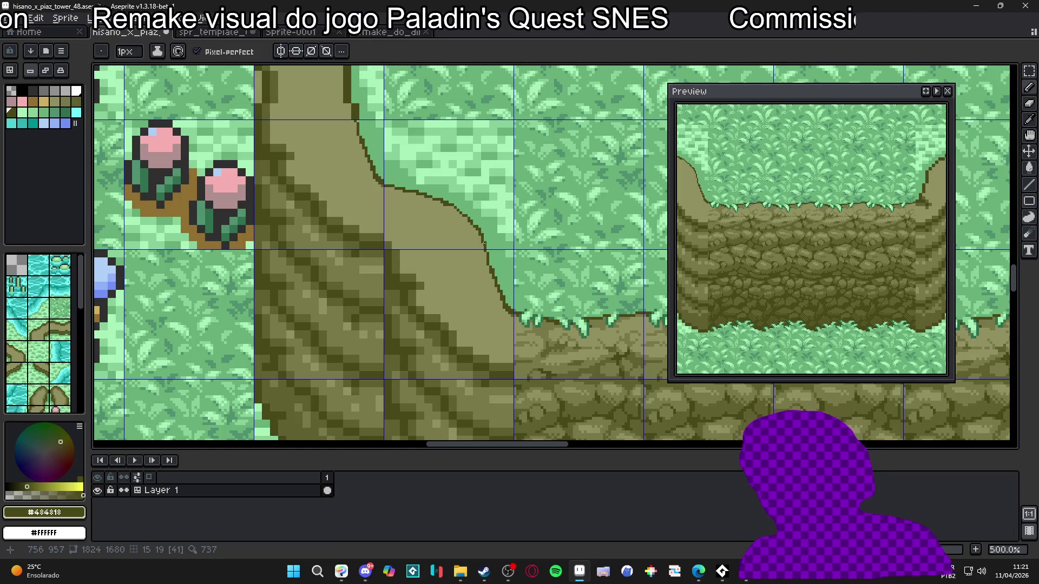
Sample the grass green and paint over the light grass patch beside the dirt path.
{"action": "left_click", "coordinate": [487, 227], "text": "alt"}
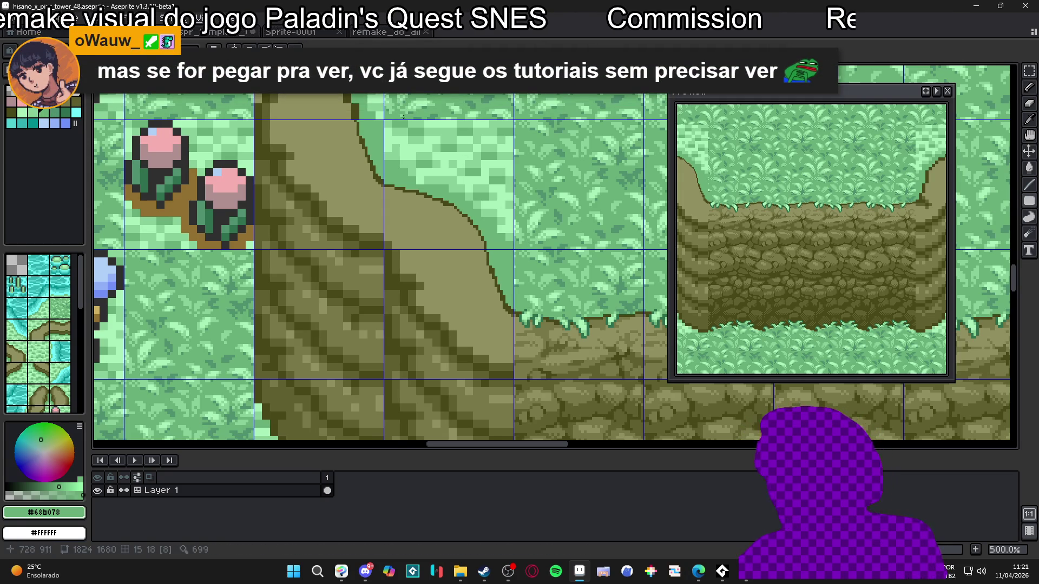
{"action": "mouse_move", "coordinate": [386, 121]}
{"action": "left_mouse_down"}
{"action": "mouse_move", "coordinate": [453, 158]}
{"action": "mouse_move", "coordinate": [512, 169]}
{"action": "mouse_move", "coordinate": [499, 238]}
{"action": "mouse_move", "coordinate": [488, 234]}
{"action": "left_mouse_up"}
{"action": "mouse_move", "coordinate": [408, 160]}
{"action": "left_mouse_down"}
{"action": "mouse_move", "coordinate": [482, 184]}
{"action": "mouse_move", "coordinate": [500, 211]}
{"action": "mouse_move", "coordinate": [452, 191]}
{"action": "left_mouse_up"}
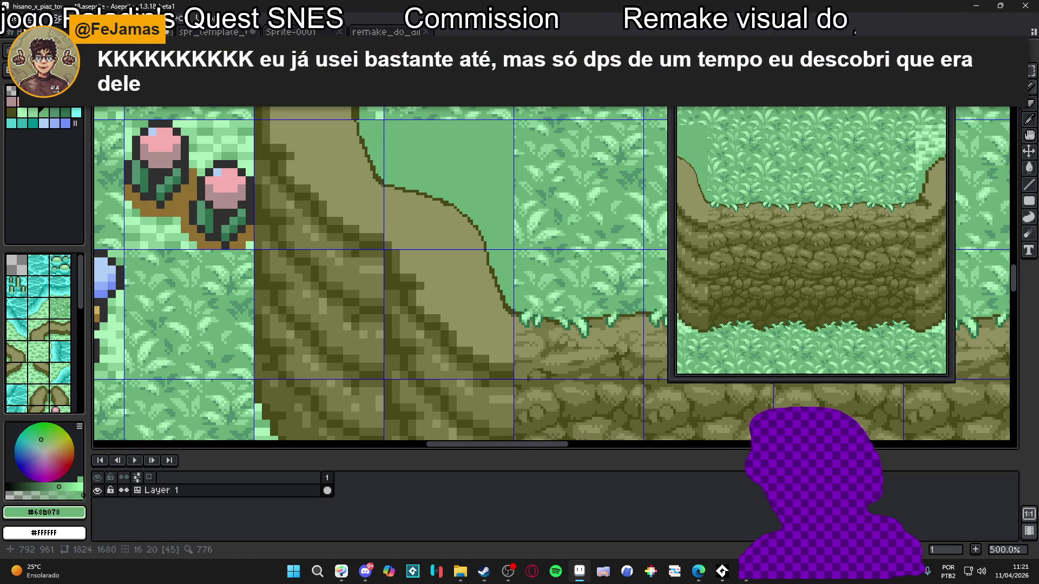
Draw darker olive diagonal and dotted shading strokes along both tan slopes.
{"action": "left_click", "coordinate": [447, 217], "text": "alt"}
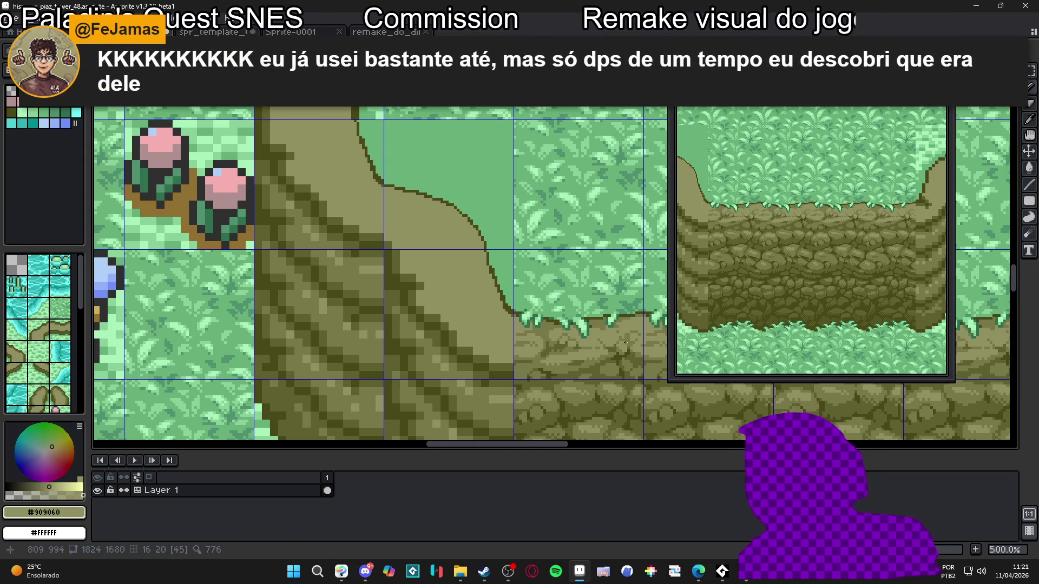
{"action": "left_click", "coordinate": [542, 356], "text": "alt"}
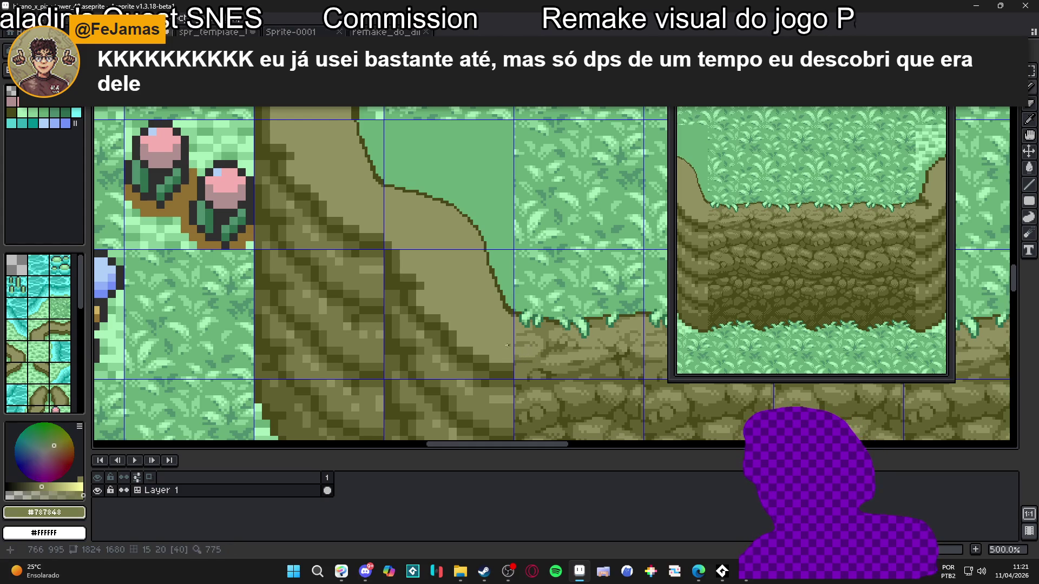
{"action": "left_click_drag", "start_coordinate": [381, 230], "coordinate": [323, 182]}
{"action": "mouse_move", "coordinate": [509, 359]}
{"action": "left_mouse_down"}
{"action": "mouse_move", "coordinate": [451, 312]}
{"action": "mouse_move", "coordinate": [439, 281]}
{"action": "mouse_move", "coordinate": [411, 269]}
{"action": "left_mouse_up"}
{"action": "mouse_move", "coordinate": [309, 152]}
{"action": "left_mouse_down"}
{"action": "mouse_move", "coordinate": [279, 135]}
{"action": "mouse_move", "coordinate": [301, 176]}
{"action": "left_mouse_up"}
{"action": "left_click_drag", "start_coordinate": [409, 271], "coordinate": [440, 304]}
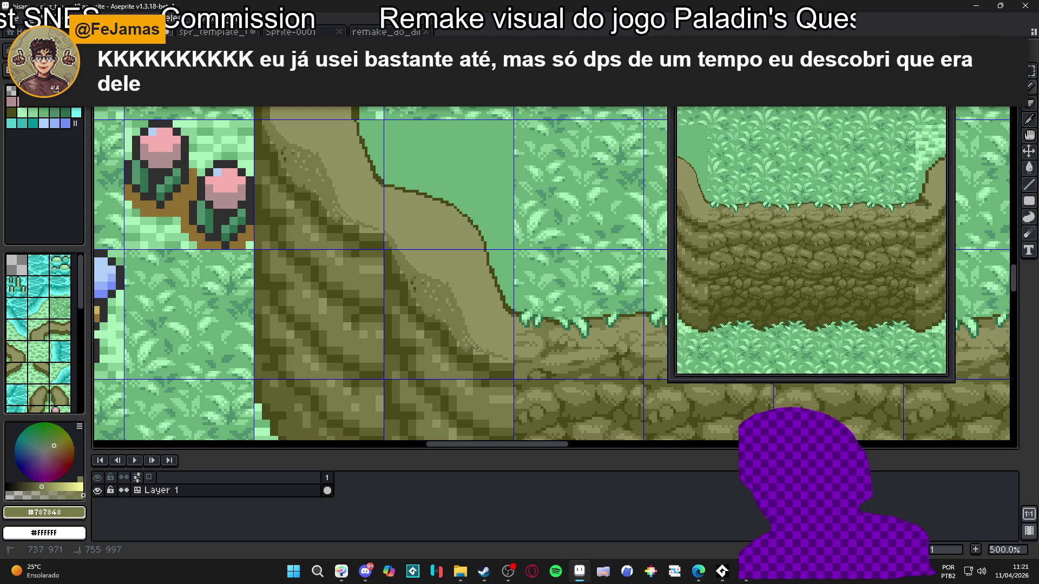
{"action": "left_click_drag", "start_coordinate": [581, 301], "coordinate": [543, 204]}
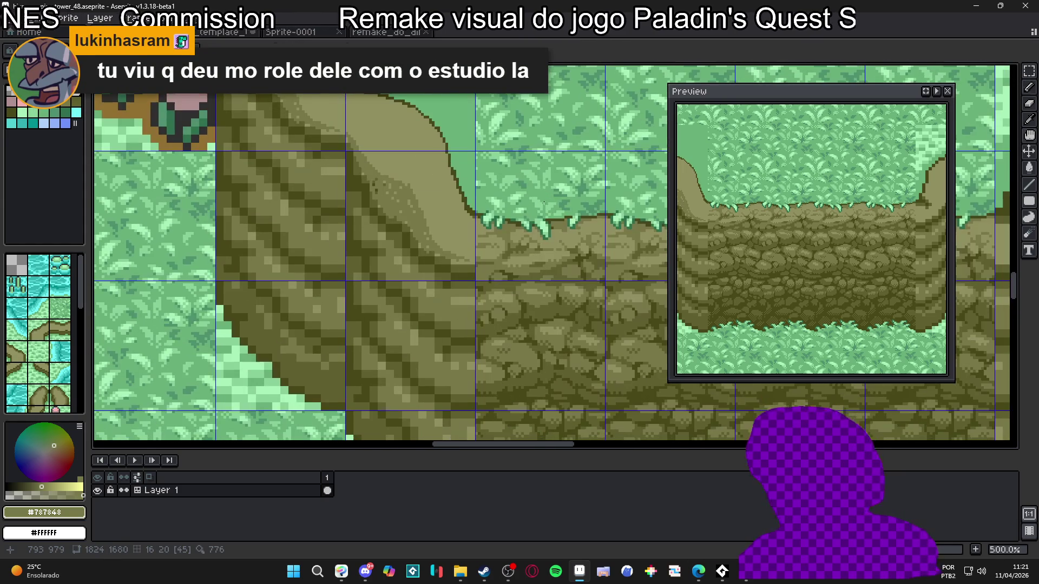
Pencil a dotted olive line along the slope edge, sampling dark and mid olive shades.
{"action": "mouse_move", "coordinate": [470, 270]}
{"action": "left_mouse_down"}
{"action": "mouse_move", "coordinate": [435, 260]}
{"action": "mouse_move", "coordinate": [406, 222]}
{"action": "left_mouse_up"}
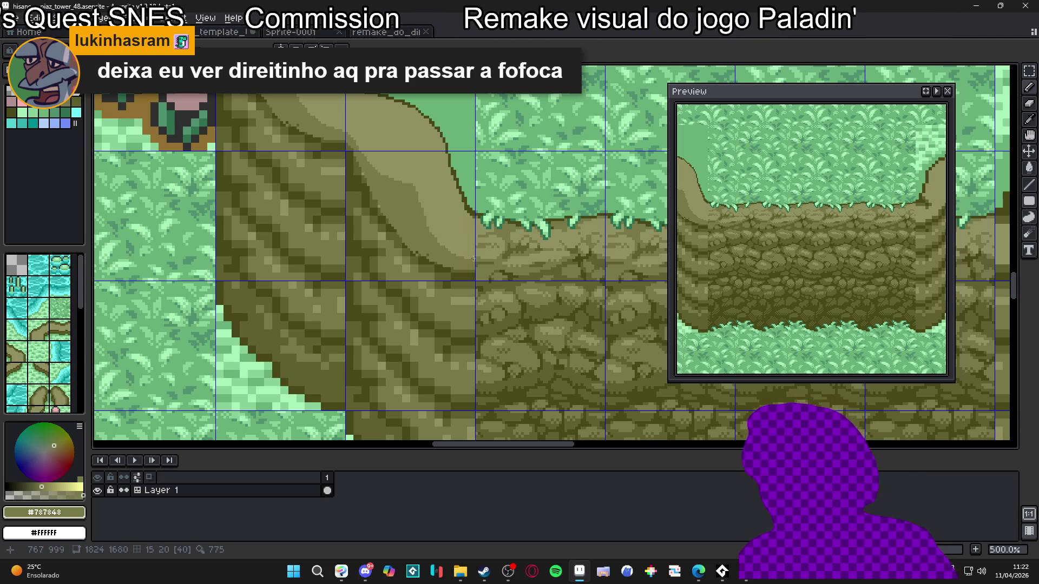
{"action": "left_click", "coordinate": [358, 158], "text": "alt"}
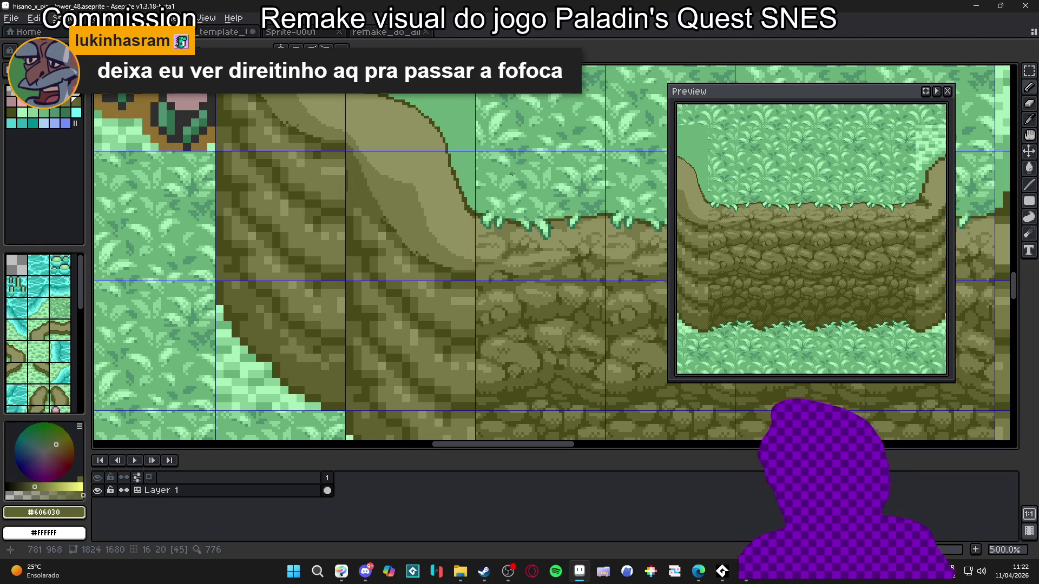
{"action": "left_click", "coordinate": [474, 259], "text": "alt"}
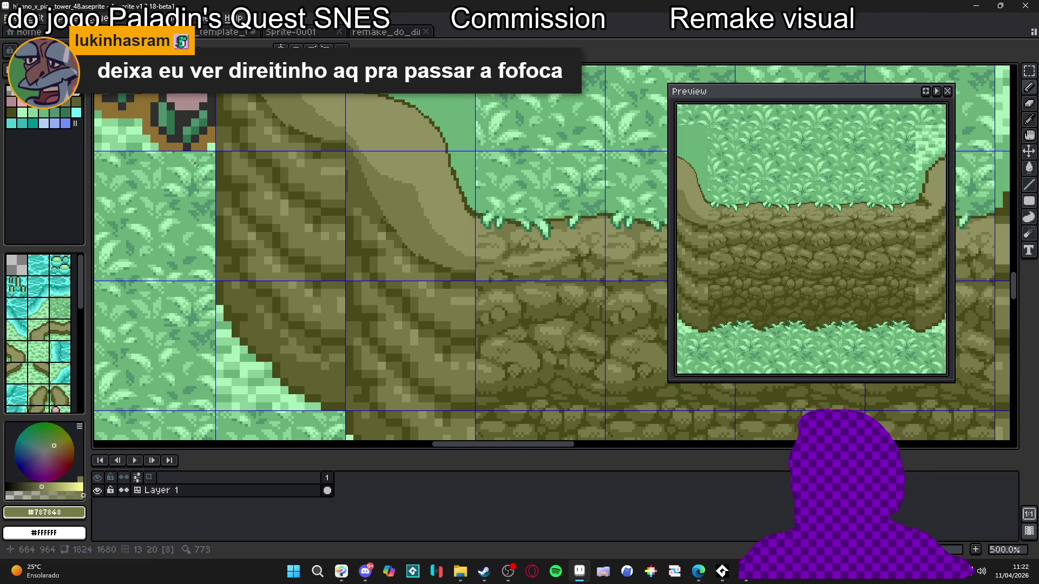
Pencil darker and mid-olive pixels along the grass-to-slope outline at 1600% zoom.
{"action": "scroll", "coordinate": [460, 127], "scroll_direction": "up", "scroll_amount": 5}
{"action": "left_click", "coordinate": [514, 115], "text": "alt"}
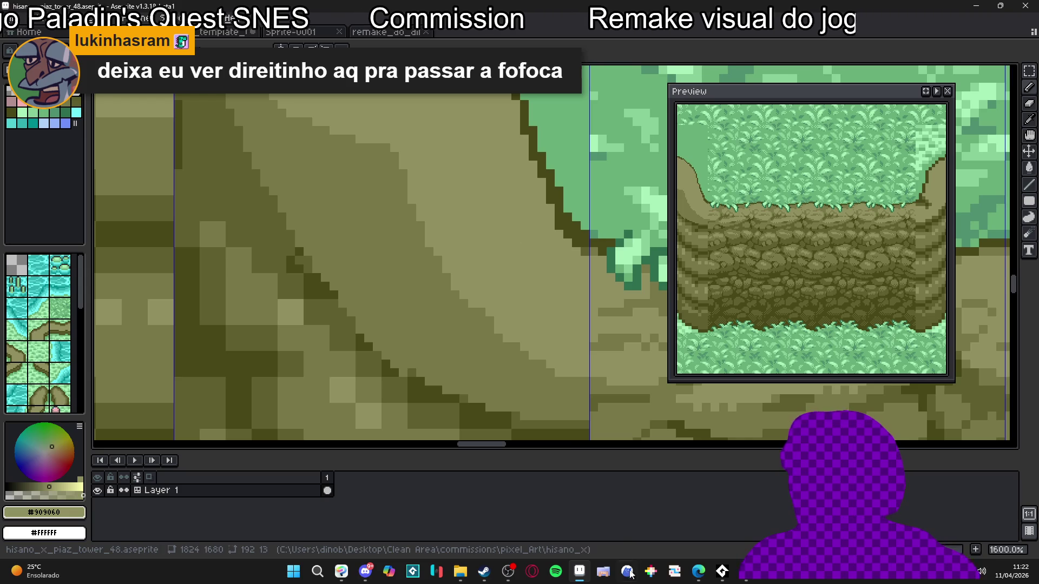
{"action": "mouse_move", "coordinate": [698, 572]}
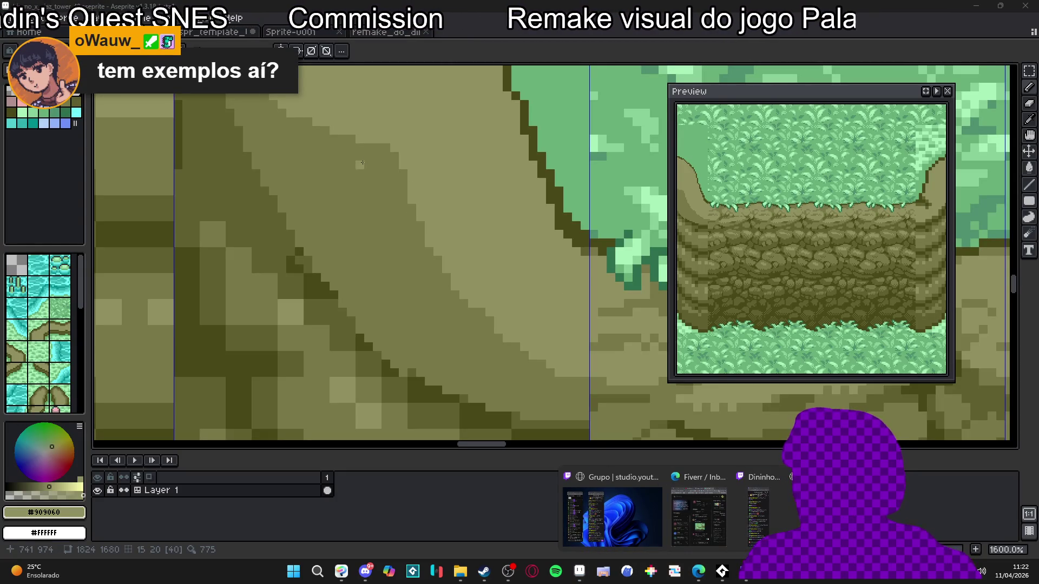
{"action": "left_click", "coordinate": [362, 163], "text": "alt"}
{"action": "left_click_drag", "start_coordinate": [400, 157], "coordinate": [528, 161]}
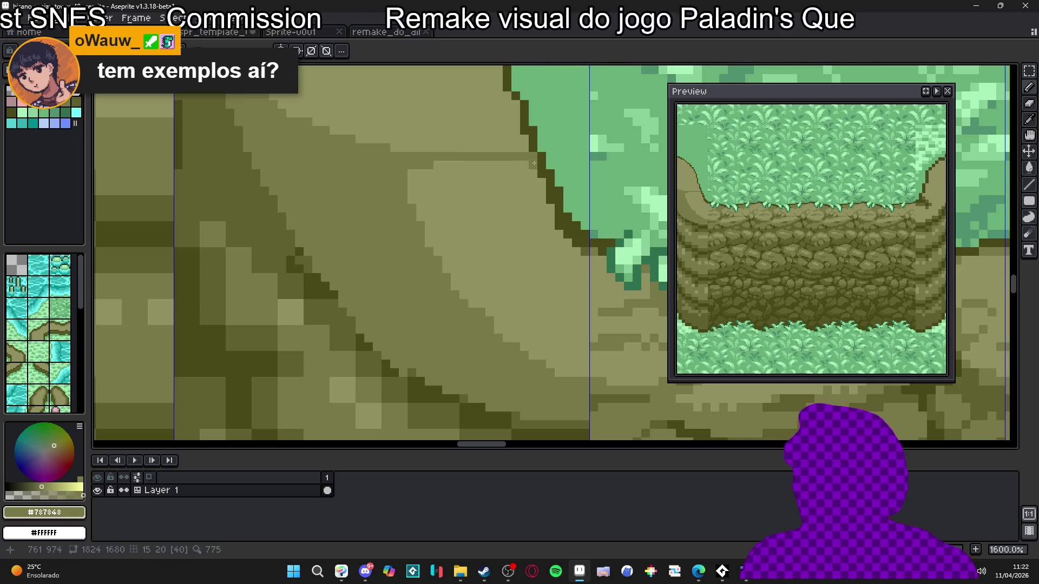
{"action": "left_click_drag", "start_coordinate": [534, 163], "coordinate": [560, 238]}
{"action": "left_click", "coordinate": [568, 234]}
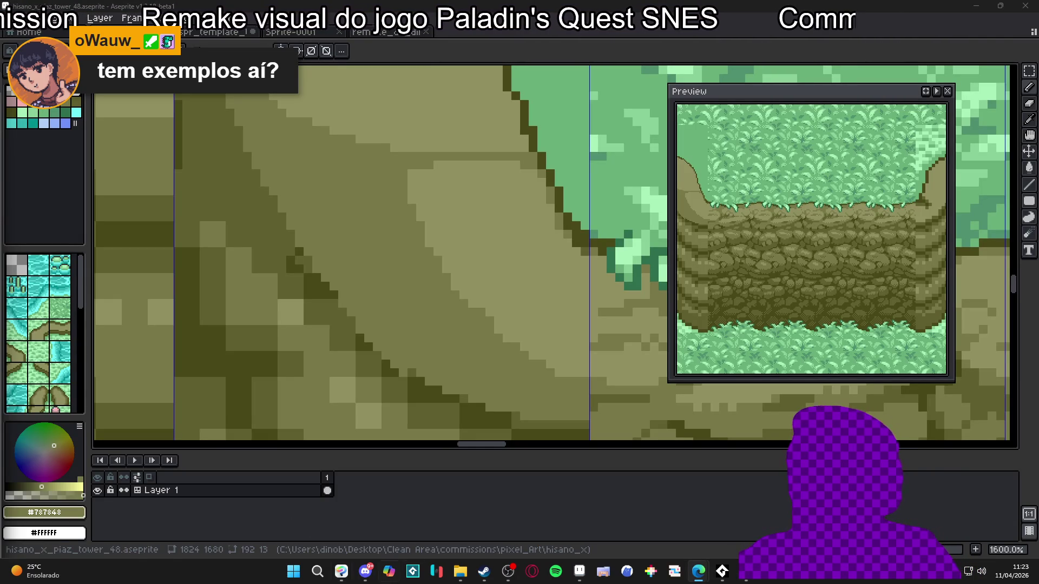
{"action": "left_click", "coordinate": [366, 571]}
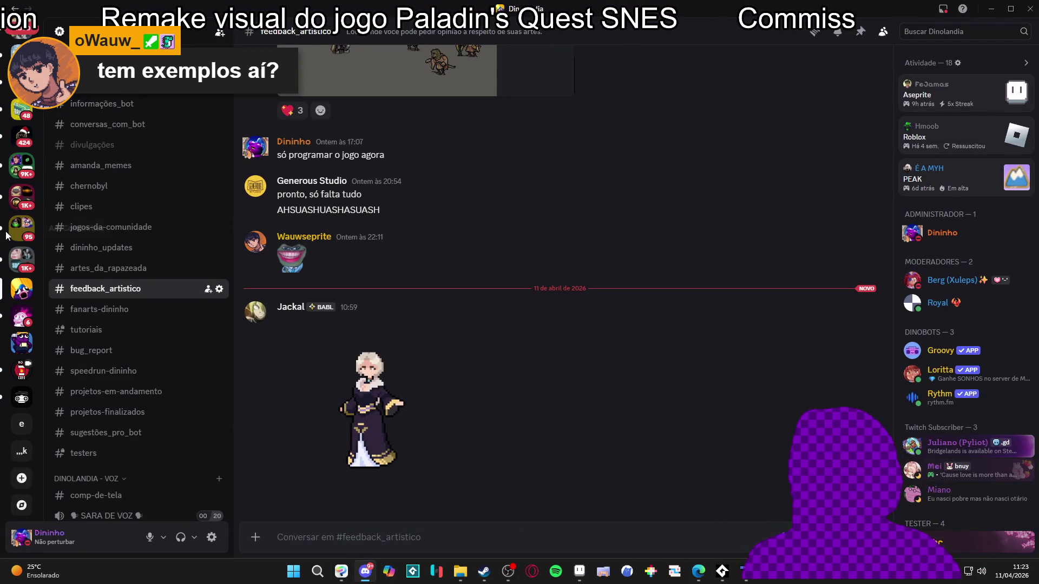
Expand the Art Communities server folder and open the Perspective 45 server.
{"action": "scroll", "coordinate": [22, 221], "scroll_direction": "up", "scroll_amount": 5}
{"action": "scroll", "coordinate": [30, 228], "scroll_direction": "down", "scroll_amount": 3}
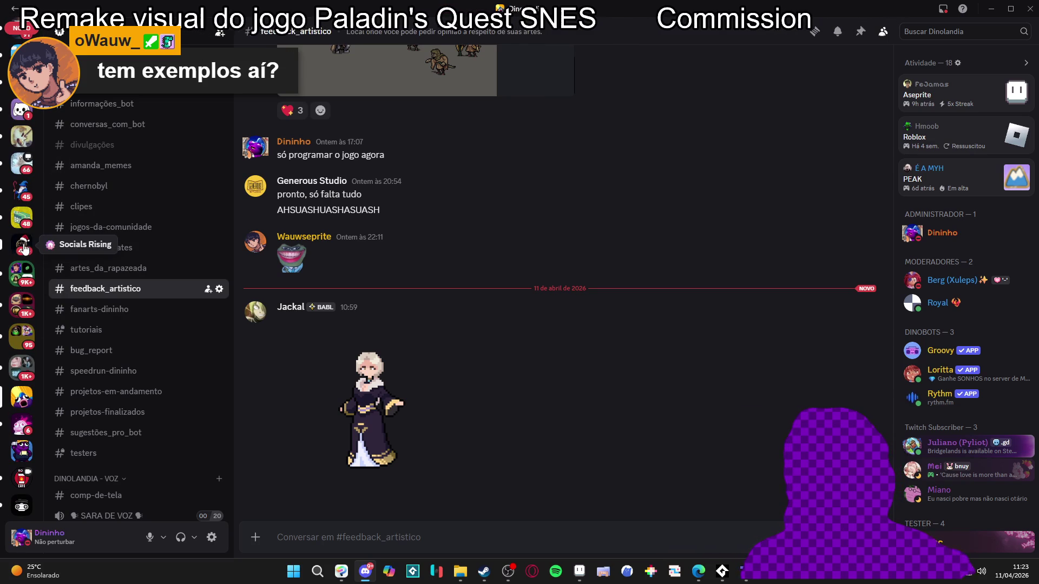
{"action": "scroll", "coordinate": [23, 248], "scroll_direction": "up", "scroll_amount": 3}
{"action": "scroll", "coordinate": [24, 248], "scroll_direction": "up", "scroll_amount": 8}
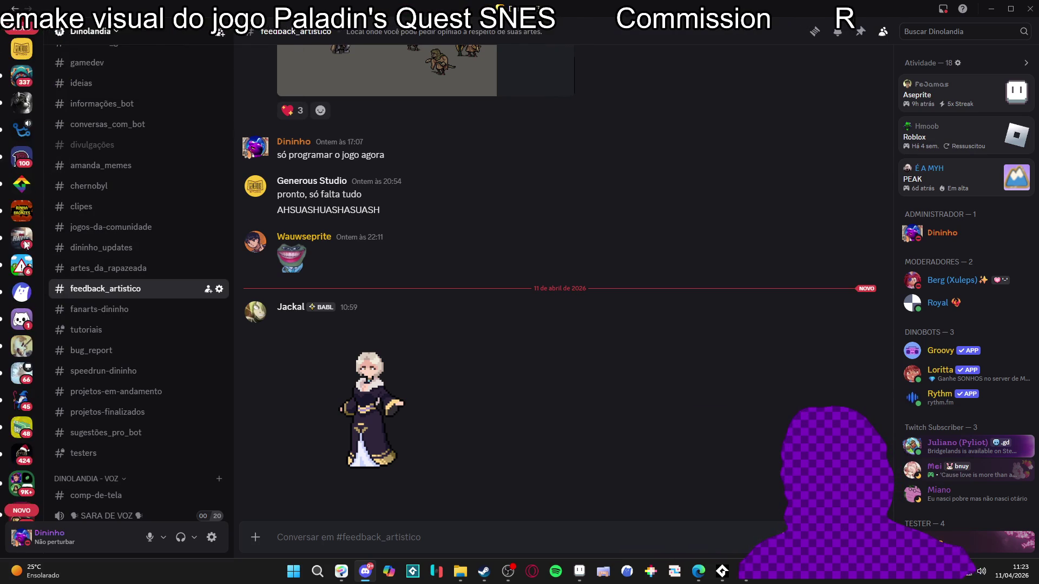
{"action": "scroll", "coordinate": [22, 301], "scroll_direction": "up", "scroll_amount": 4}
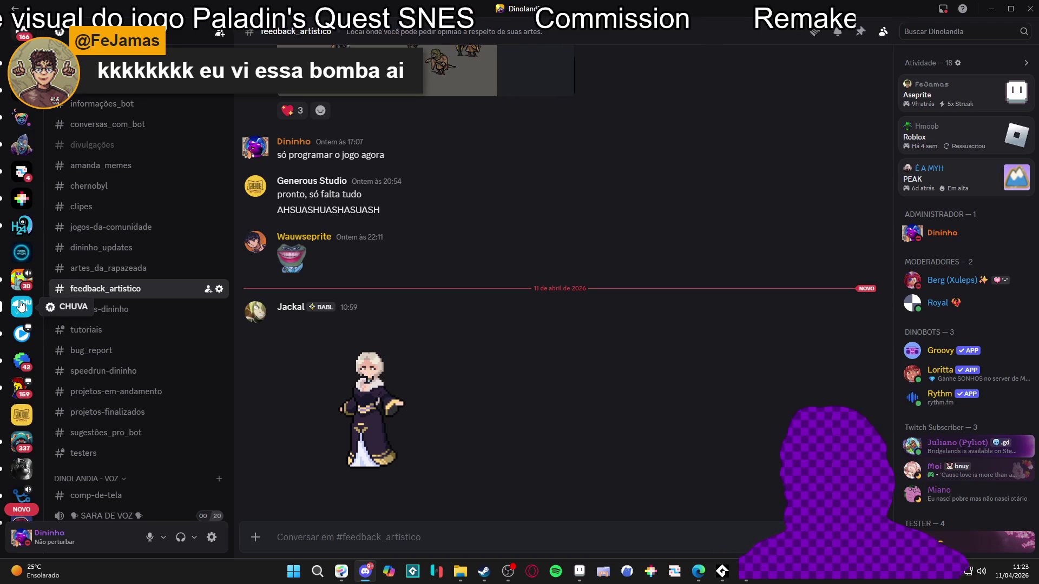
{"action": "scroll", "coordinate": [21, 306], "scroll_direction": "down", "scroll_amount": 8}
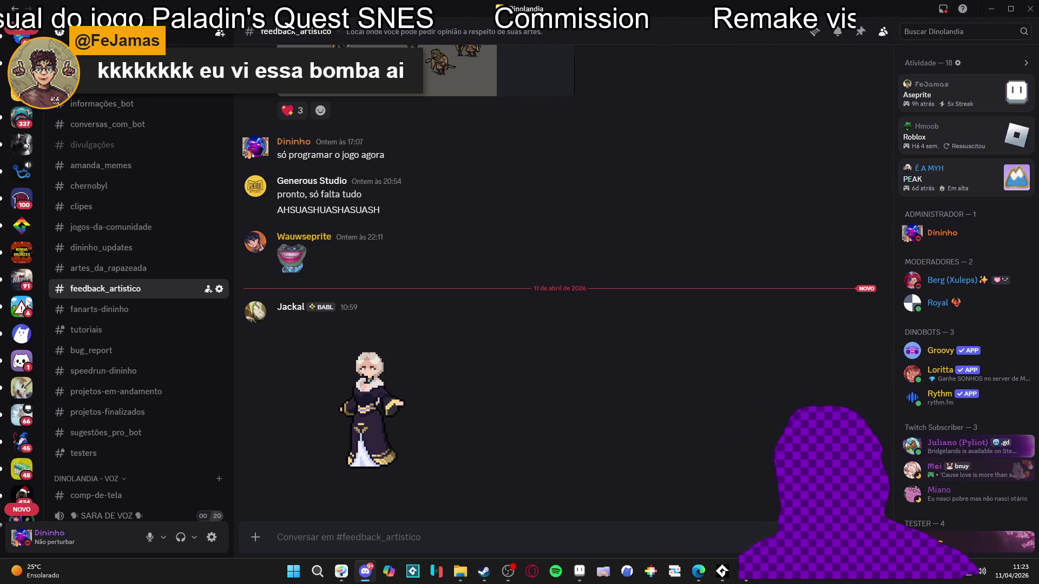
{"action": "scroll", "coordinate": [26, 305], "scroll_direction": "down", "scroll_amount": 5}
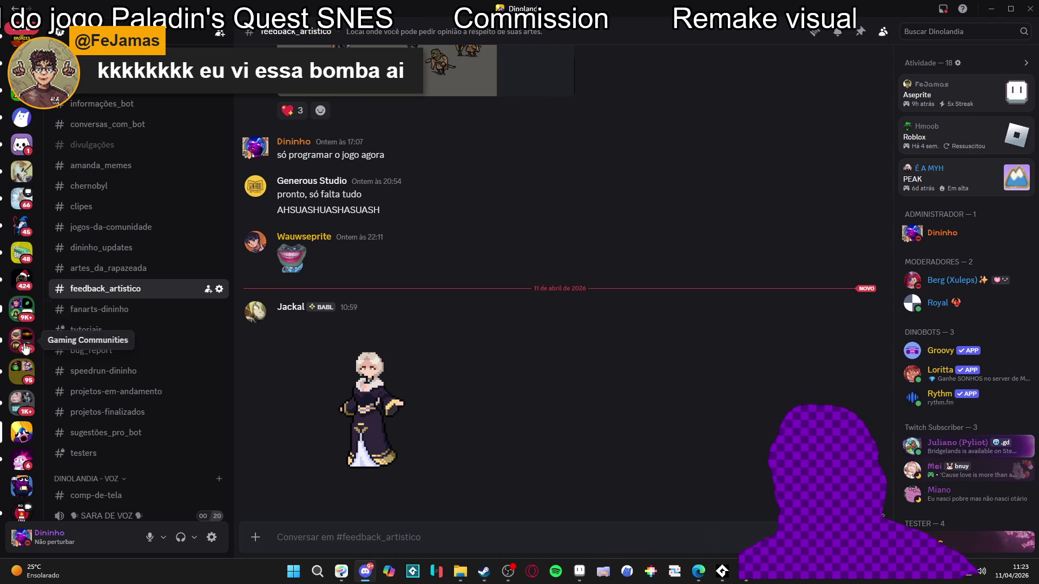
{"action": "left_click", "coordinate": [21, 371]}
{"action": "left_click", "coordinate": [21, 403]}
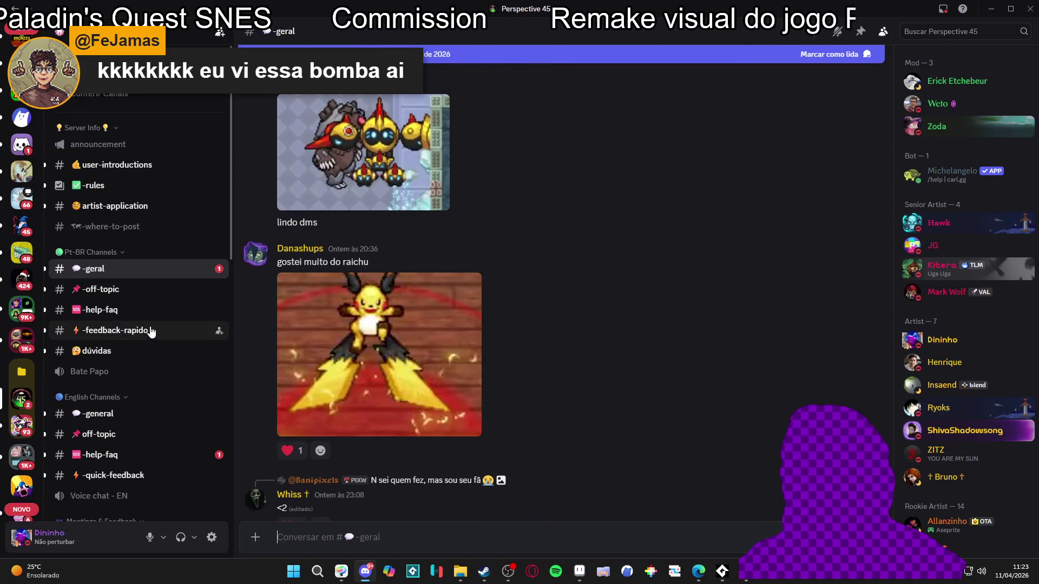
Go through the challenges and coliseum channels to #hall-of-fame.
{"action": "scroll", "coordinate": [505, 280], "scroll_direction": "down", "scroll_amount": 6}
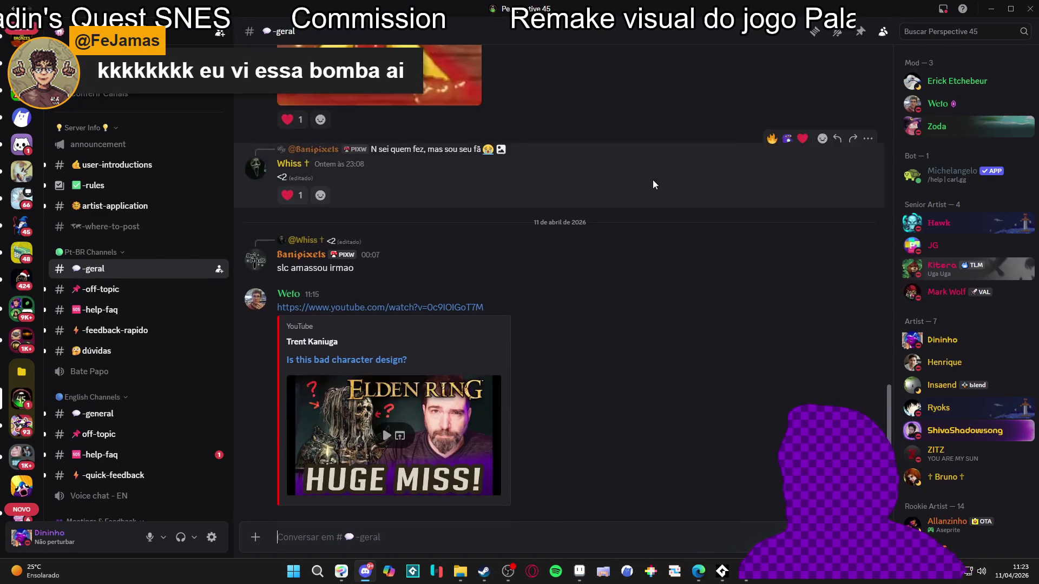
{"action": "scroll", "coordinate": [638, 261], "scroll_direction": "up", "scroll_amount": 10}
{"action": "scroll", "coordinate": [638, 278], "scroll_direction": "up", "scroll_amount": 5}
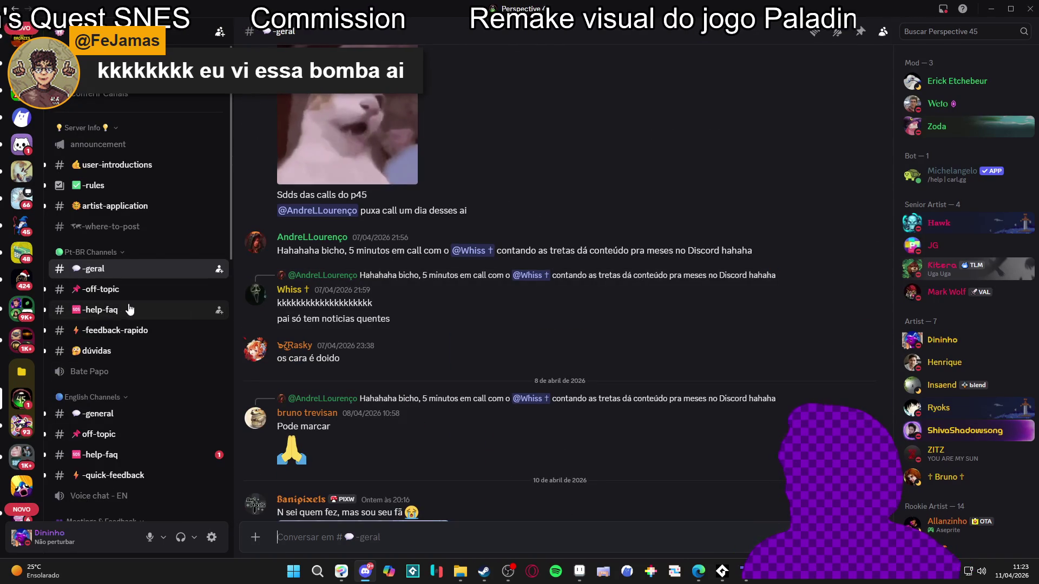
{"action": "scroll", "coordinate": [151, 372], "scroll_direction": "down", "scroll_amount": 5}
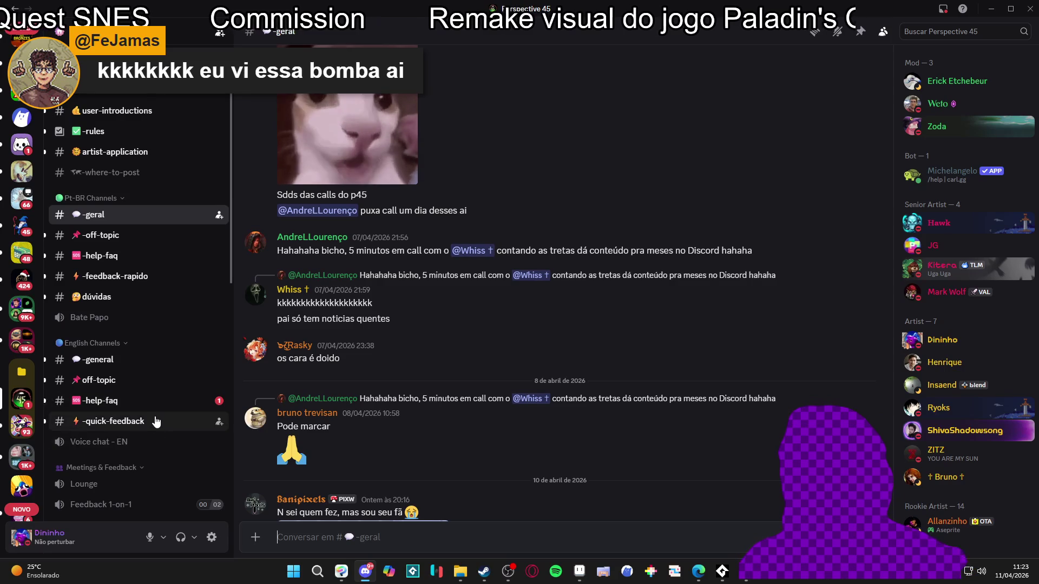
{"action": "scroll", "coordinate": [152, 414], "scroll_direction": "down", "scroll_amount": 3}
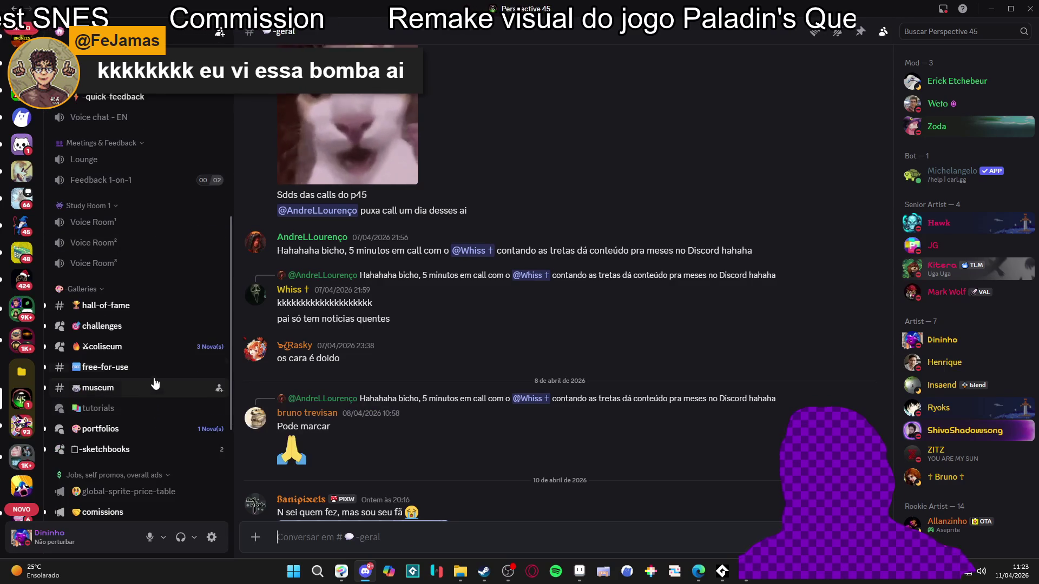
{"action": "left_click", "coordinate": [124, 326]}
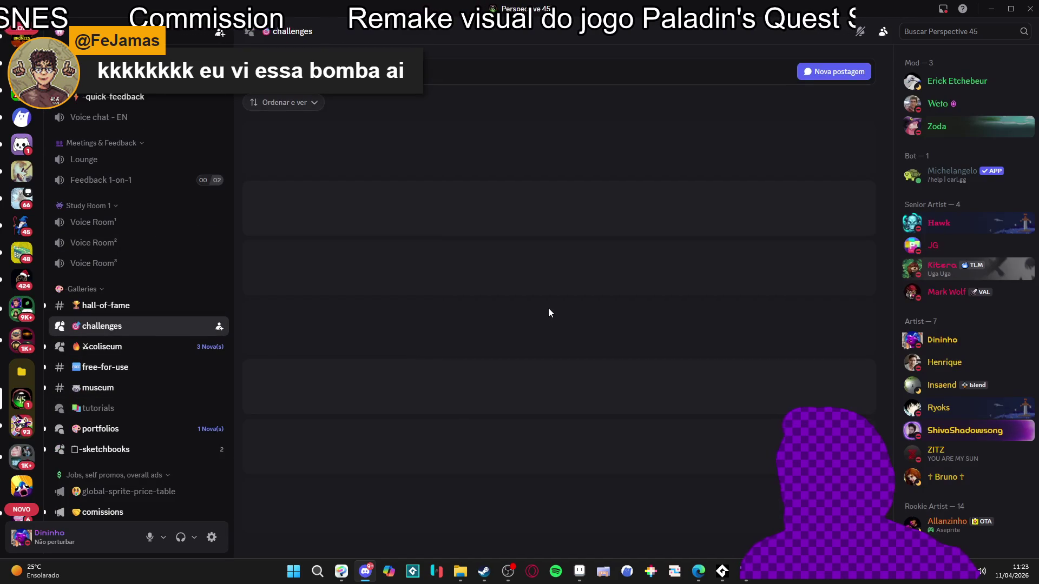
{"action": "left_click", "coordinate": [178, 349]}
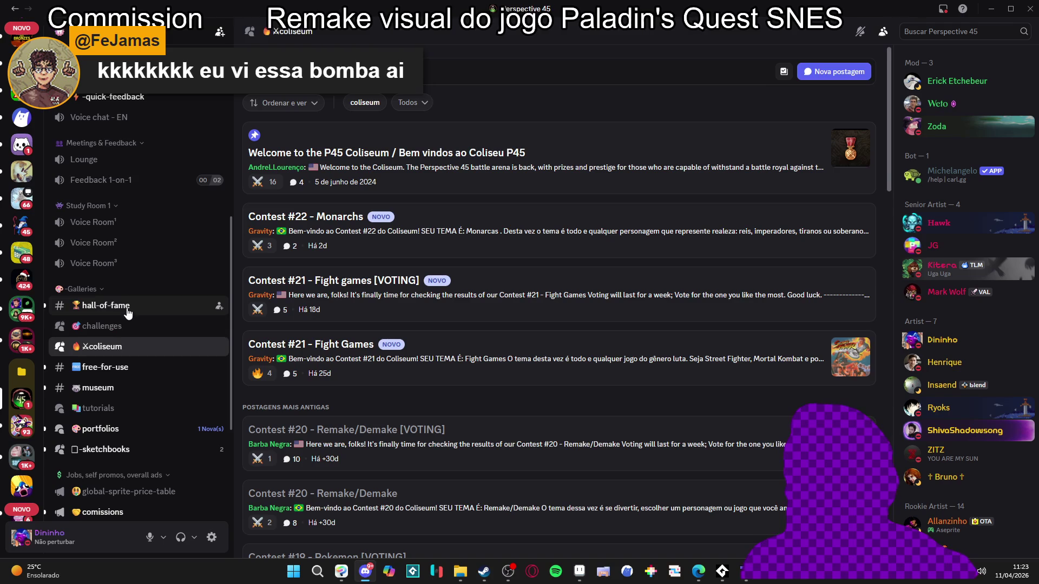
{"action": "left_click", "coordinate": [107, 305]}
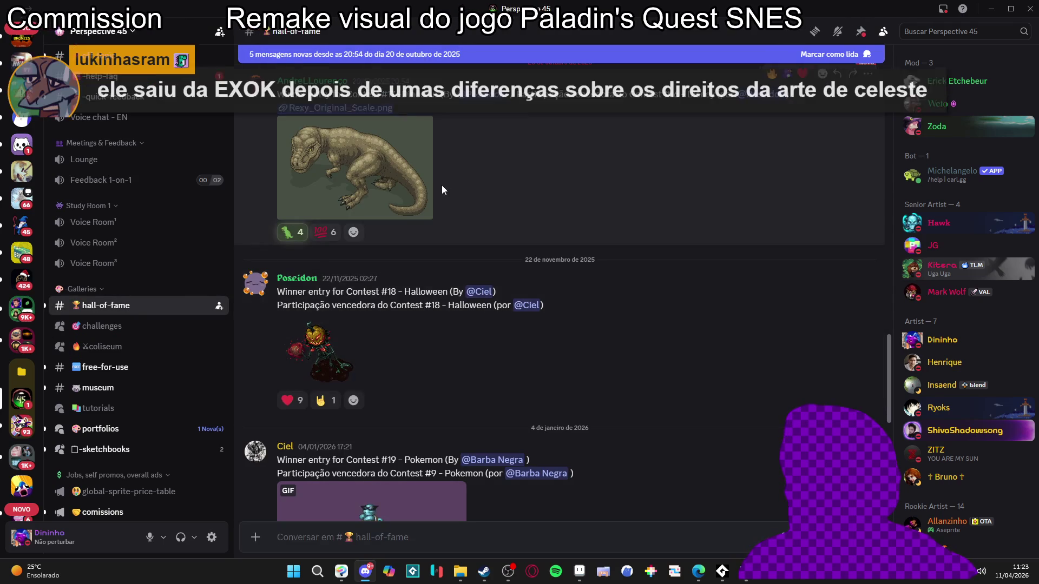
View the T-rex winner, then enlarge and copy the Halloween contest winner image.
{"action": "left_click", "coordinate": [417, 186]}
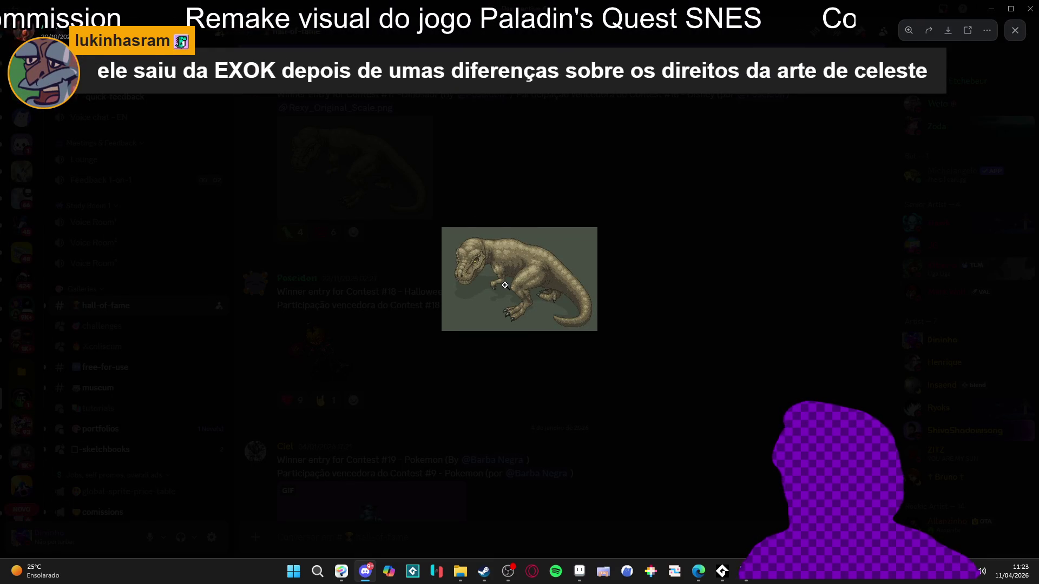
{"action": "left_click", "coordinate": [505, 285]}
{"action": "left_click", "coordinate": [733, 269]}
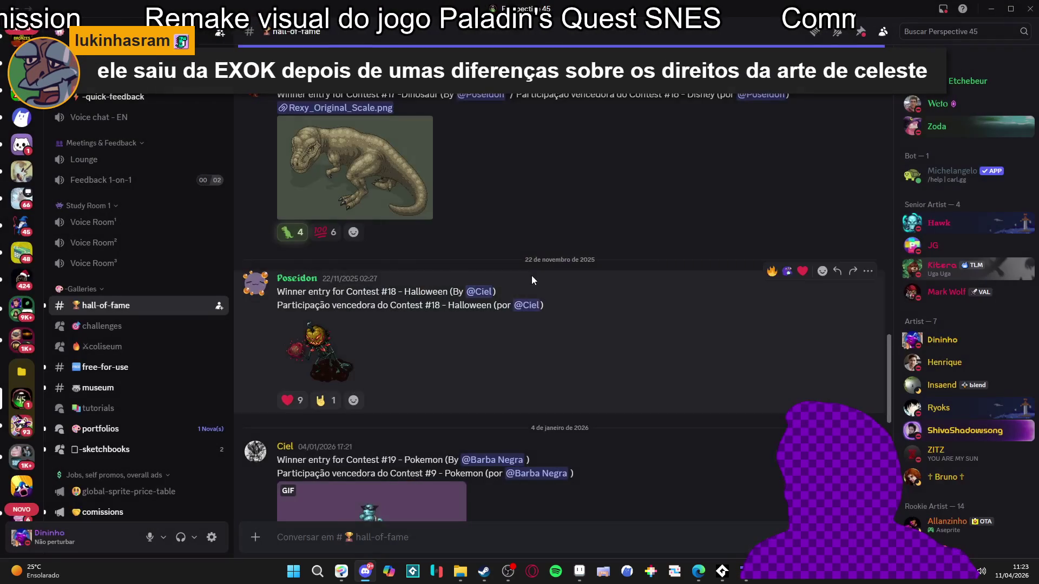
{"action": "scroll", "coordinate": [531, 275], "scroll_direction": "down", "scroll_amount": 3}
{"action": "left_click", "coordinate": [316, 238]}
{"action": "left_click", "coordinate": [491, 273]}
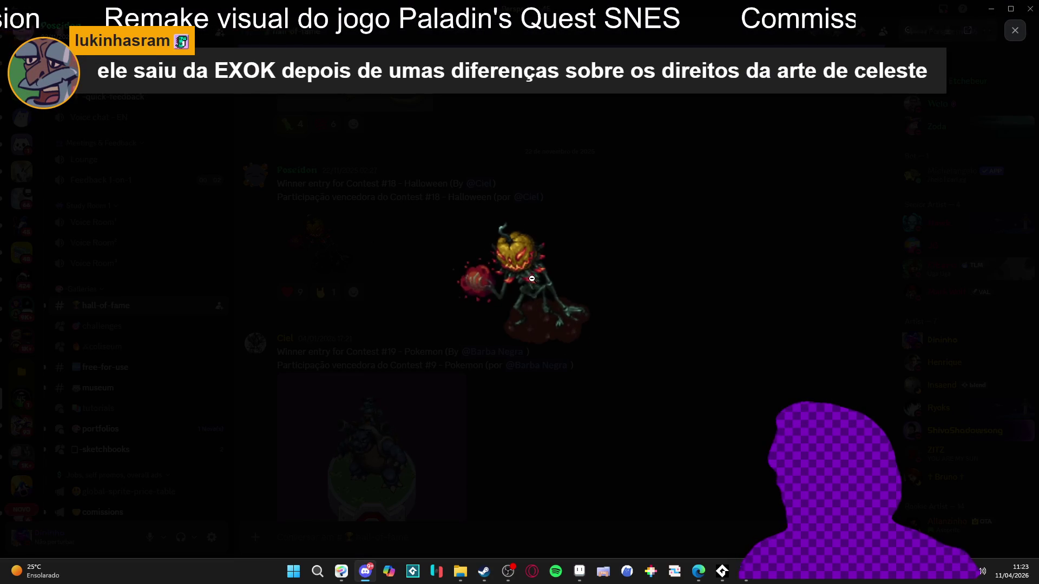
{"action": "right_click", "coordinate": [533, 283]}
{"action": "left_click", "coordinate": [588, 253]}
{"action": "right_click", "coordinate": [530, 282]}
{"action": "left_click", "coordinate": [574, 296]}
{"action": "left_click", "coordinate": [614, 506]}
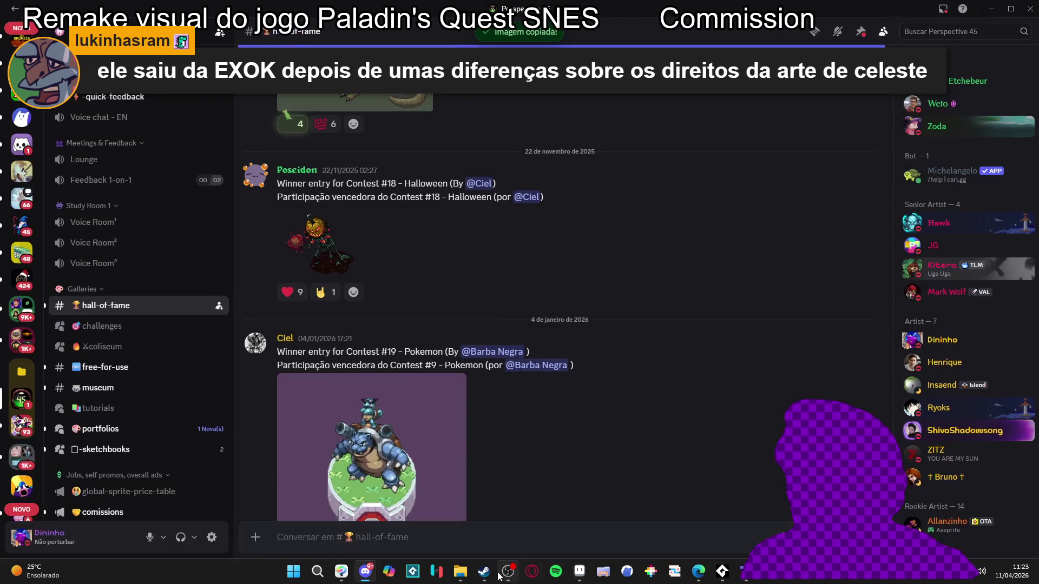
View the Blastoise winner and open the metal_memememe.gif media link in the browser.
{"action": "scroll", "coordinate": [451, 452], "scroll_direction": "down", "scroll_amount": 2}
{"action": "left_click", "coordinate": [460, 346]}
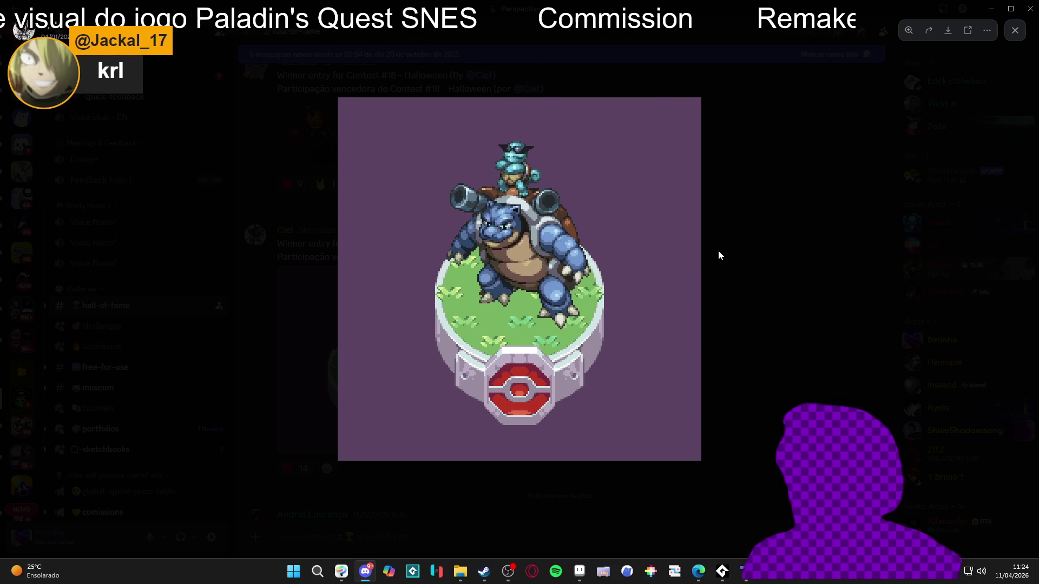
{"action": "left_click", "coordinate": [719, 256]}
{"action": "left_click", "coordinate": [397, 346]}
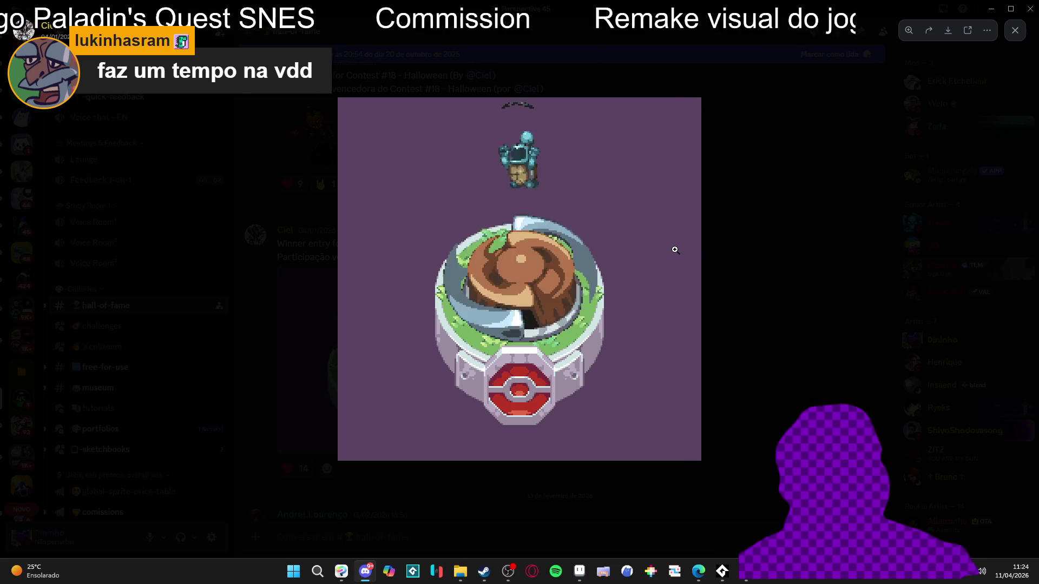
{"action": "key", "text": "Escape"}
{"action": "scroll", "coordinate": [483, 355], "scroll_direction": "down", "scroll_amount": 4}
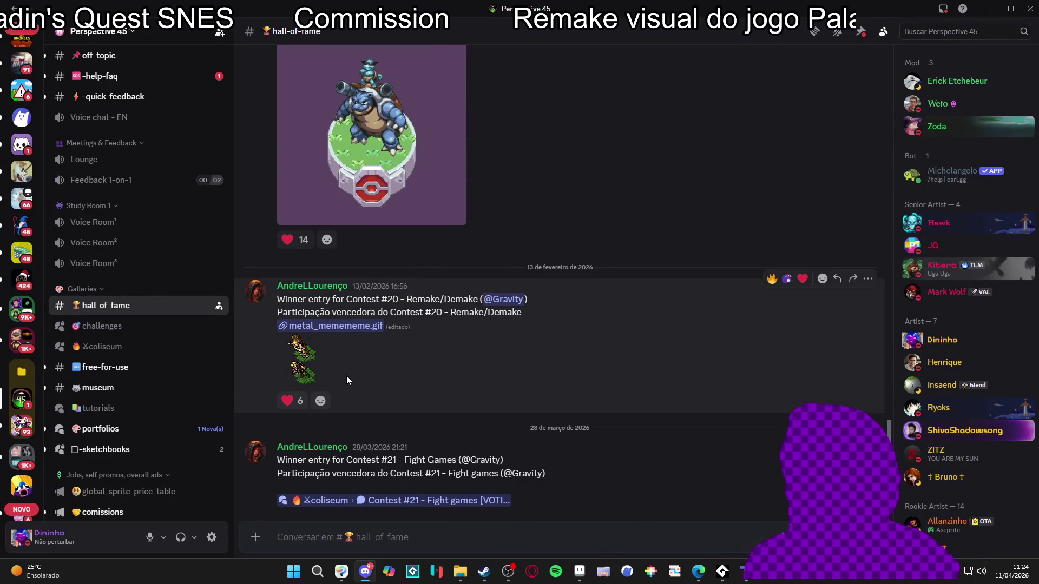
{"action": "left_click", "coordinate": [303, 363]}
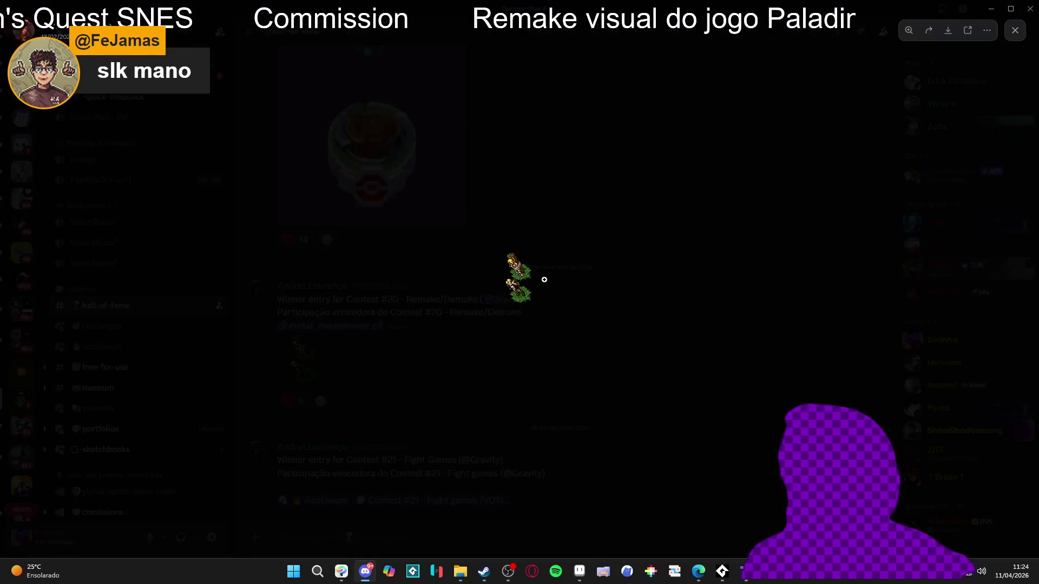
{"action": "right_click", "coordinate": [523, 283]}
{"action": "left_click", "coordinate": [561, 343]}
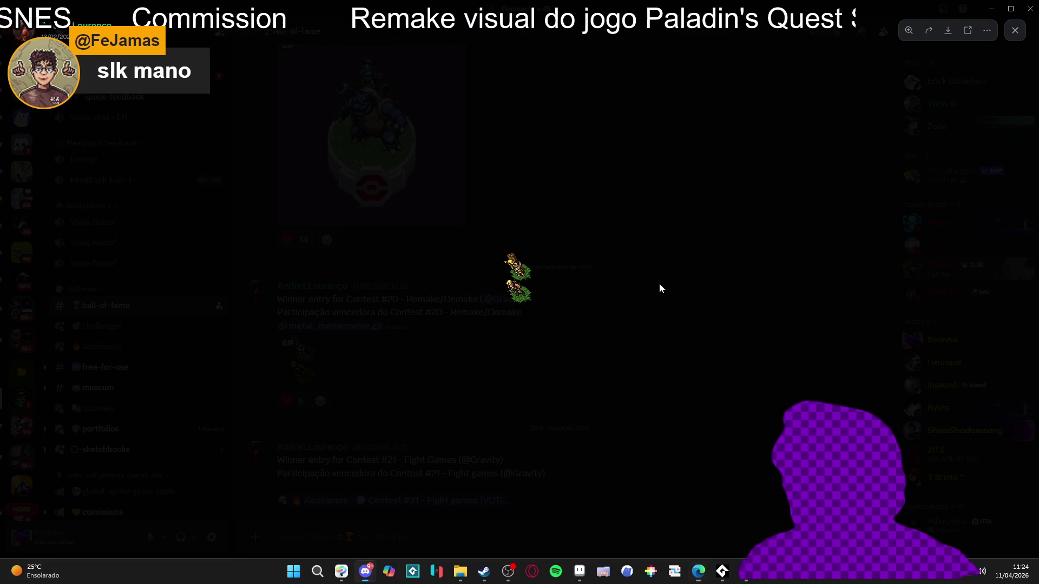
{"action": "left_click", "coordinate": [473, 347]}
Enlarge the Contest #6 Real Steel robot image and copy it with Copiar imagem.
{"action": "scroll", "coordinate": [462, 347], "scroll_direction": "up", "scroll_amount": 2}
{"action": "scroll", "coordinate": [473, 346], "scroll_direction": "up", "scroll_amount": 15}
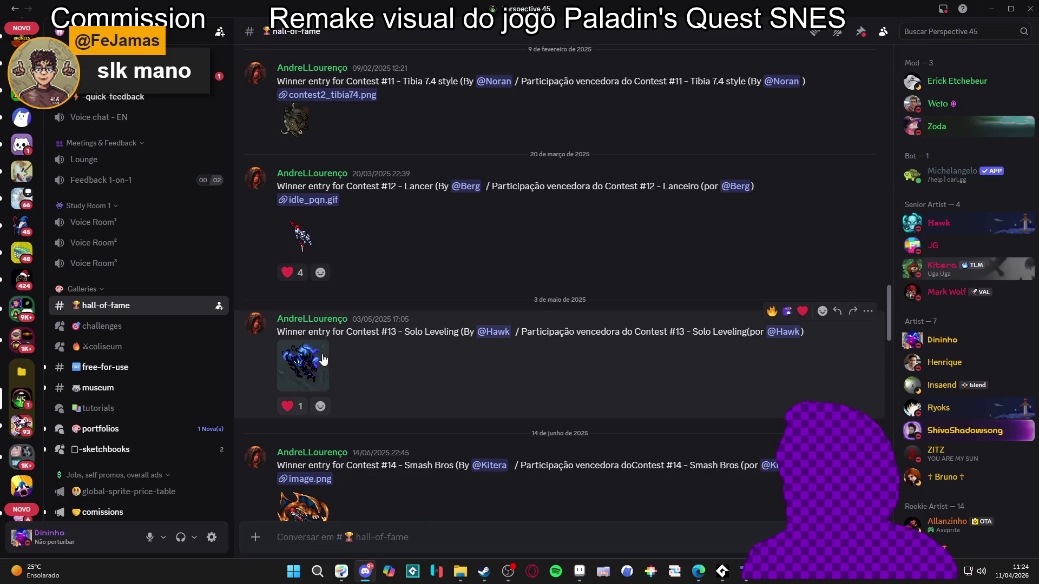
{"action": "left_click", "coordinate": [303, 365]}
{"action": "left_click", "coordinate": [559, 275]}
{"action": "scroll", "coordinate": [558, 276], "scroll_direction": "up", "scroll_amount": 10}
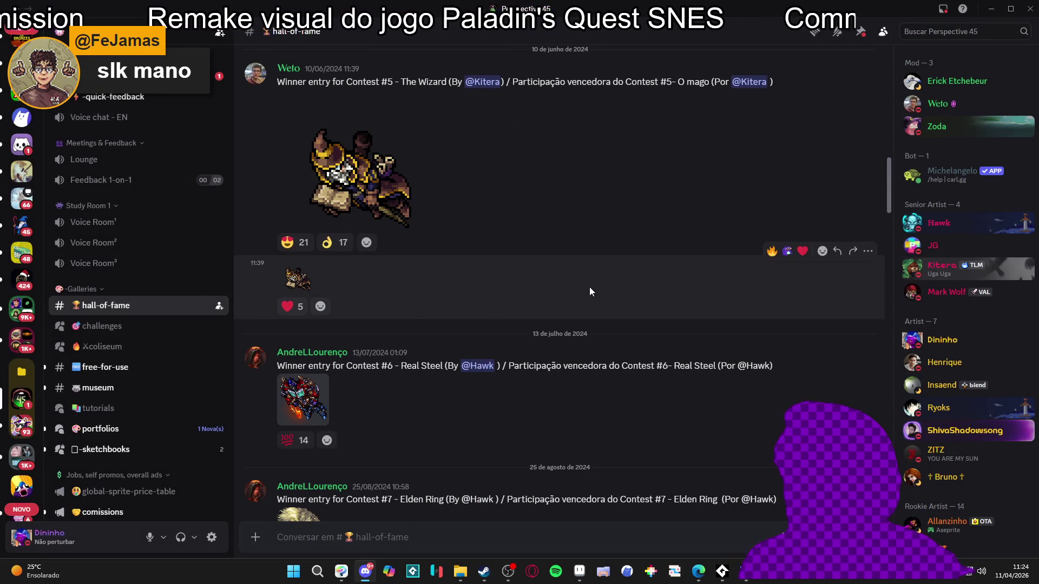
{"action": "scroll", "coordinate": [399, 304], "scroll_direction": "down", "scroll_amount": 2}
{"action": "left_click", "coordinate": [303, 292]}
{"action": "right_click", "coordinate": [538, 281]}
{"action": "left_click", "coordinate": [561, 297]}
{"action": "right_click", "coordinate": [514, 283]}
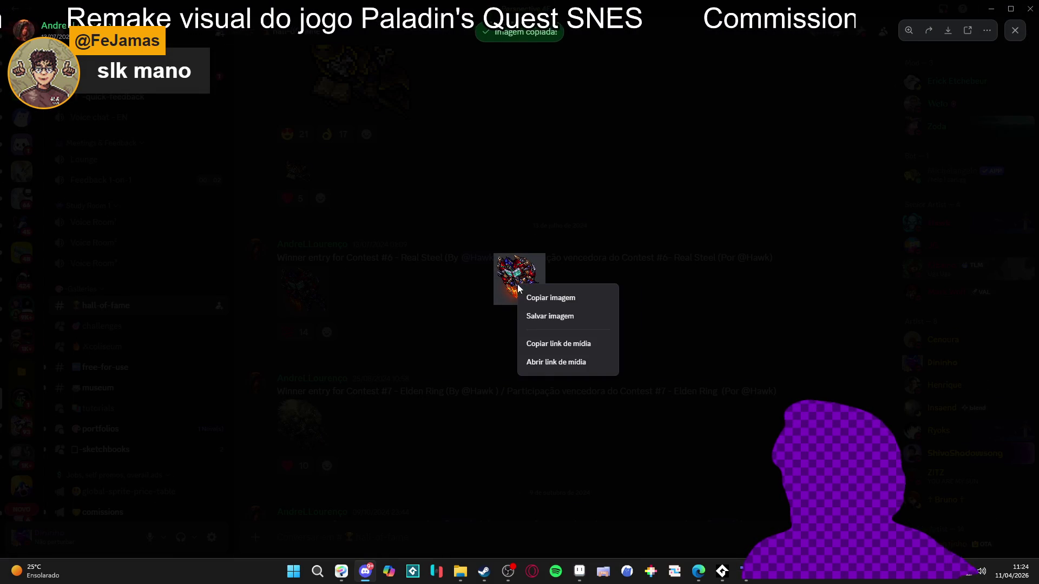
{"action": "left_click", "coordinate": [543, 299]}
{"action": "left_click", "coordinate": [577, 581]}
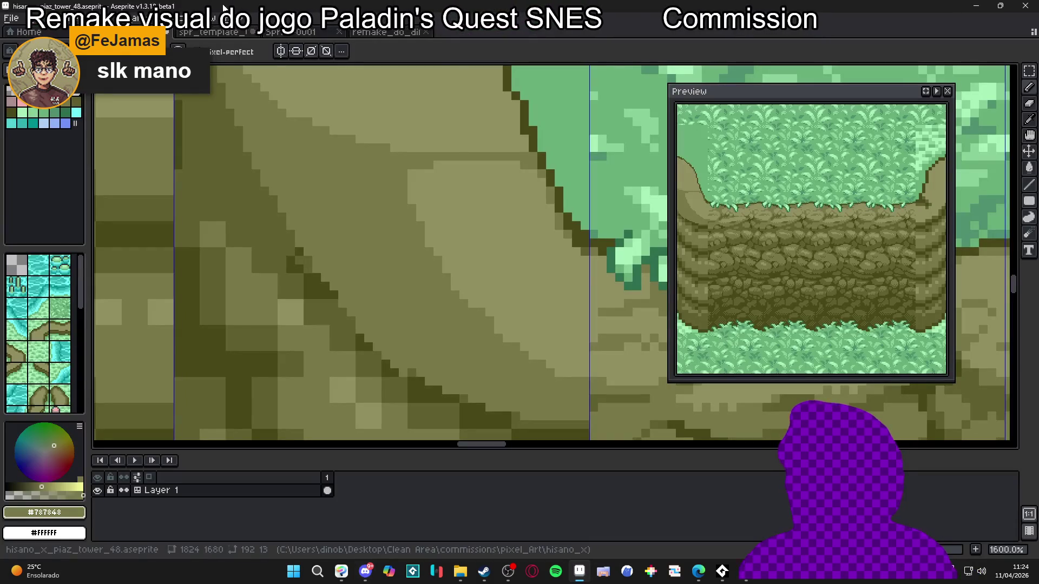
Create a new 96x96 sprite and paste the Contest #6 robot into it.
{"action": "key", "text": "alt+f"}
{"action": "key", "text": "n"}
{"action": "left_click", "coordinate": [503, 406]}
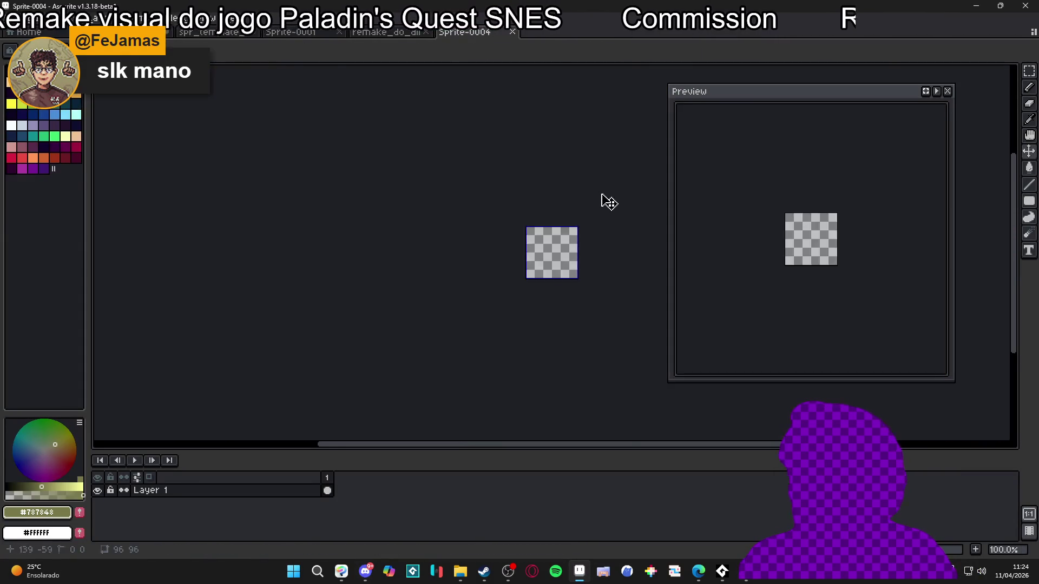
{"action": "key", "text": "ctrl+v"}
{"action": "scroll", "coordinate": [489, 258], "scroll_direction": "up", "scroll_amount": 3}
{"action": "left_click_drag", "start_coordinate": [488, 258], "coordinate": [490, 267]}
{"action": "left_click", "coordinate": [575, 314]}
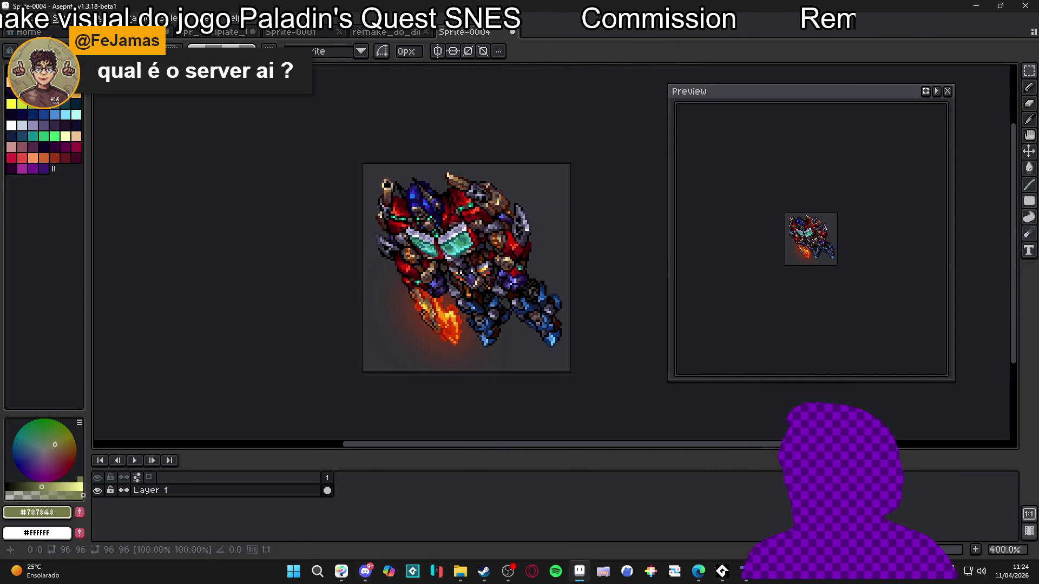
{"action": "scroll", "coordinate": [575, 314], "scroll_direction": "down", "scroll_amount": 1}
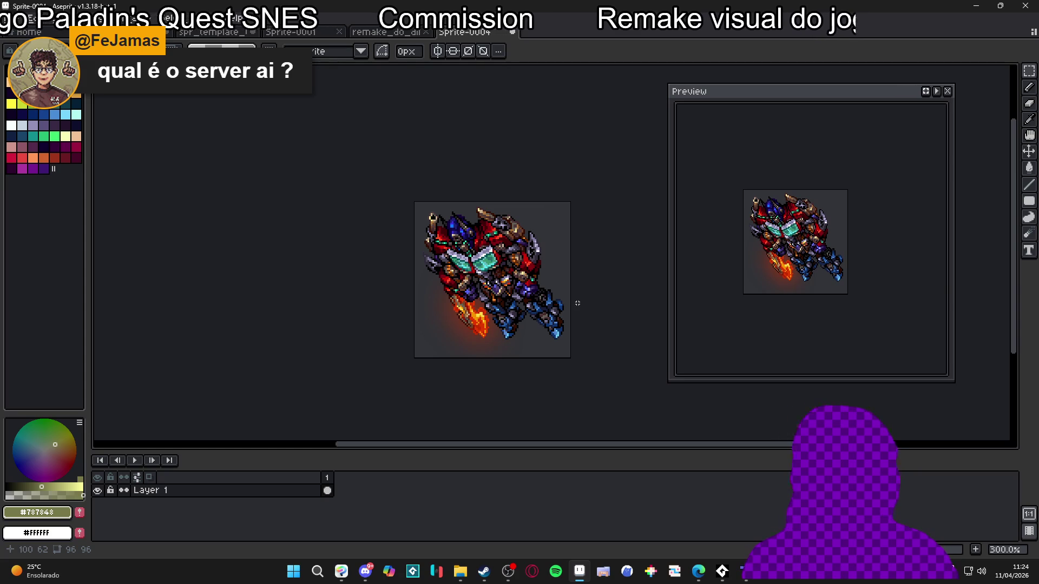
Copy the Elden Ring winner image from Discord's hall-of-fame.
{"action": "key", "text": "alt+Tab"}
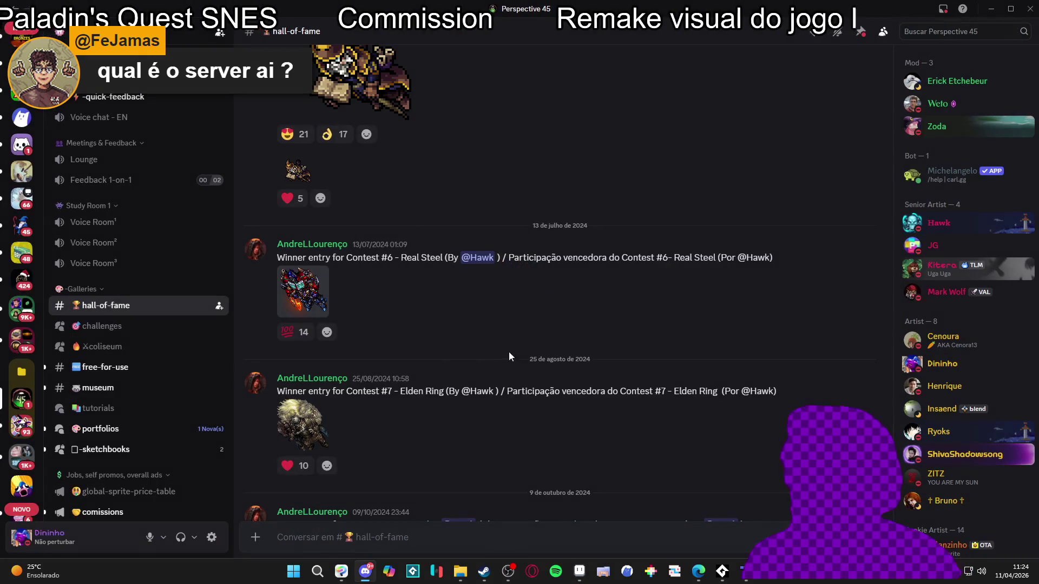
{"action": "left_click", "coordinate": [301, 432]}
{"action": "right_click", "coordinate": [527, 270]}
{"action": "left_click", "coordinate": [551, 284]}
{"action": "left_click", "coordinate": [634, 203]}
{"action": "key", "text": "alt+Tab"}
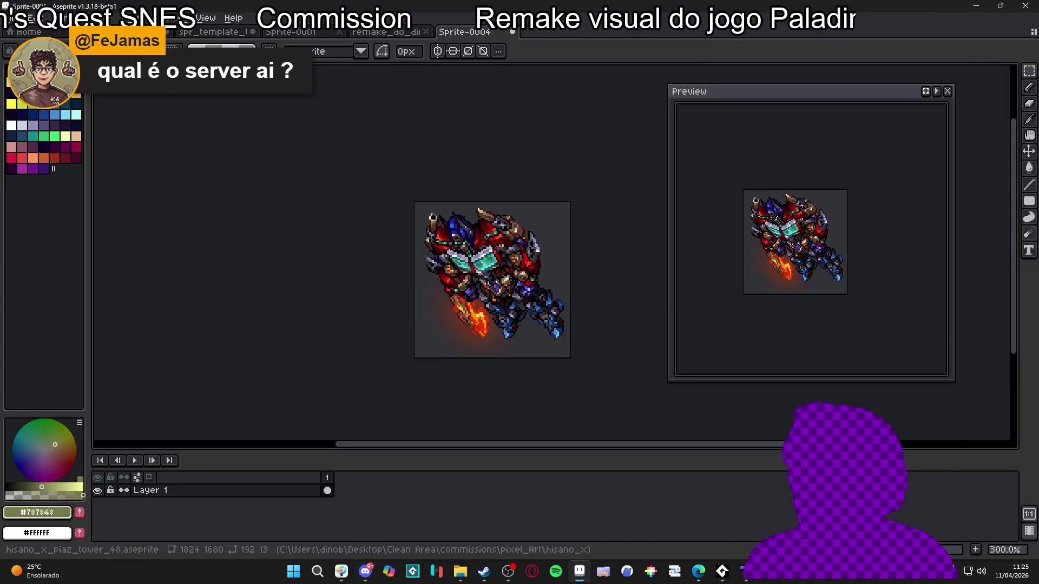
Create a second 96x96 sprite and paste the Elden Ring creature into it.
{"action": "left_click", "coordinate": [21, 31]}
{"action": "left_click", "coordinate": [476, 32]}
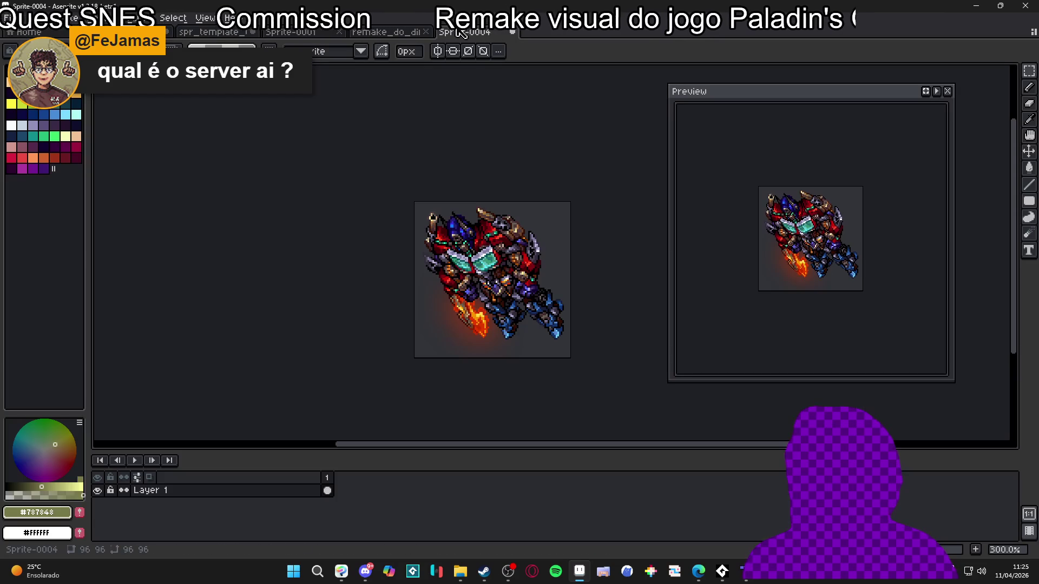
{"action": "left_click", "coordinate": [10, 18]}
{"action": "left_click", "coordinate": [24, 30]}
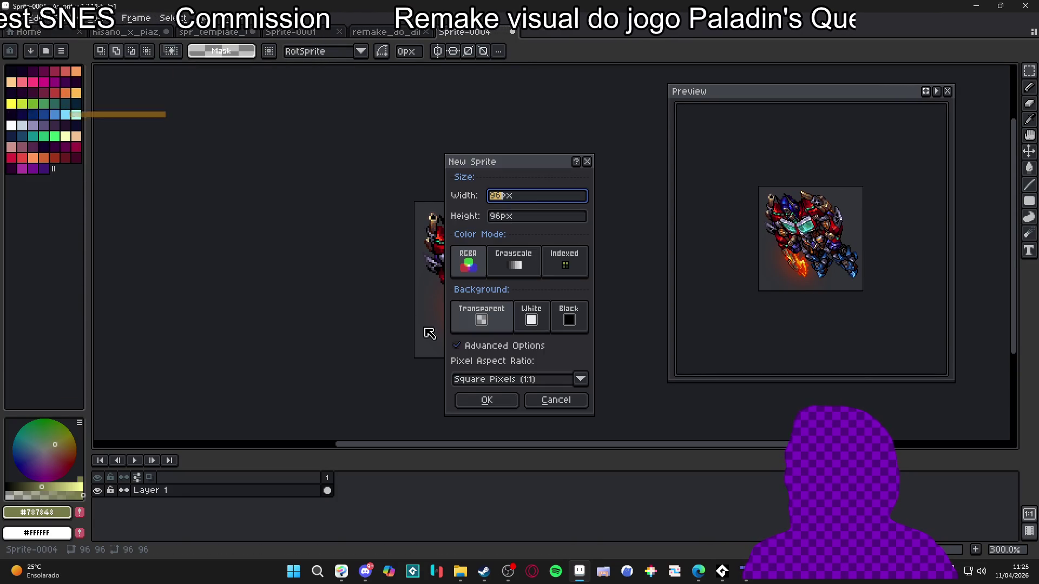
{"action": "left_click", "coordinate": [483, 398]}
{"action": "key", "text": "ctrl+v"}
{"action": "key", "text": "3"}
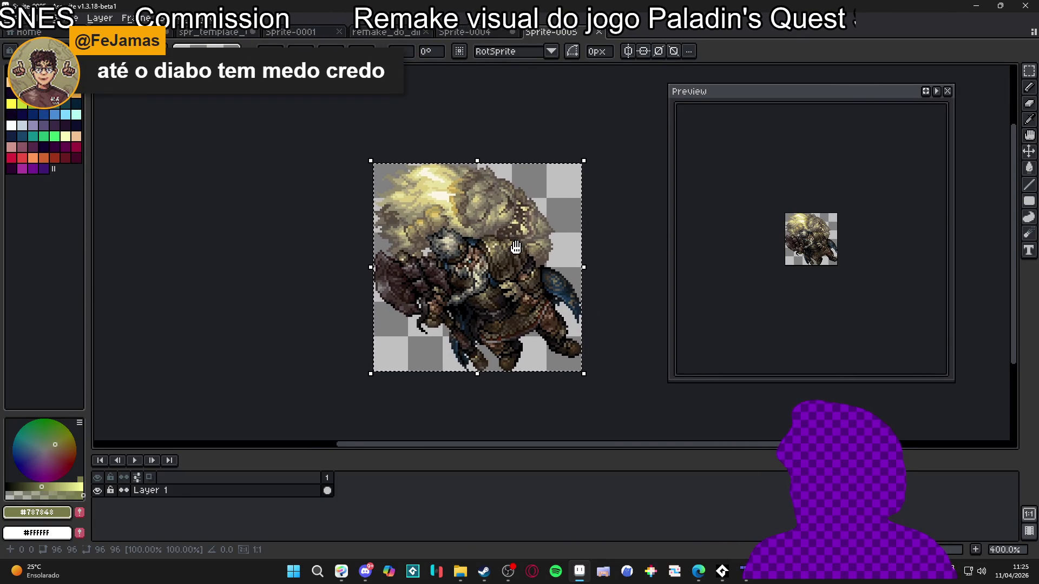
{"action": "left_click", "coordinate": [615, 320]}
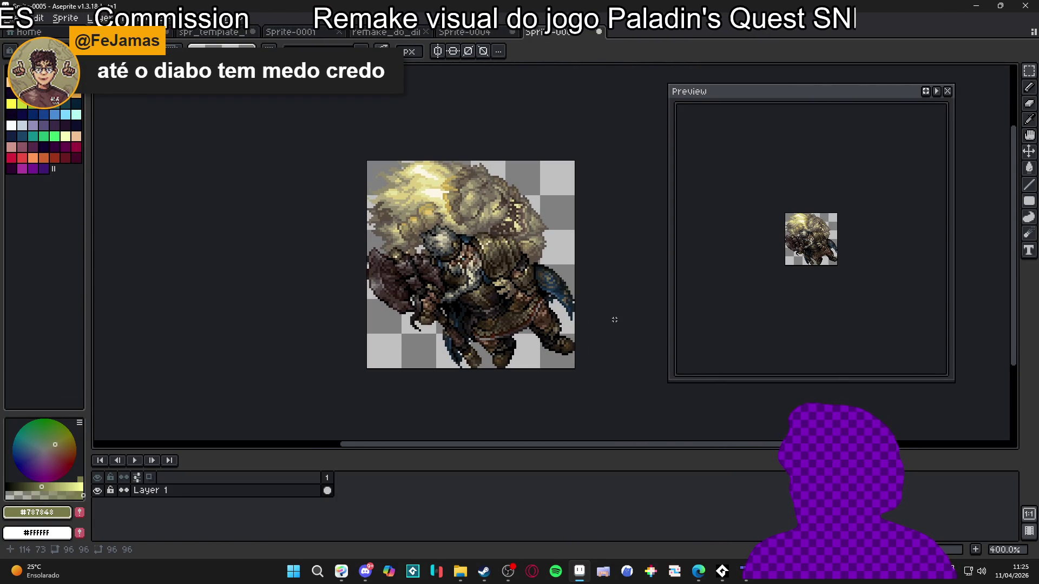
{"action": "scroll", "coordinate": [591, 309], "scroll_direction": "right", "scroll_amount": 2}
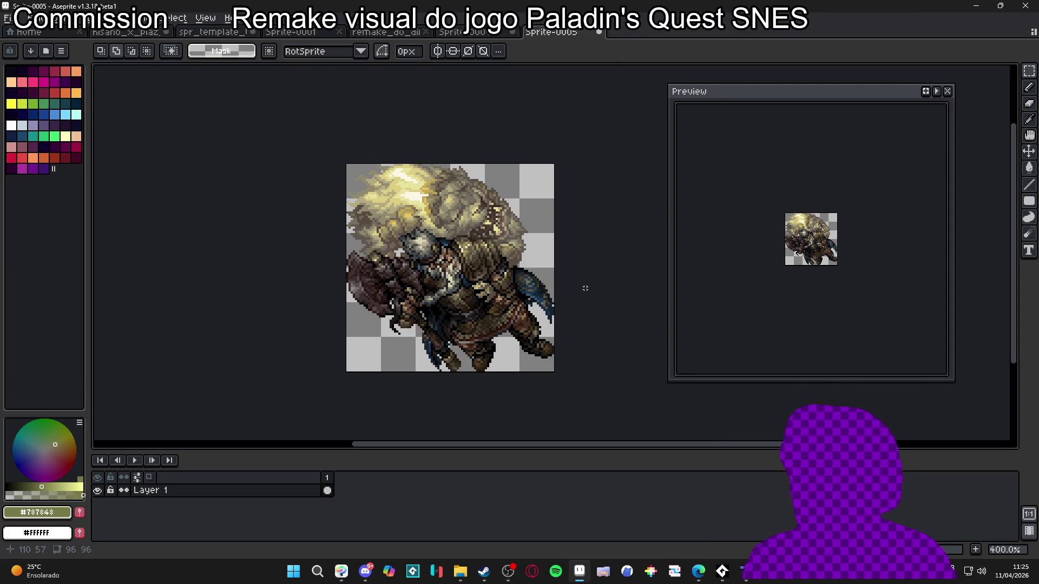
{"action": "key", "text": "alt+Tab"}
{"action": "scroll", "coordinate": [591, 284], "scroll_direction": "up", "scroll_amount": 10}
{"action": "scroll", "coordinate": [593, 286], "scroll_direction": "up", "scroll_amount": 5}
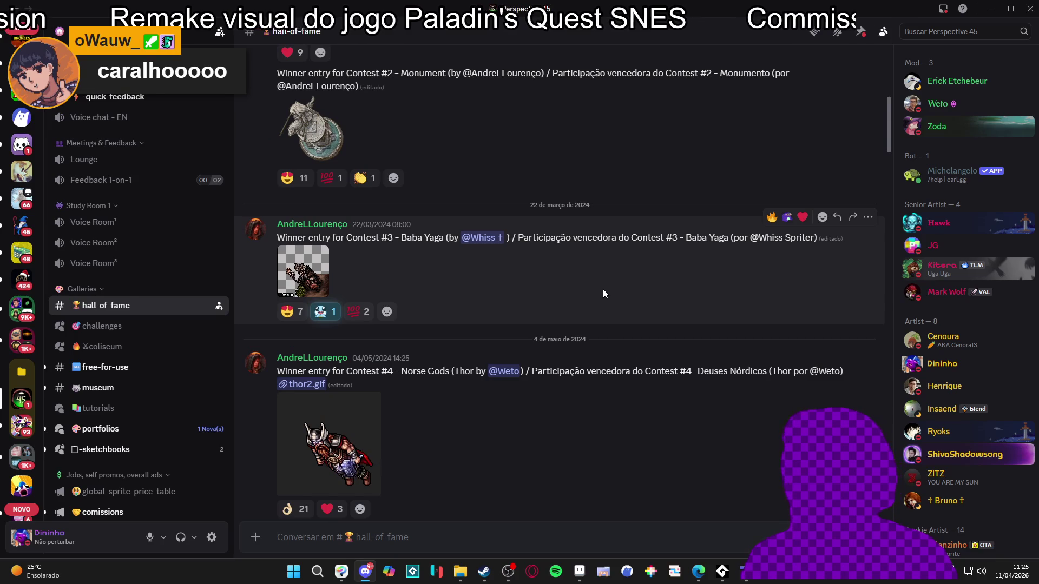
View the Contest #2 Monument and Contest #1 Bugbear winner images enlarged.
{"action": "scroll", "coordinate": [598, 288], "scroll_direction": "up", "scroll_amount": 3}
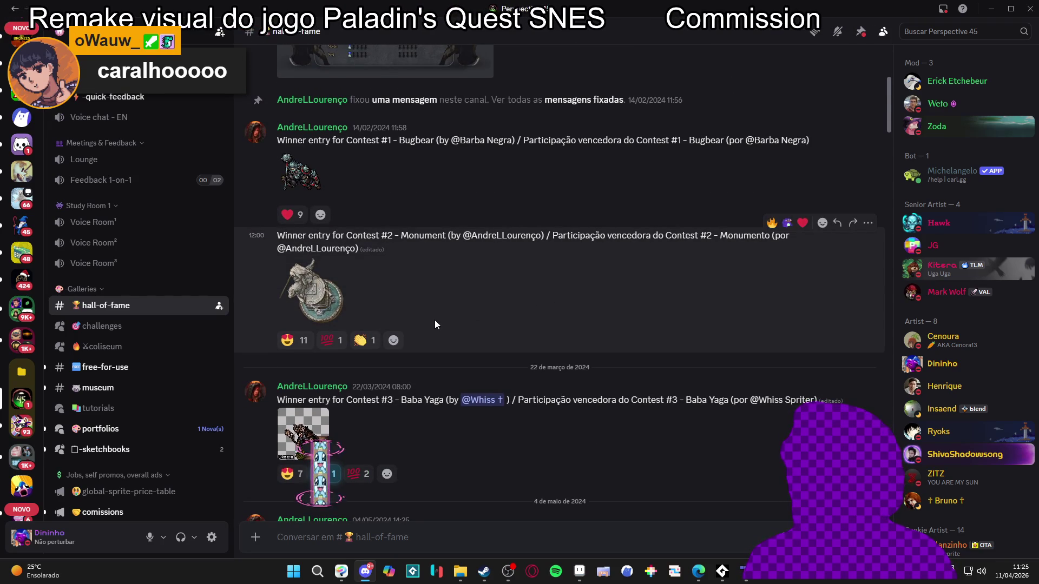
{"action": "left_click", "coordinate": [325, 300]}
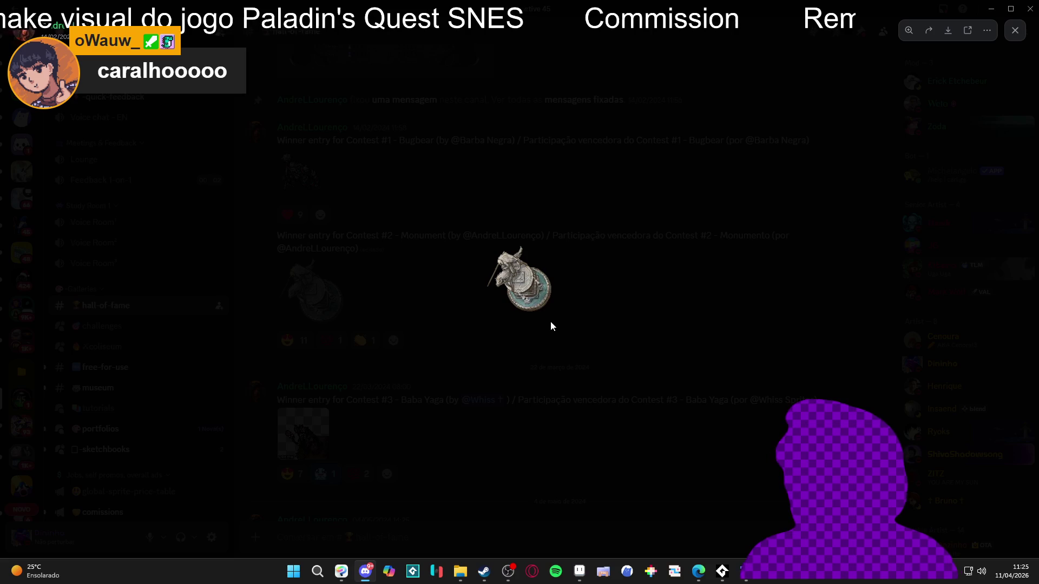
{"action": "left_click", "coordinate": [599, 337]}
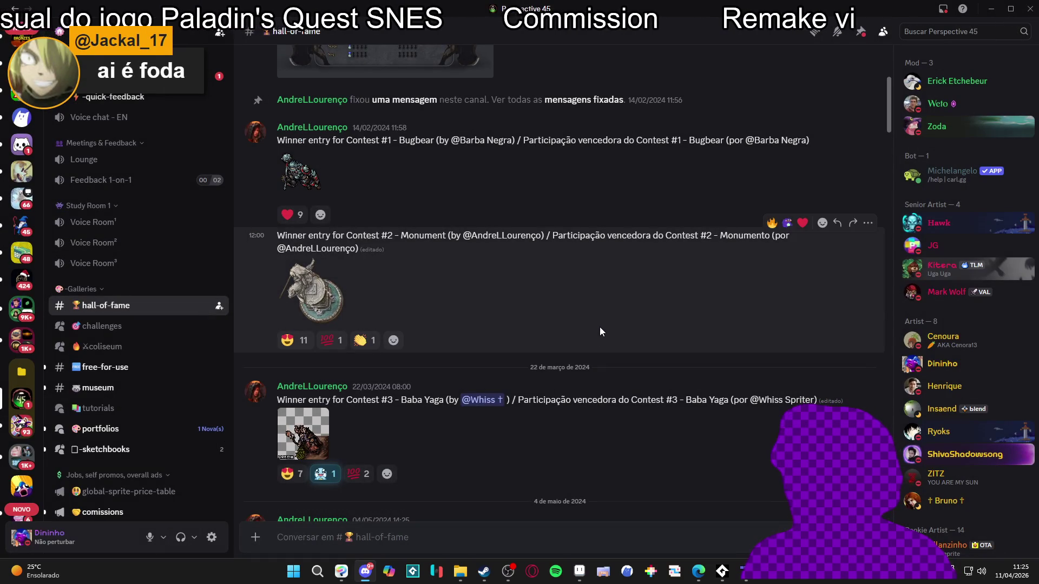
{"action": "scroll", "coordinate": [592, 316], "scroll_direction": "up", "scroll_amount": 2}
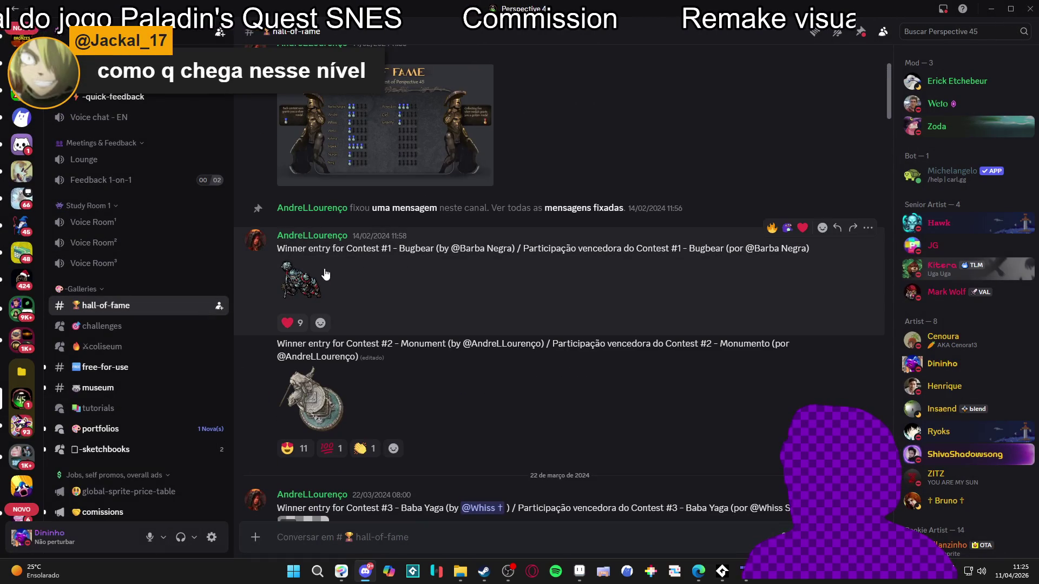
{"action": "left_click", "coordinate": [320, 275]}
{"action": "left_click", "coordinate": [521, 311]}
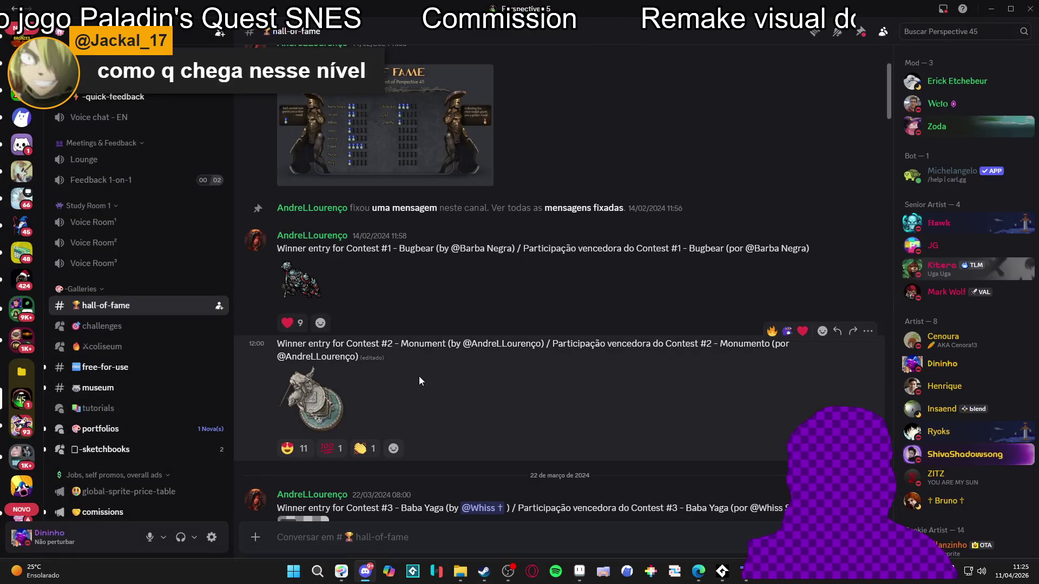
Switch to the Dinolandia server's #feedback_artistico channel.
{"action": "scroll", "coordinate": [613, 176], "scroll_direction": "down", "scroll_amount": 20}
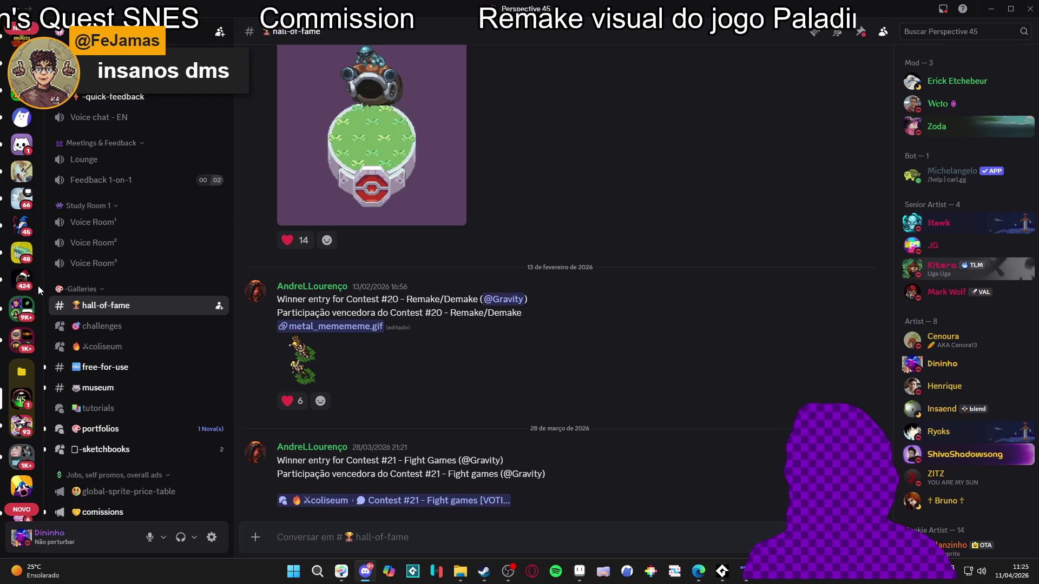
{"action": "scroll", "coordinate": [25, 292], "scroll_direction": "down", "scroll_amount": 4}
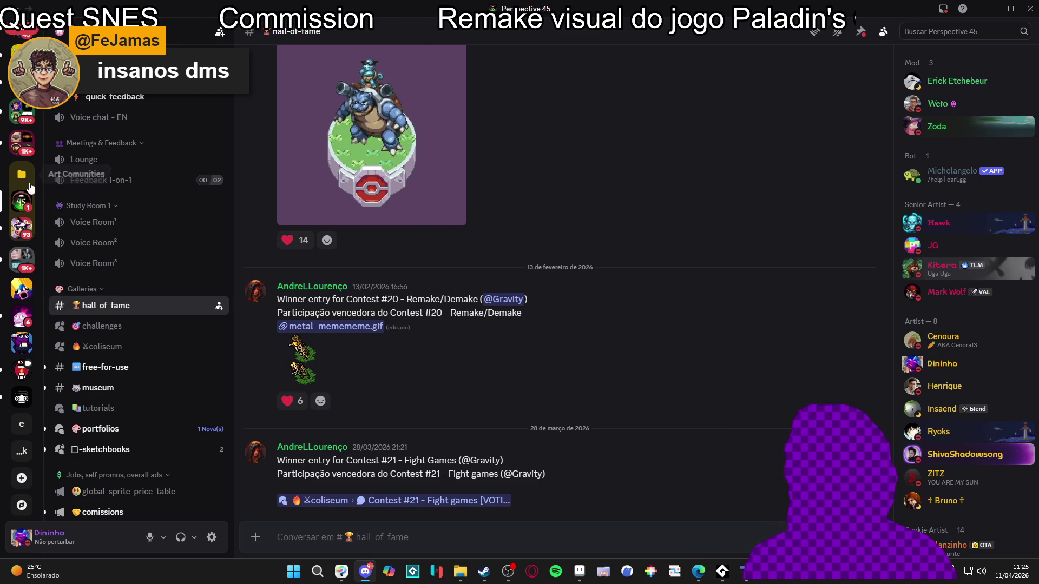
{"action": "left_click", "coordinate": [26, 300]}
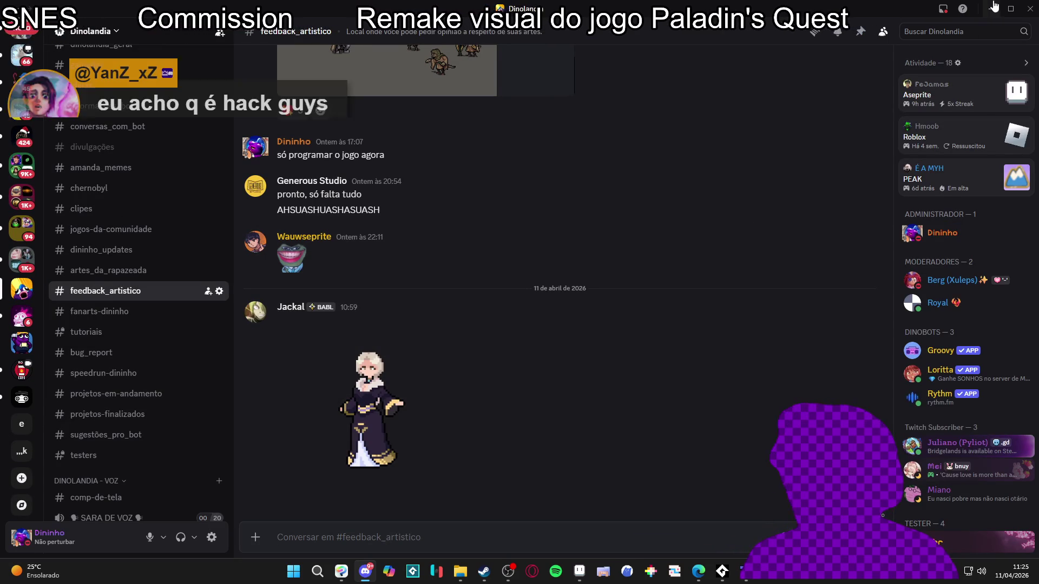
{"action": "key", "text": "alt+Tab"}
Close Sprite-0005 and Sprite-0004 without saving.
{"action": "left_click", "coordinate": [599, 32]}
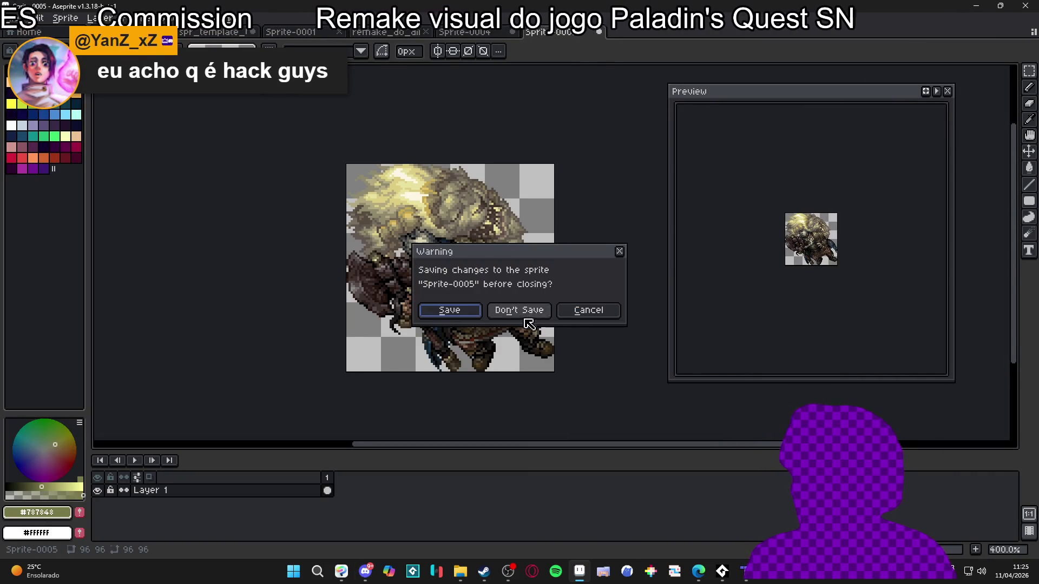
{"action": "left_click", "coordinate": [518, 312]}
{"action": "left_click", "coordinate": [512, 32]}
{"action": "left_click", "coordinate": [514, 309]}
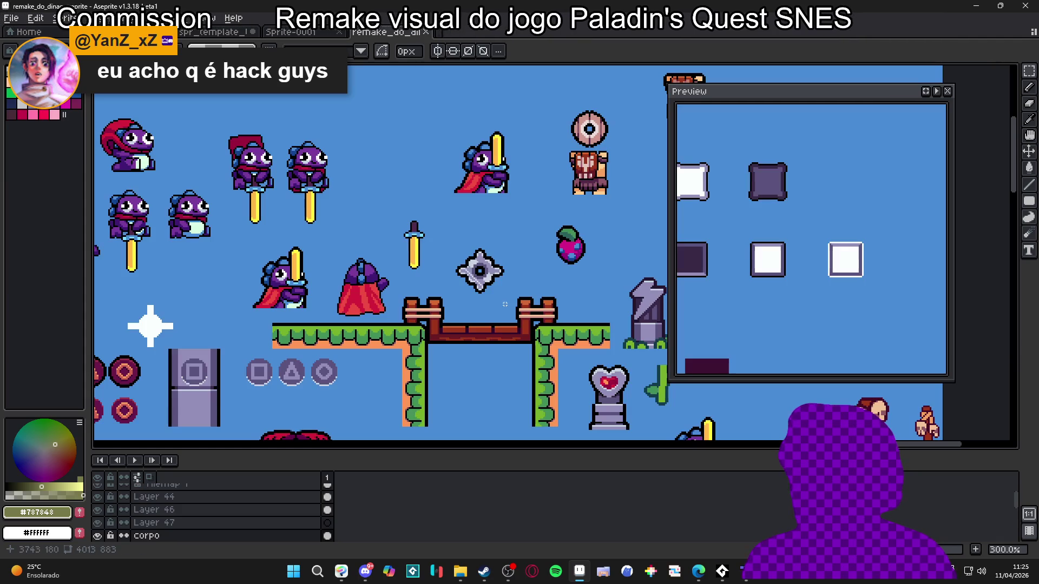
Bring up the hisano_x_piaz_tower_48 tileset in a maximized Aseprite window.
{"action": "left_click", "coordinate": [1000, 5]}
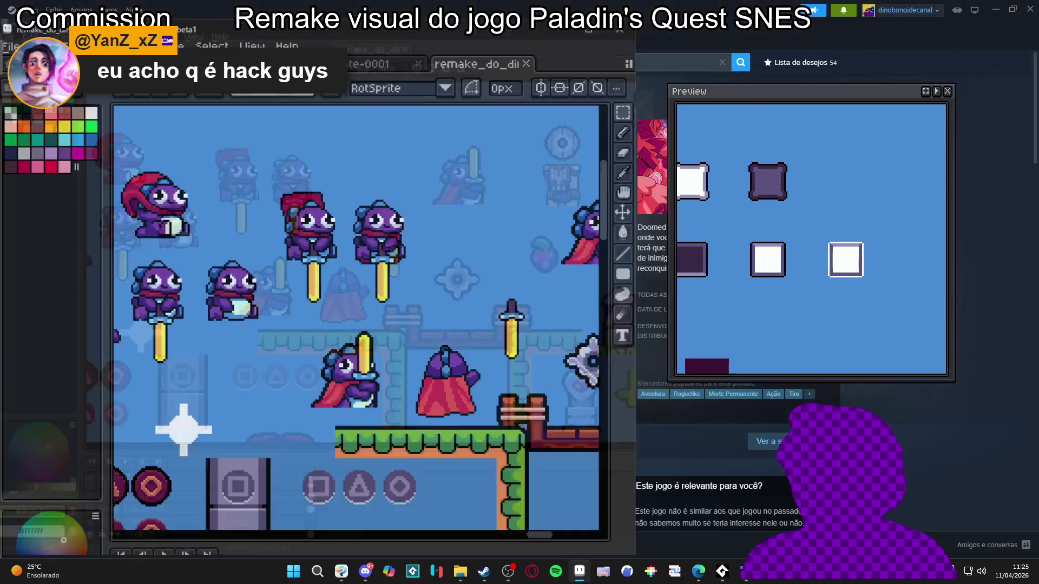
{"action": "left_click", "coordinate": [446, 37]}
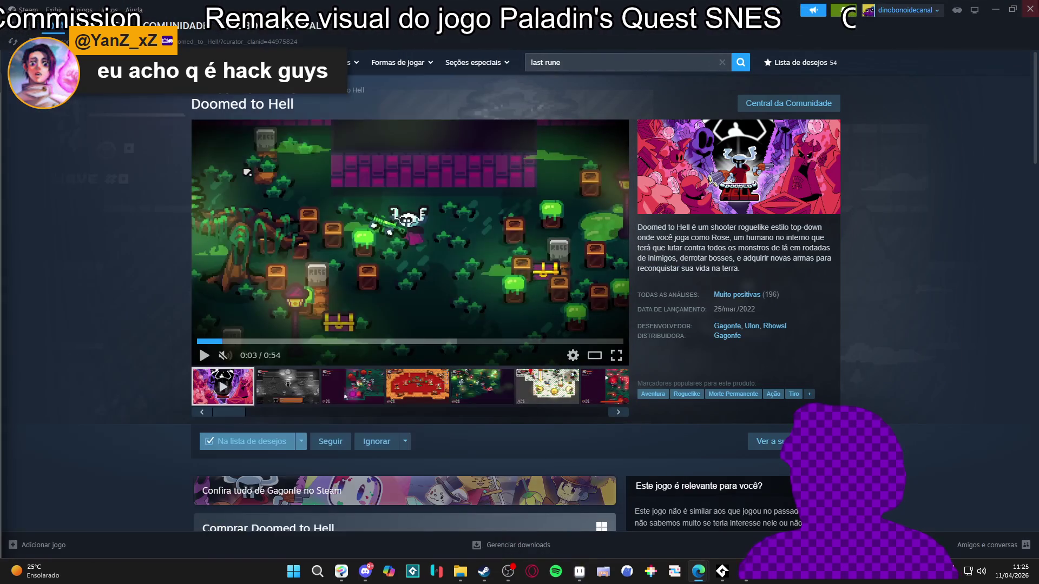
{"action": "left_click", "coordinate": [997, 12]}
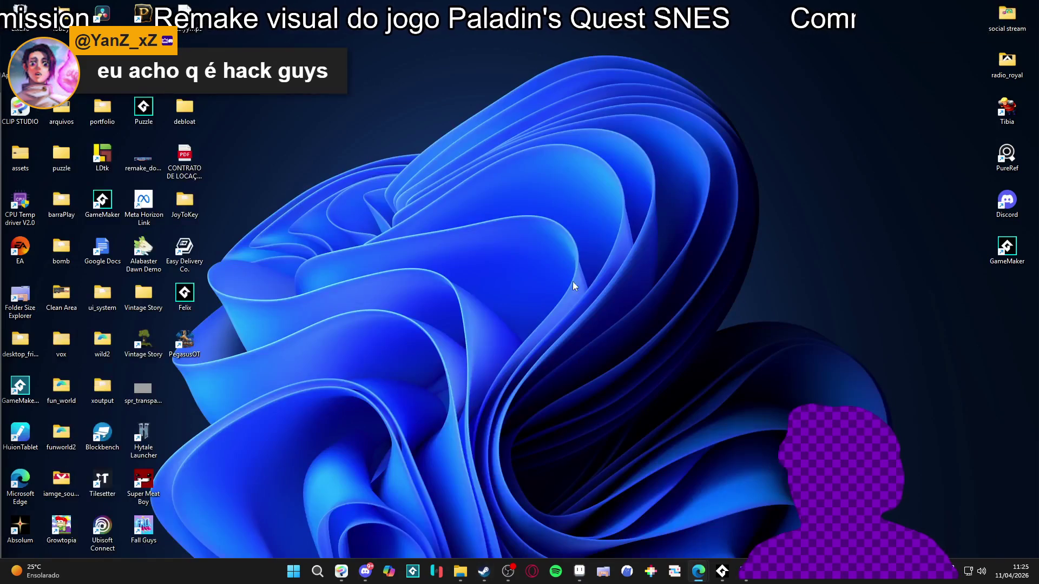
{"action": "left_click", "coordinate": [592, 572]}
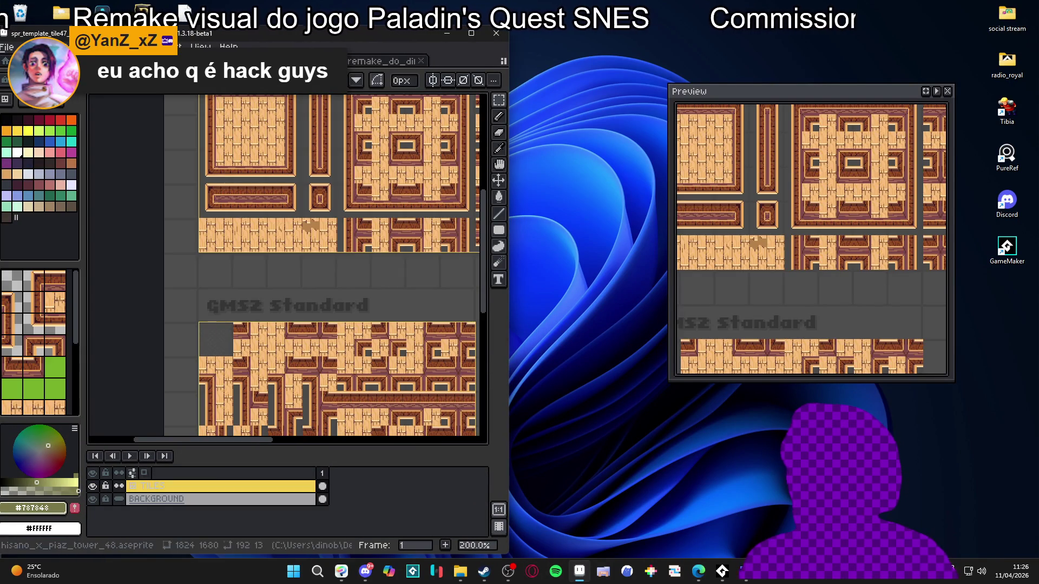
{"action": "key", "text": "ctrl+shift+Tab"}
{"action": "left_click", "coordinate": [469, 35]}
{"action": "scroll", "coordinate": [373, 244], "scroll_direction": "down", "scroll_amount": 5}
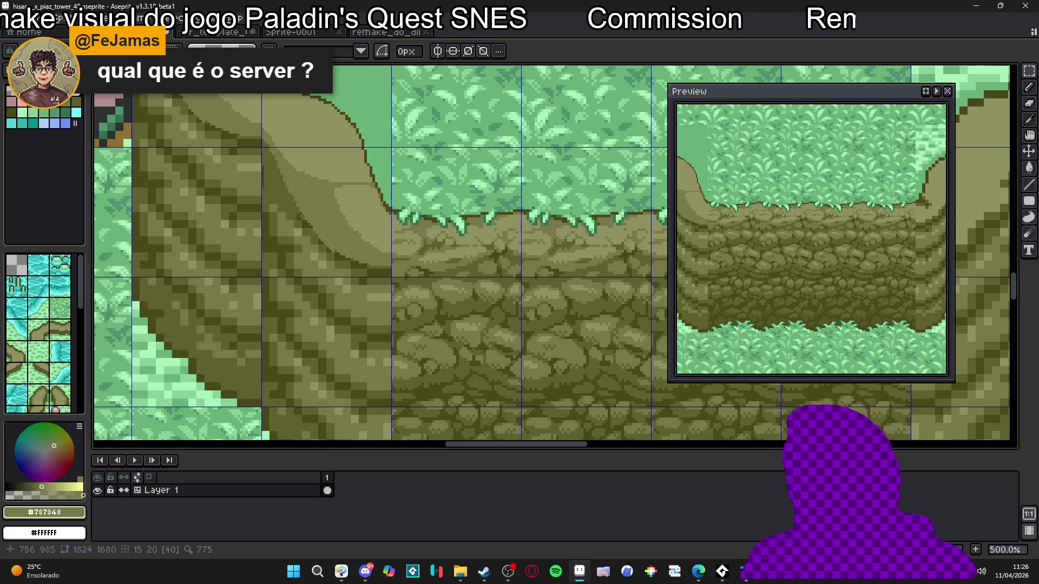
Open Perspective 45's Portuguese -help-faq channel and check its pinned messages.
{"action": "left_click", "coordinate": [479, 577]}
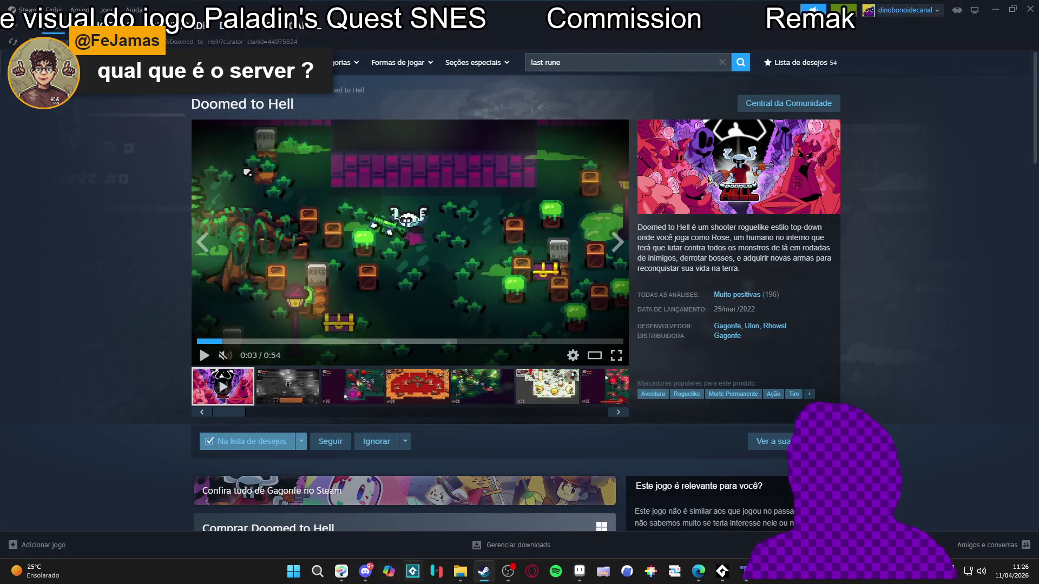
{"action": "left_click", "coordinate": [372, 577]}
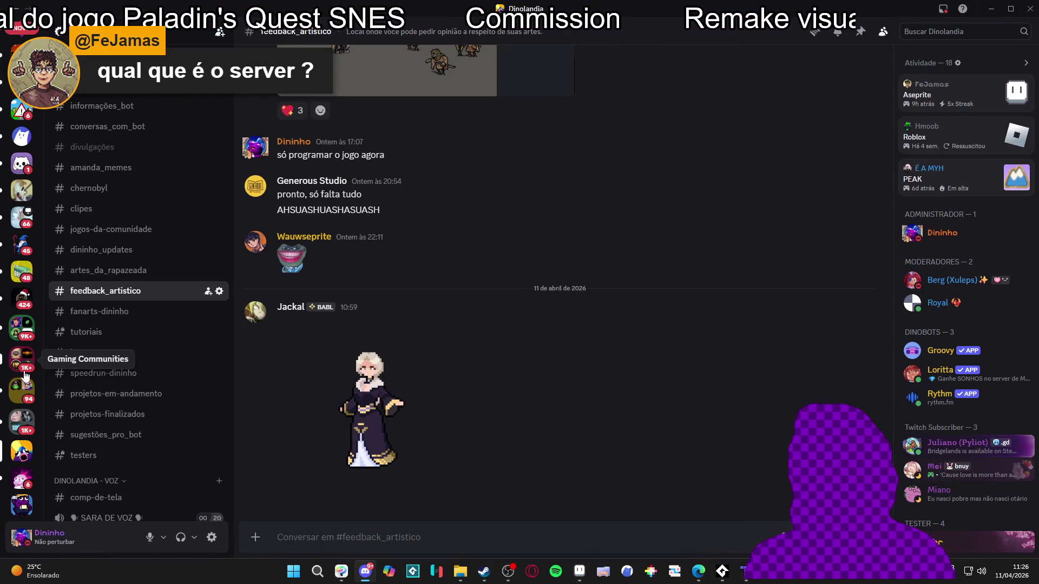
{"action": "left_click", "coordinate": [21, 398]}
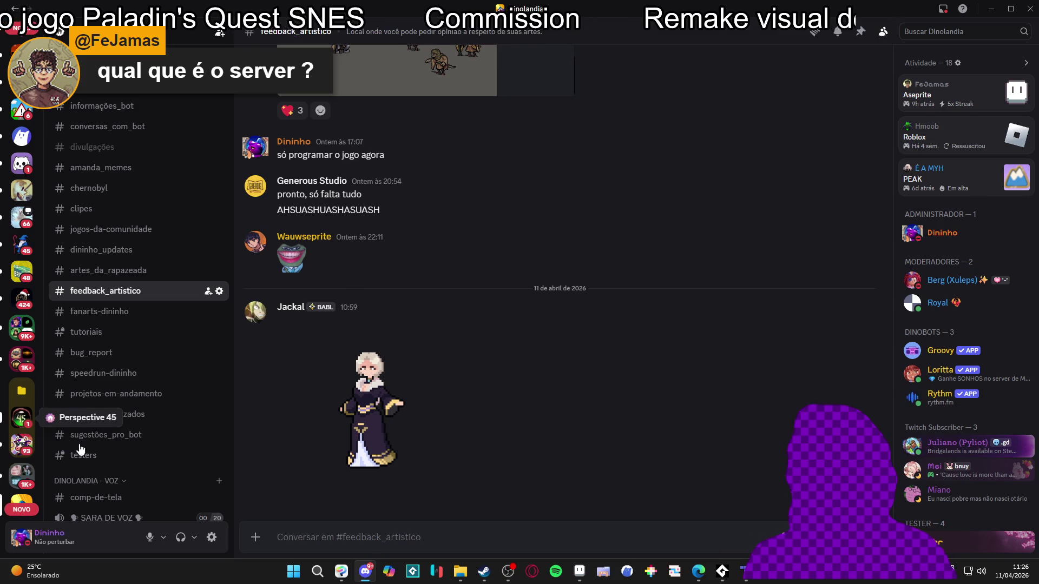
{"action": "scroll", "coordinate": [143, 310], "scroll_direction": "up", "scroll_amount": 8}
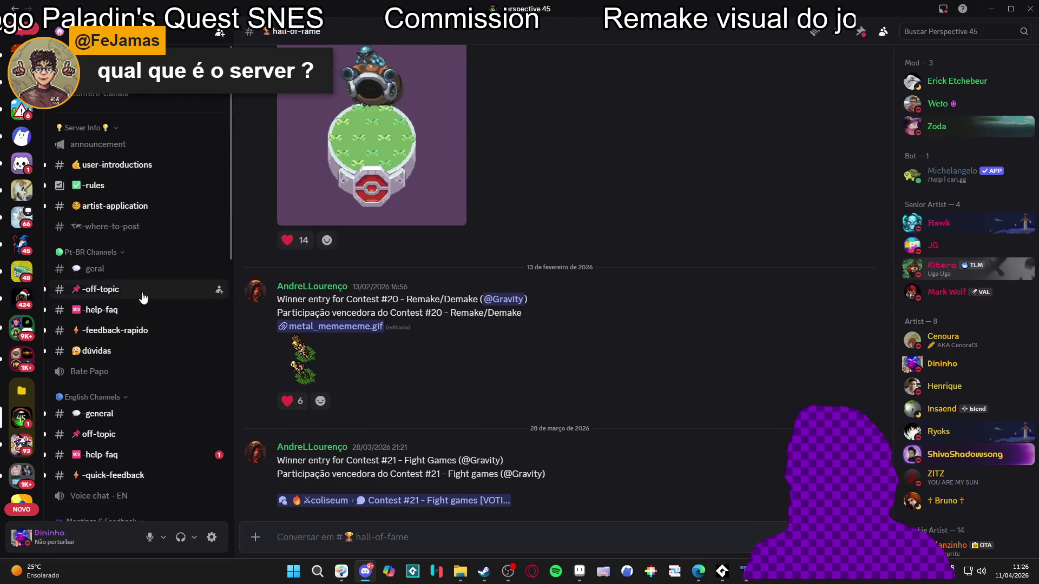
{"action": "left_click", "coordinate": [142, 310]}
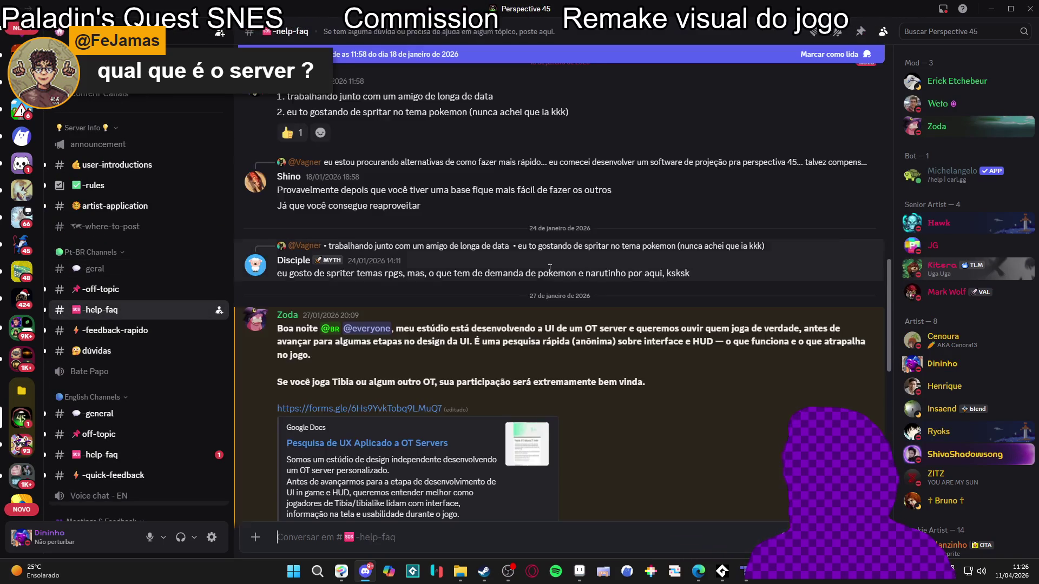
{"action": "scroll", "coordinate": [634, 357], "scroll_direction": "up", "scroll_amount": 15}
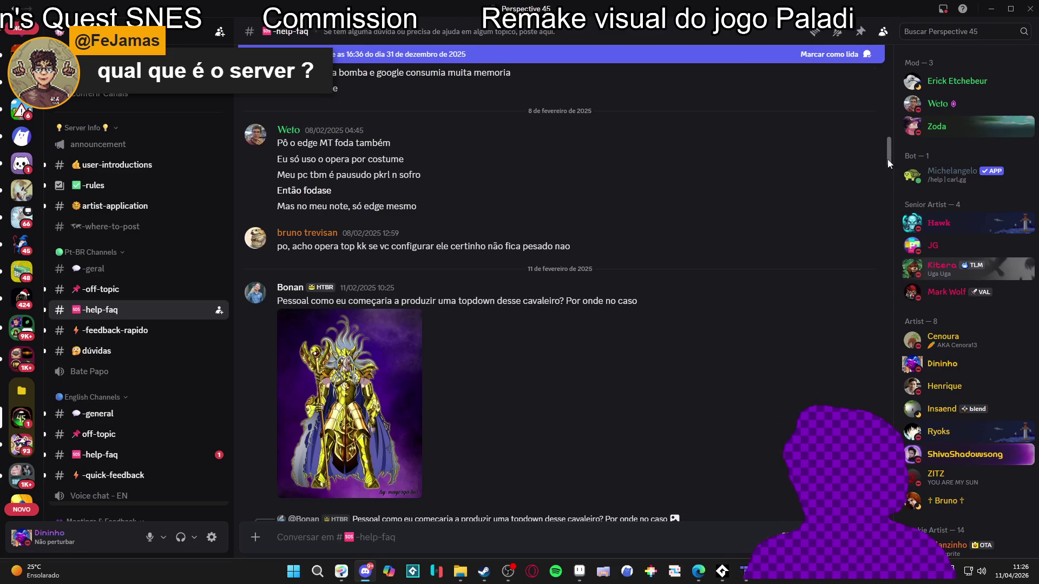
{"action": "left_click_drag", "start_coordinate": [888, 162], "coordinate": [864, 7]}
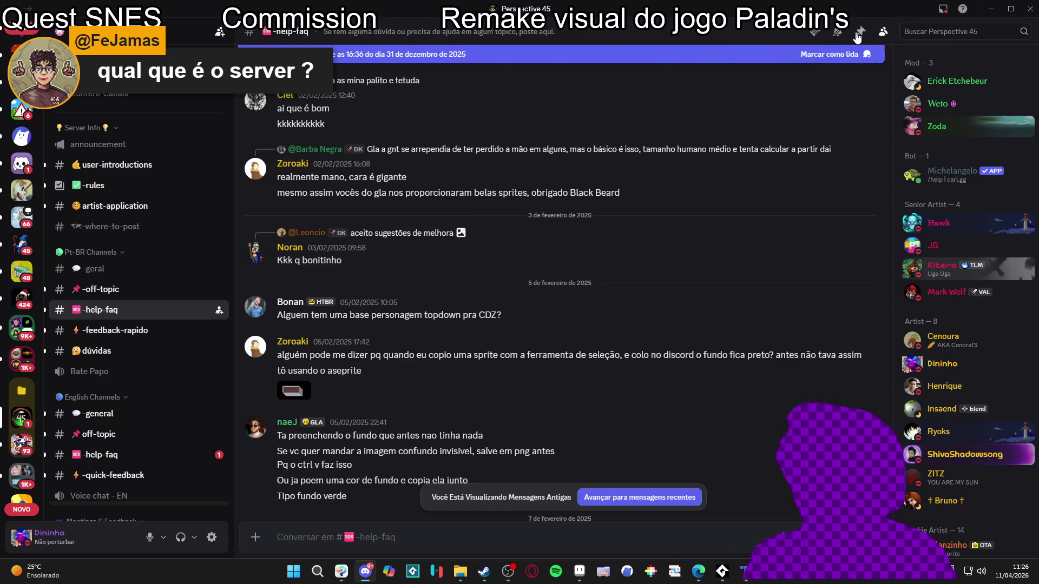
{"action": "left_click", "coordinate": [855, 35]}
{"action": "left_click", "coordinate": [531, 237]}
{"action": "scroll", "coordinate": [163, 303], "scroll_direction": "down", "scroll_amount": 2}
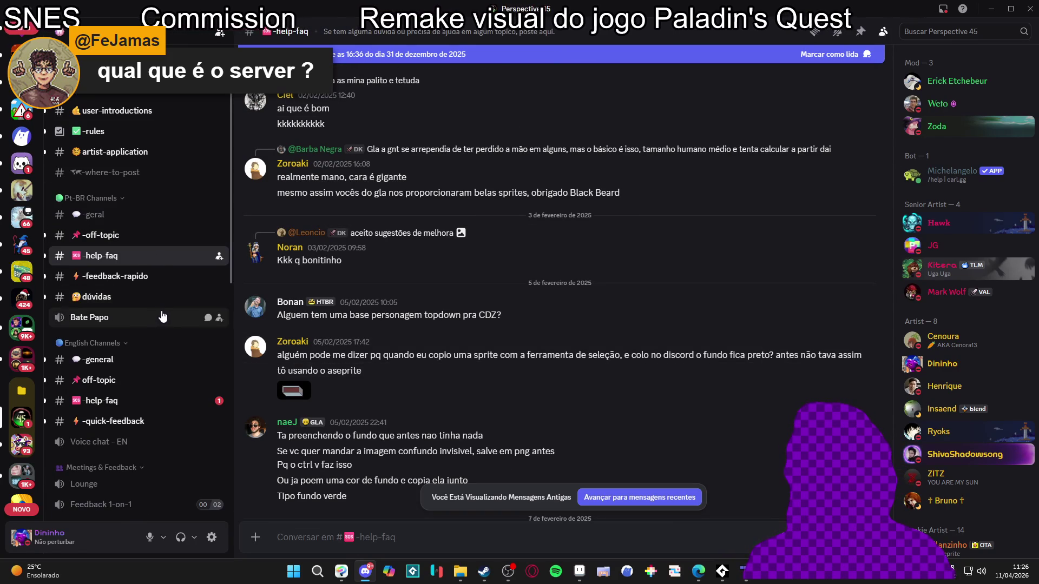
Open the English -help-faq channel and copy a Perspective 45 invite link.
{"action": "left_click", "coordinate": [135, 401]}
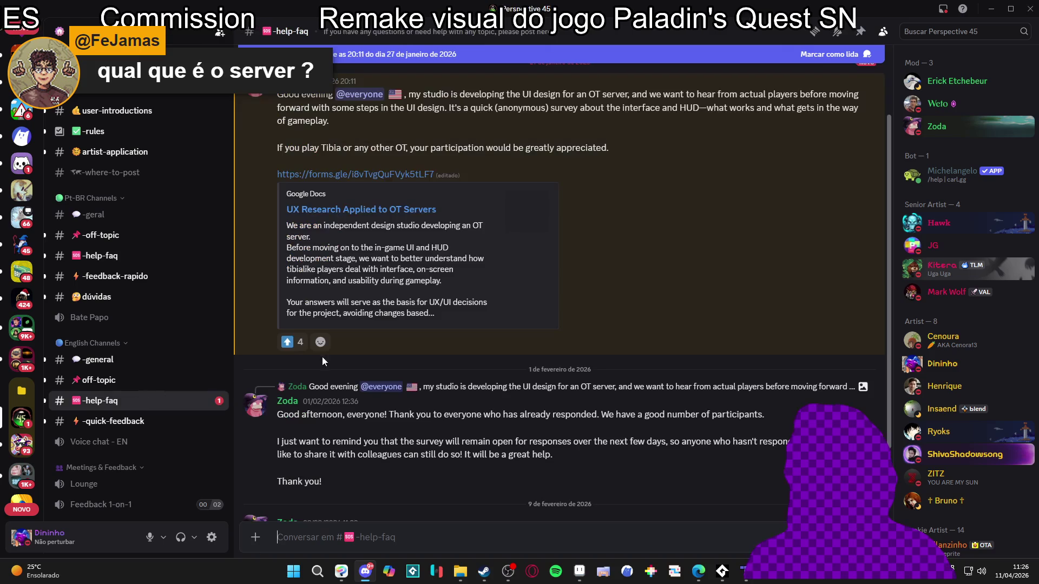
{"action": "scroll", "coordinate": [420, 217], "scroll_direction": "down", "scroll_amount": 3}
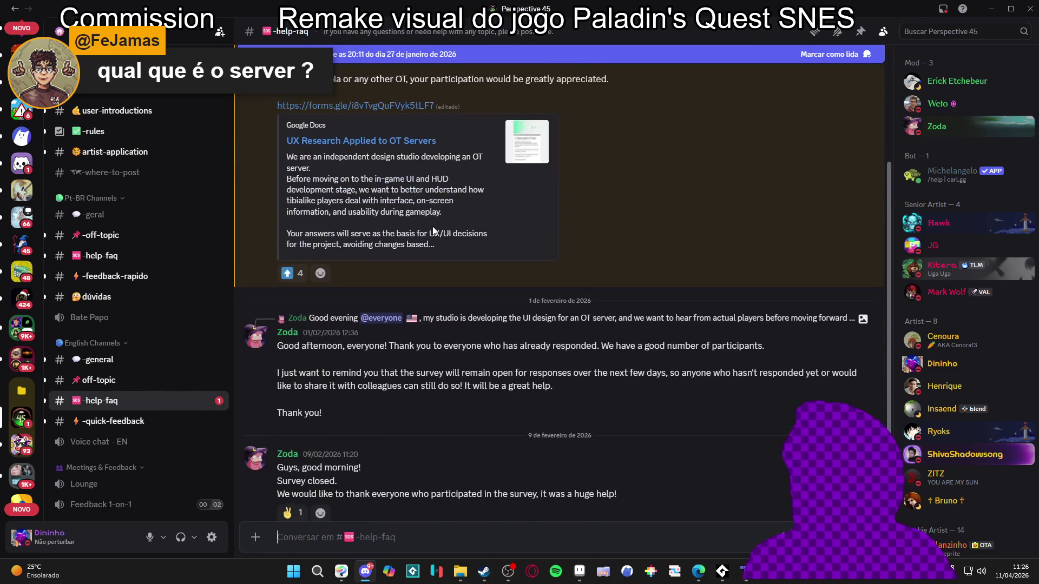
{"action": "scroll", "coordinate": [152, 321], "scroll_direction": "up", "scroll_amount": 1}
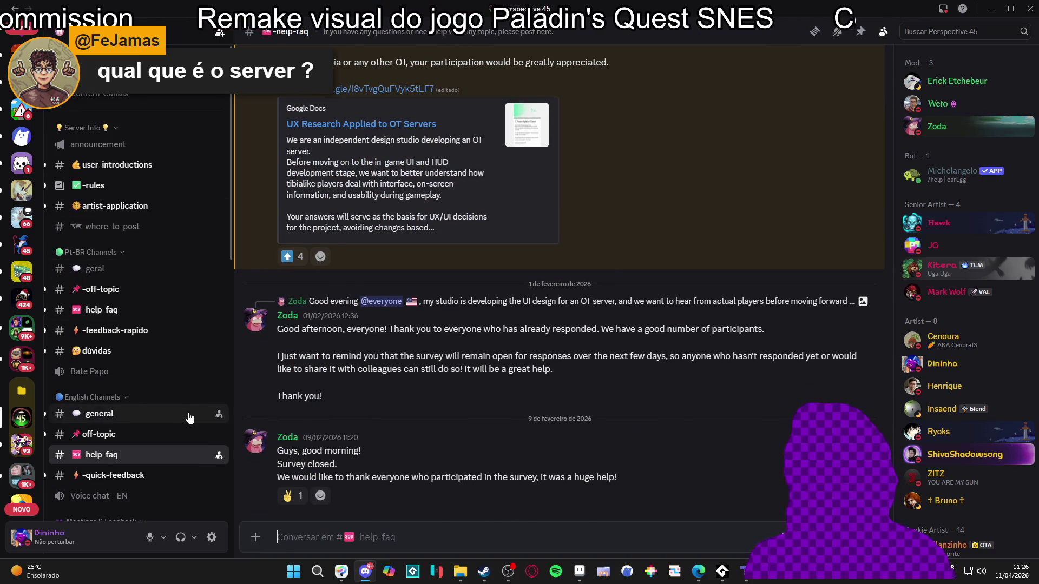
{"action": "left_click", "coordinate": [218, 415]}
{"action": "left_click", "coordinate": [605, 458]}
{"action": "left_click", "coordinate": [741, 413]}
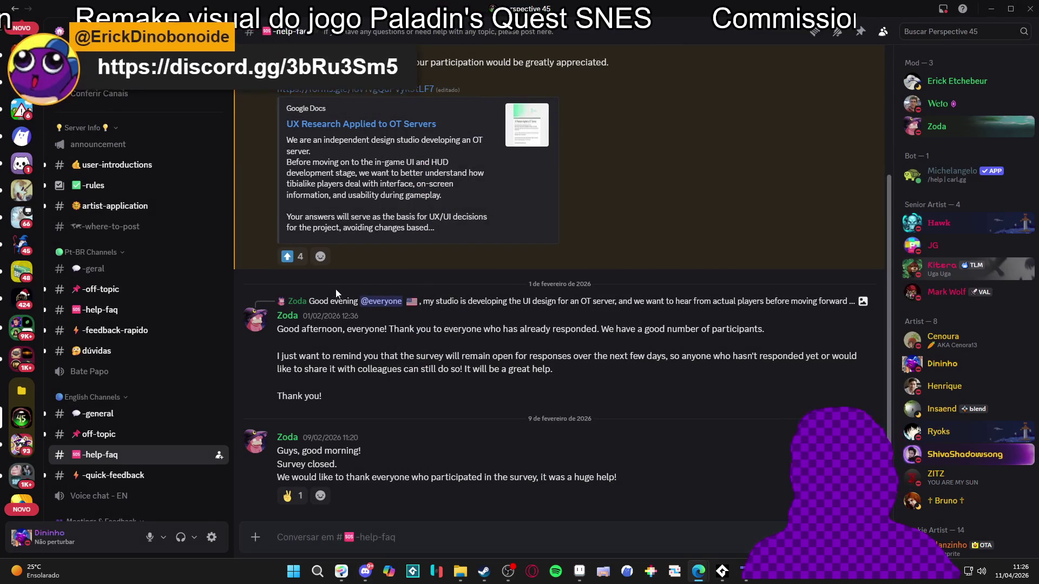
Return to Dinolandia's #feedback_artistico, then minimize Discord and Steam.
{"action": "scroll", "coordinate": [20, 314], "scroll_direction": "down", "scroll_amount": 4}
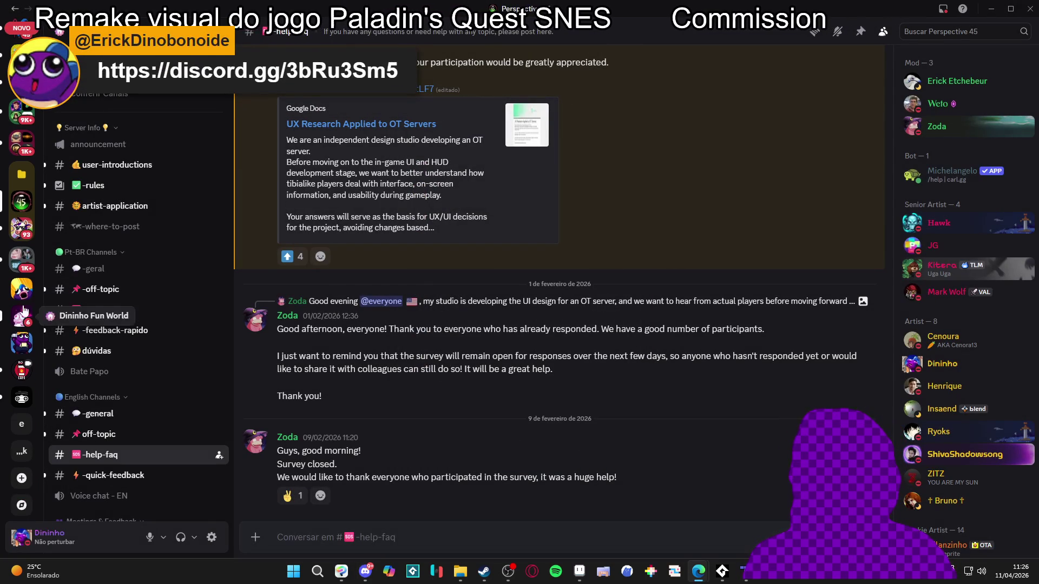
{"action": "left_click", "coordinate": [21, 289]}
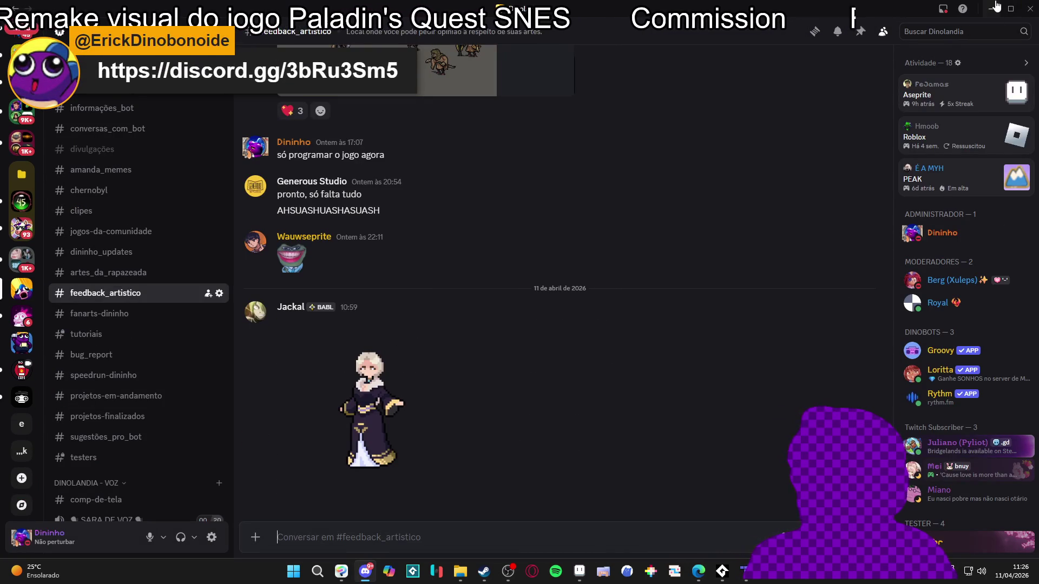
{"action": "left_click", "coordinate": [995, 7]}
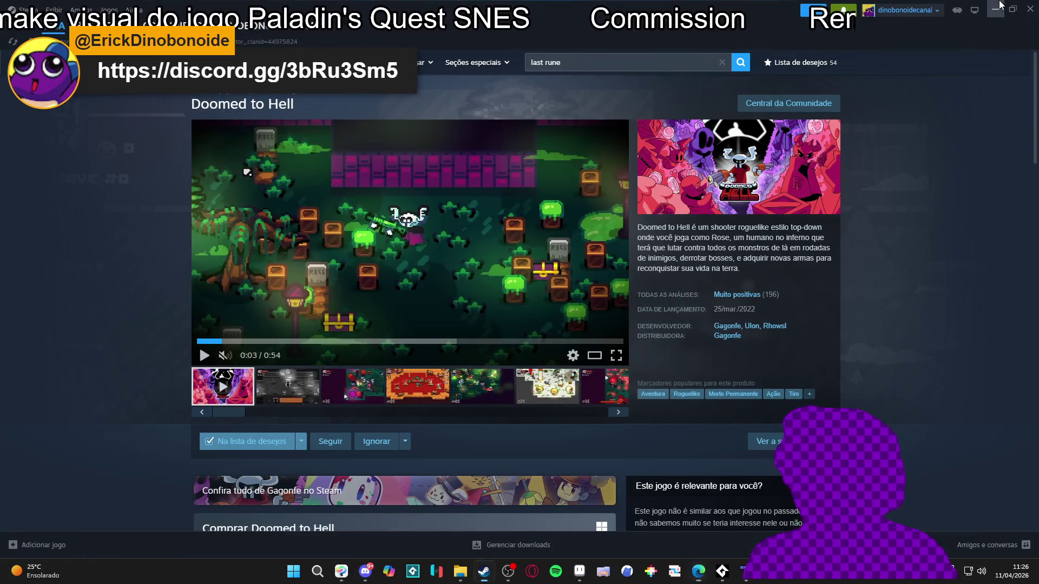
{"action": "left_click", "coordinate": [999, 5]}
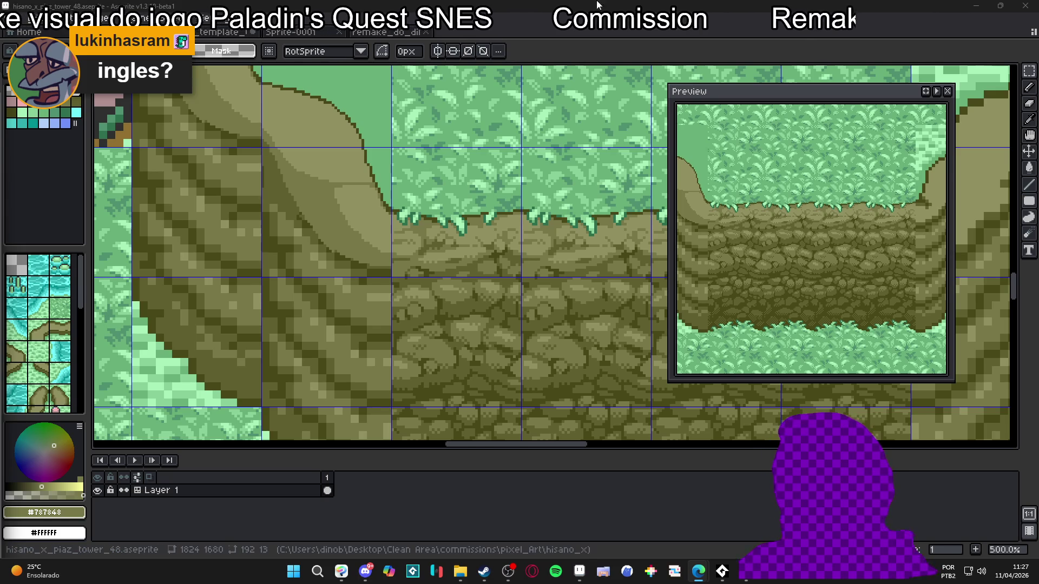
Zoom in on the curved cliff, switch to the Pencil and sample the dark olive #606030.
{"action": "scroll", "coordinate": [409, 283], "scroll_direction": "down", "scroll_amount": 3}
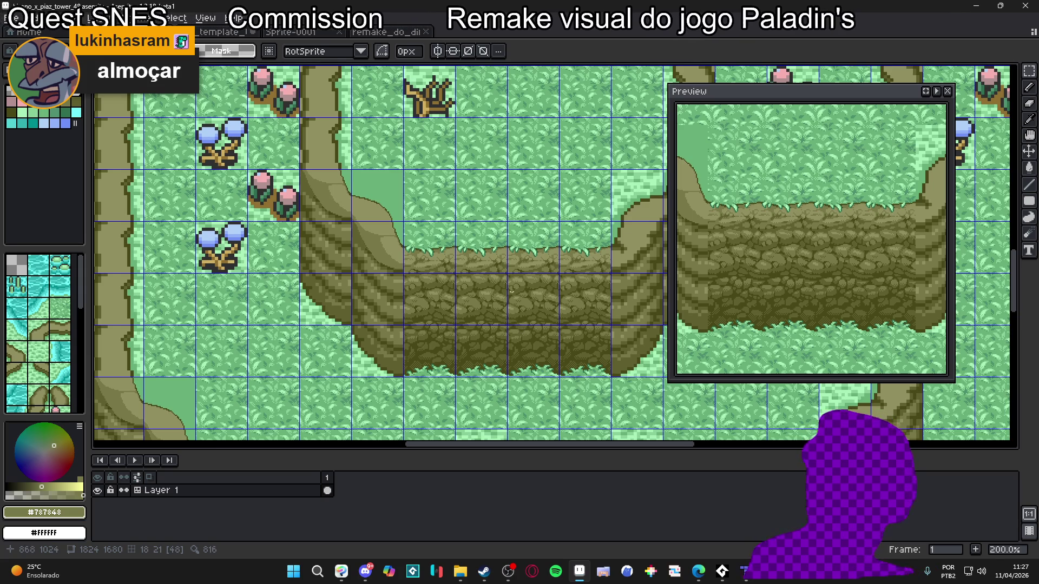
{"action": "scroll", "coordinate": [365, 256], "scroll_direction": "up", "scroll_amount": 2}
{"action": "key", "text": "b"}
{"action": "scroll", "coordinate": [364, 256], "scroll_direction": "up", "scroll_amount": 1}
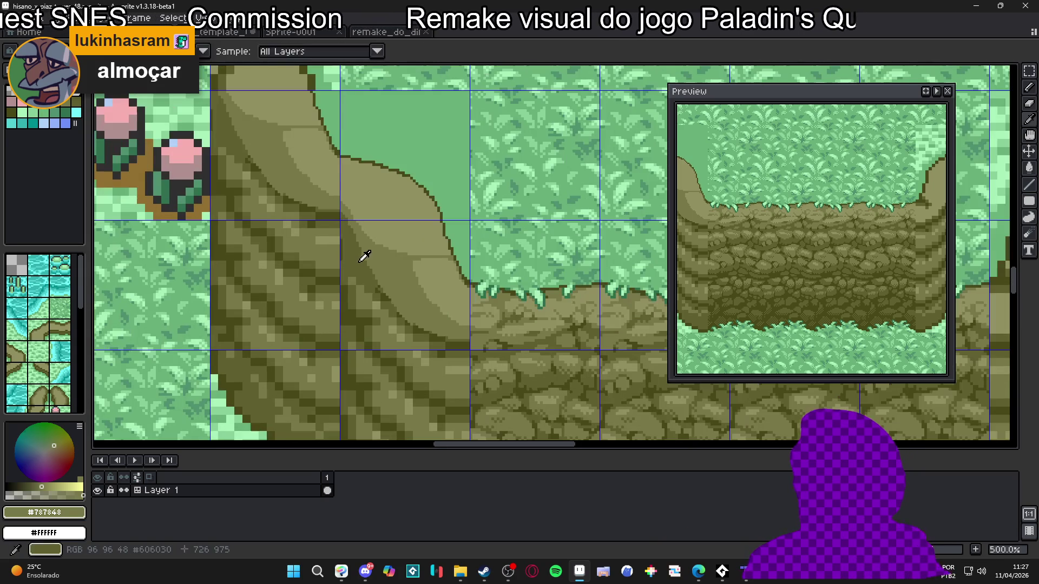
{"action": "left_click", "coordinate": [356, 238], "text": "alt"}
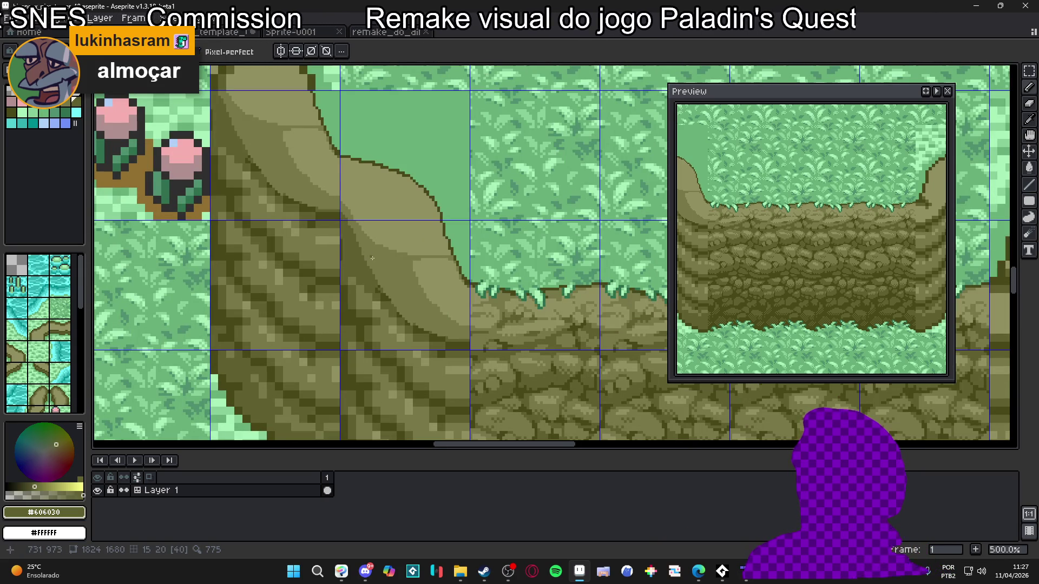
Paint light olive #909060 highlight strokes along the cliff face and its edge.
{"action": "scroll", "coordinate": [385, 290], "scroll_direction": "up", "scroll_amount": 1}
{"action": "scroll", "coordinate": [384, 290], "scroll_direction": "down", "scroll_amount": 1}
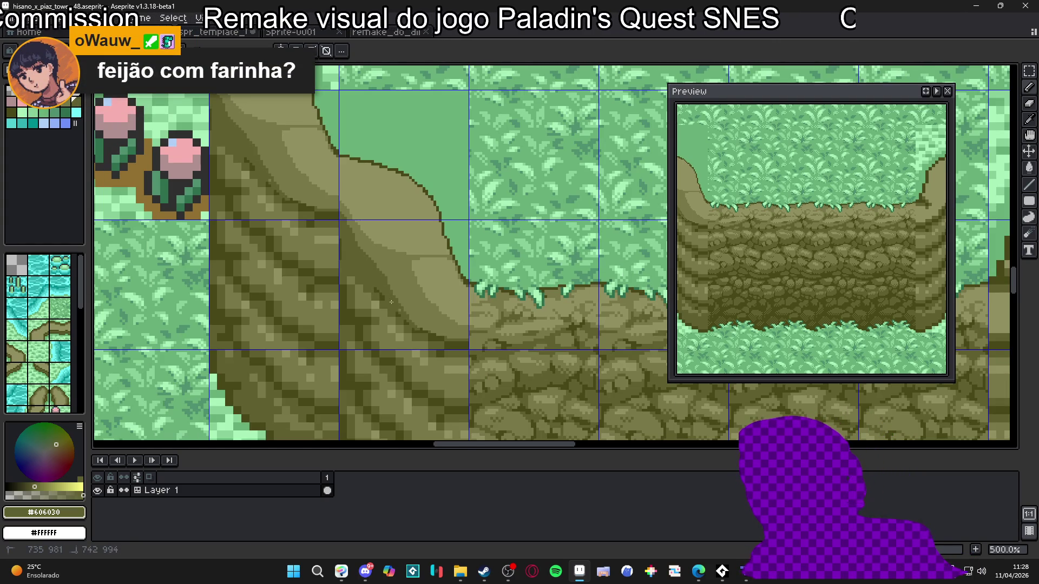
{"action": "left_click", "coordinate": [454, 336], "text": "alt"}
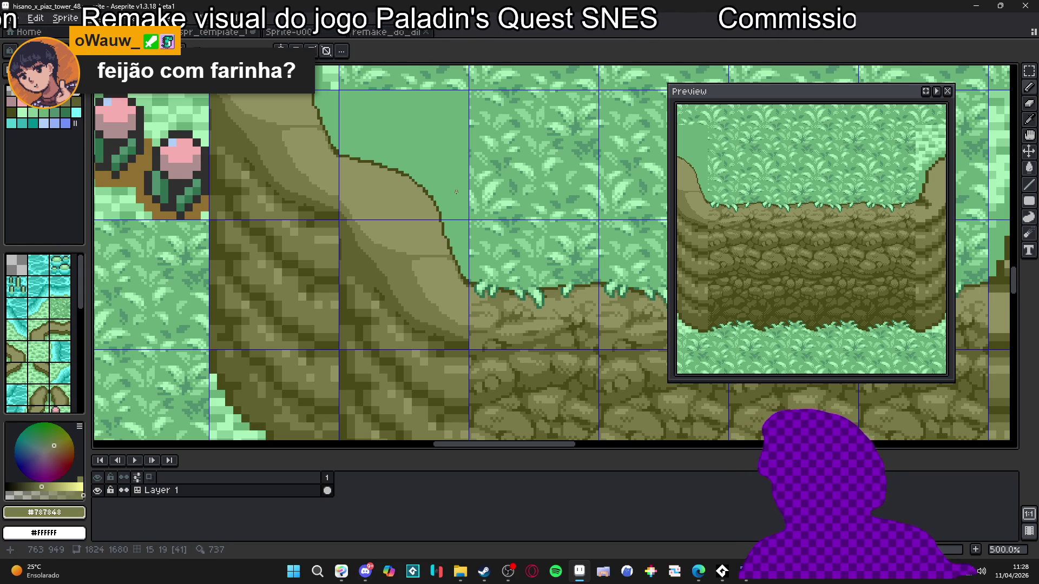
{"action": "left_click", "coordinate": [436, 266], "text": "alt"}
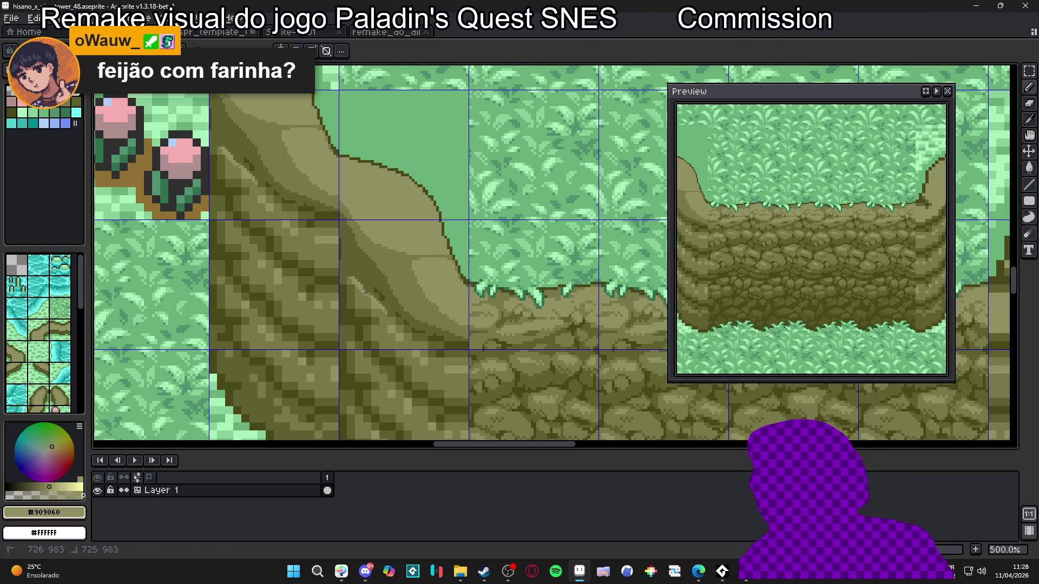
{"action": "left_click_drag", "start_coordinate": [349, 266], "coordinate": [417, 329]}
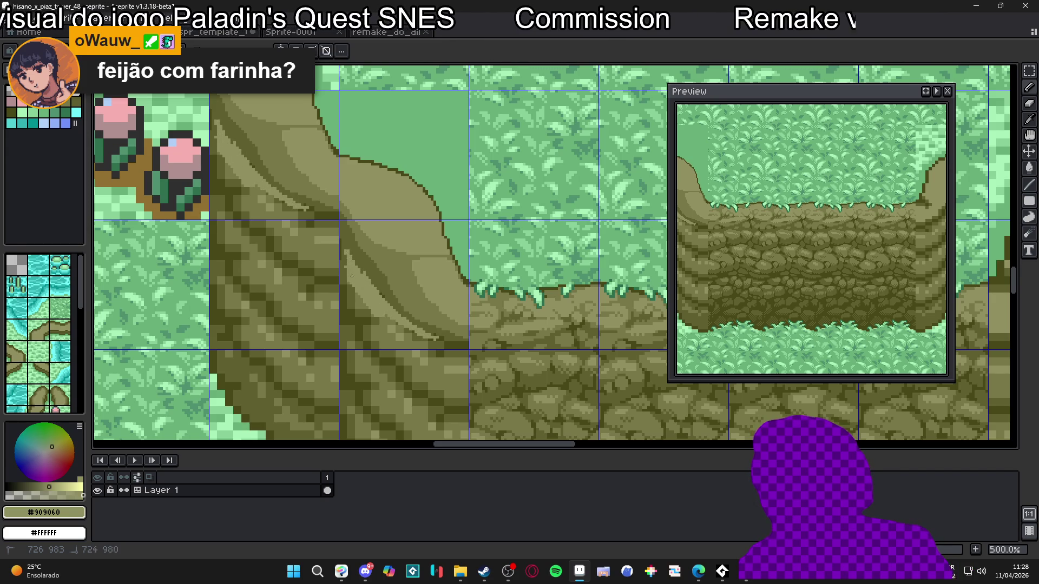
{"action": "mouse_move", "coordinate": [340, 254]}
{"action": "left_mouse_down"}
{"action": "mouse_move", "coordinate": [349, 265]}
{"action": "mouse_move", "coordinate": [330, 249]}
{"action": "left_mouse_up"}
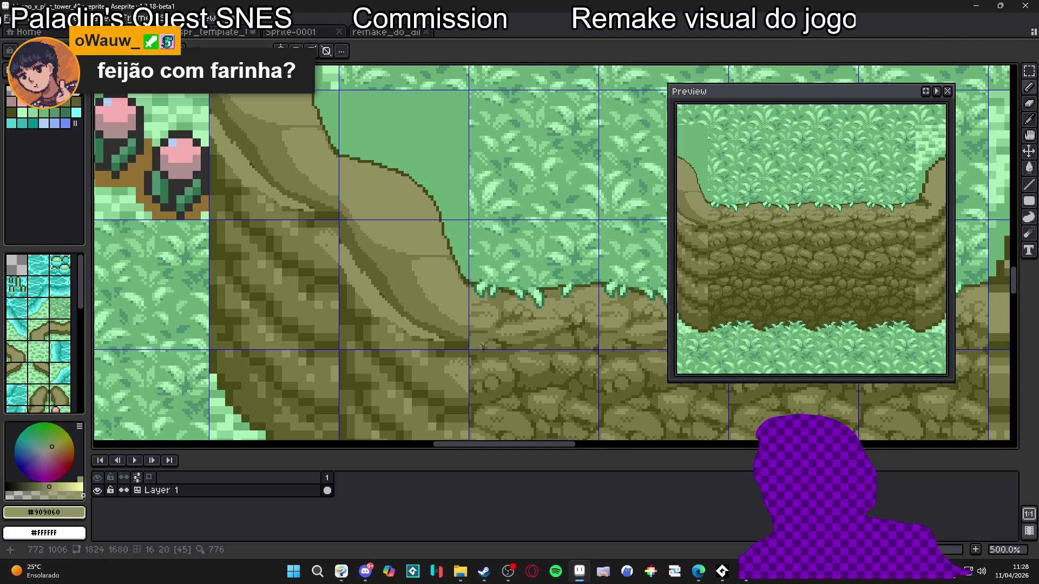
{"action": "scroll", "coordinate": [405, 335], "scroll_direction": "down", "scroll_amount": 1}
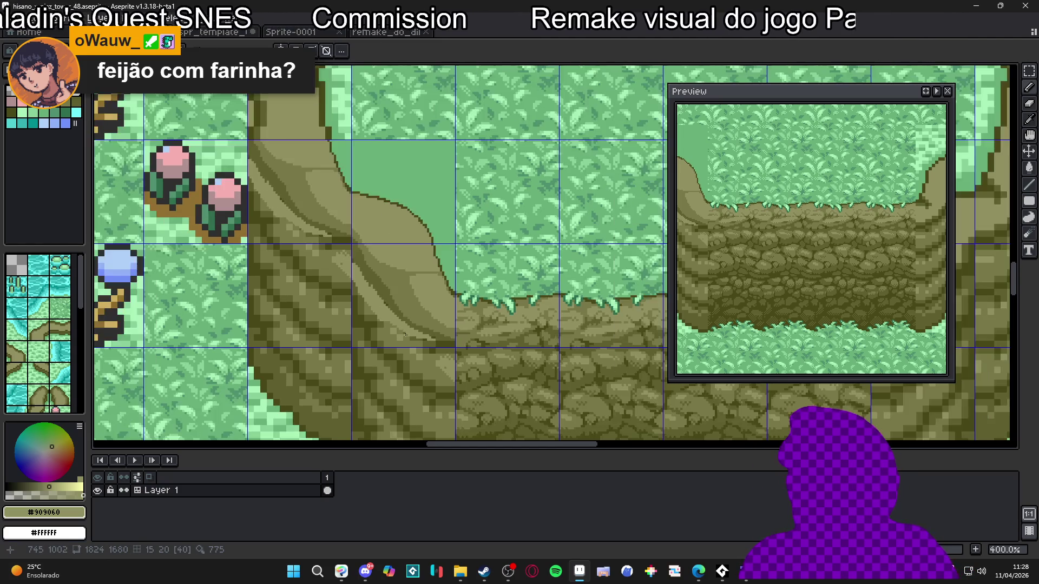
Add a light olive stroke to the cliff face, then sample its darker and lighter olive tones.
{"action": "scroll", "coordinate": [405, 335], "scroll_direction": "up", "scroll_amount": 2}
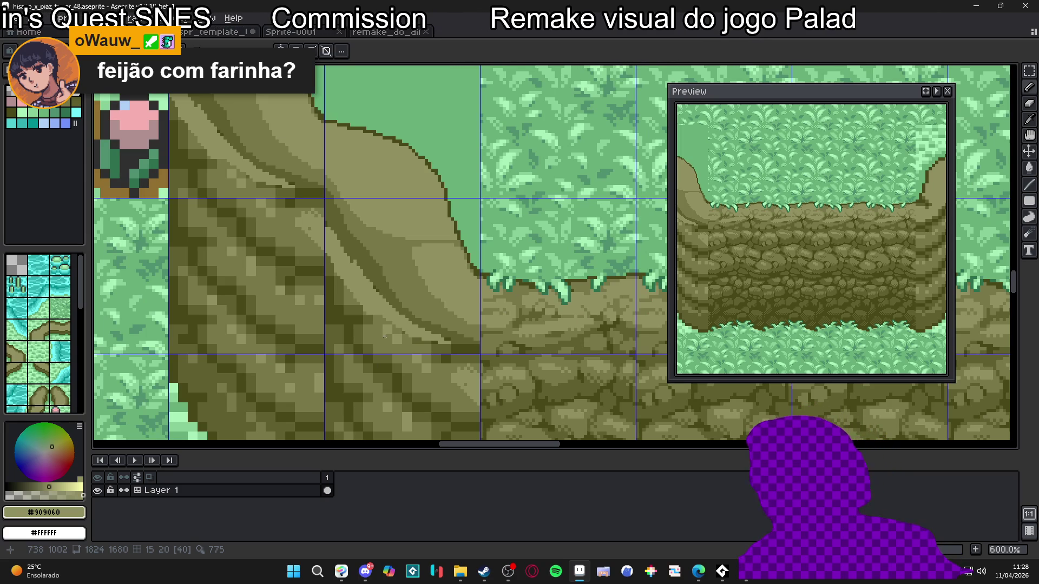
{"action": "mouse_move", "coordinate": [347, 289]}
{"action": "left_mouse_down"}
{"action": "mouse_move", "coordinate": [348, 309]}
{"action": "mouse_move", "coordinate": [383, 334]}
{"action": "left_mouse_up"}
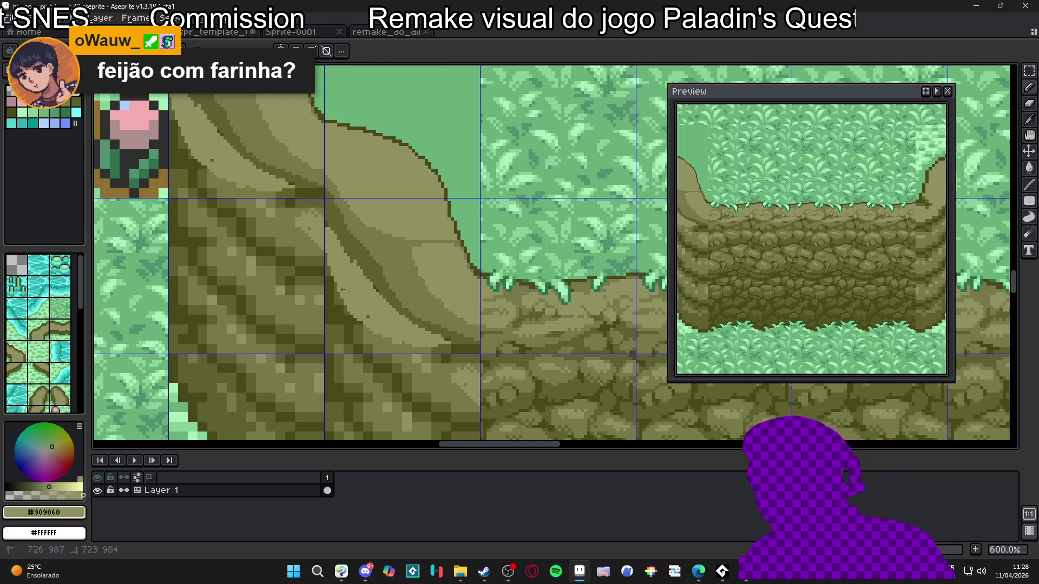
{"action": "left_click", "coordinate": [369, 337], "text": "alt"}
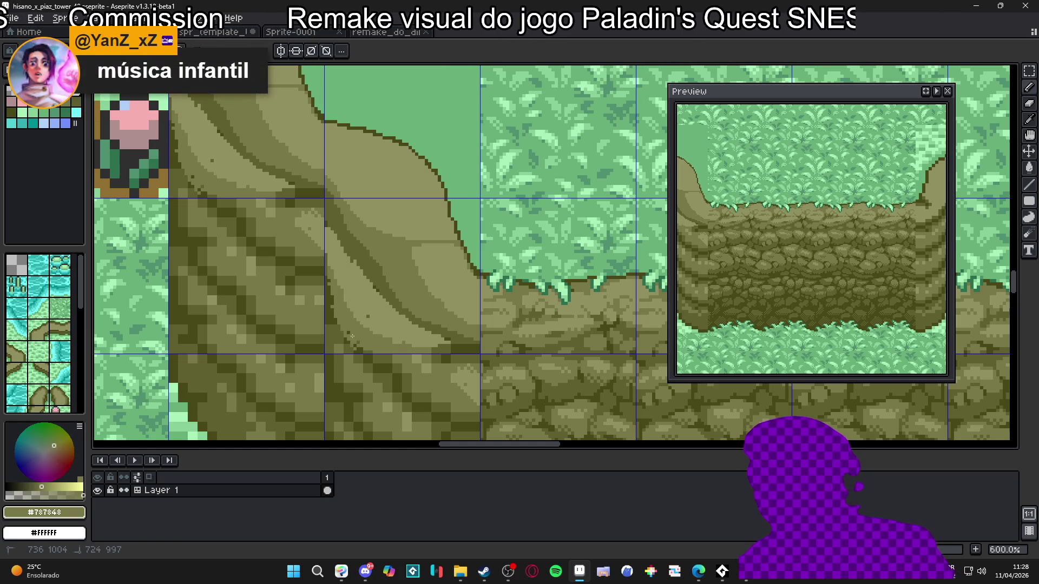
{"action": "left_click", "coordinate": [377, 305], "text": "alt"}
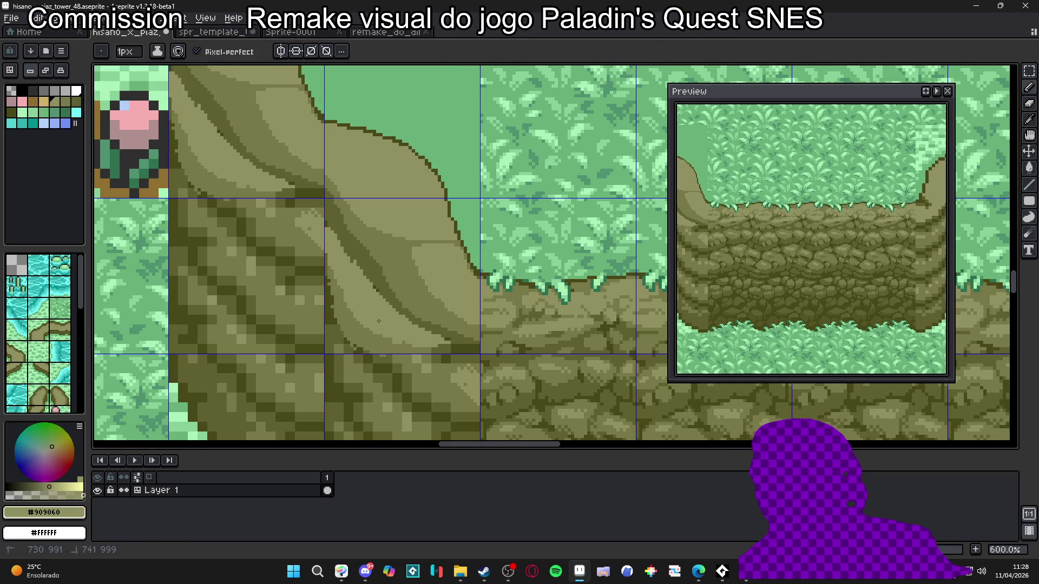
{"action": "left_click", "coordinate": [452, 341], "text": "alt"}
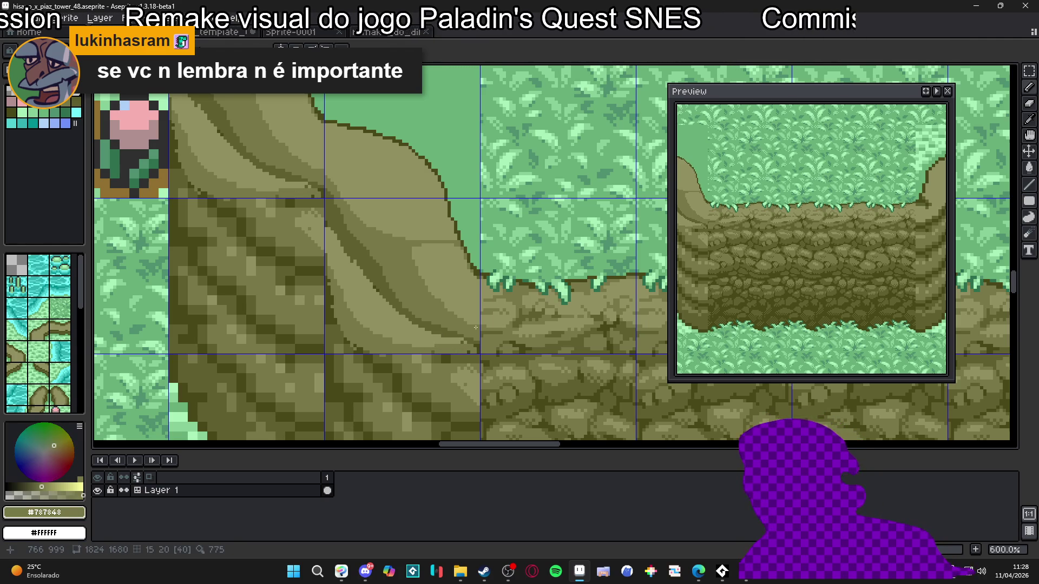
Zoom in and out to review the layered olive shading on the cliff.
{"action": "scroll", "coordinate": [445, 306], "scroll_direction": "down", "scroll_amount": 2}
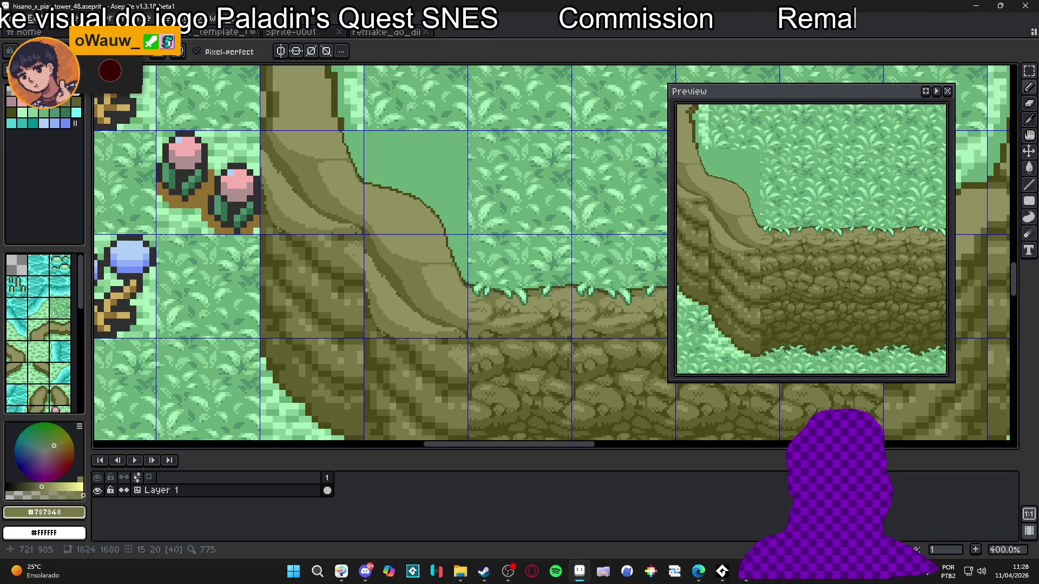
{"action": "scroll", "coordinate": [396, 317], "scroll_direction": "up", "scroll_amount": 3}
{"action": "scroll", "coordinate": [400, 314], "scroll_direction": "down", "scroll_amount": 3}
{"action": "scroll", "coordinate": [406, 308], "scroll_direction": "up", "scroll_amount": 1}
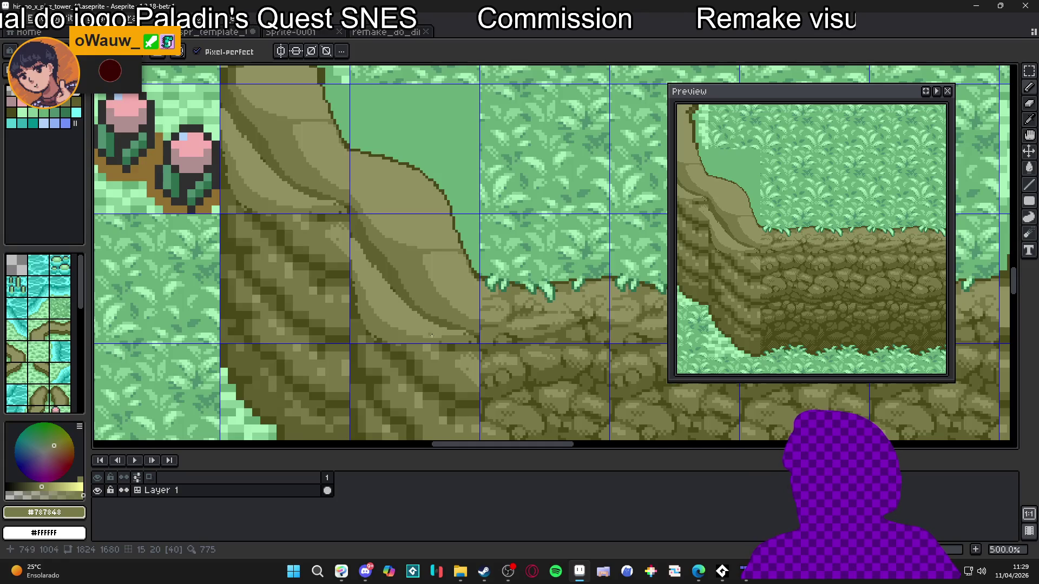
{"action": "scroll", "coordinate": [427, 332], "scroll_direction": "up", "scroll_amount": 1}
{"action": "scroll", "coordinate": [454, 381], "scroll_direction": "down", "scroll_amount": 1}
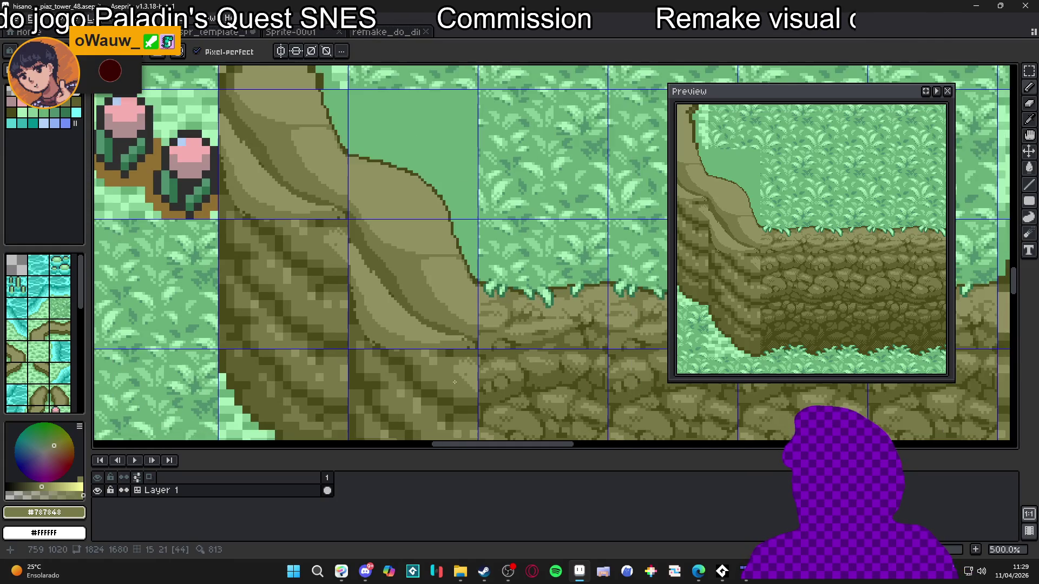
{"action": "scroll", "coordinate": [454, 381], "scroll_direction": "down", "scroll_amount": 1}
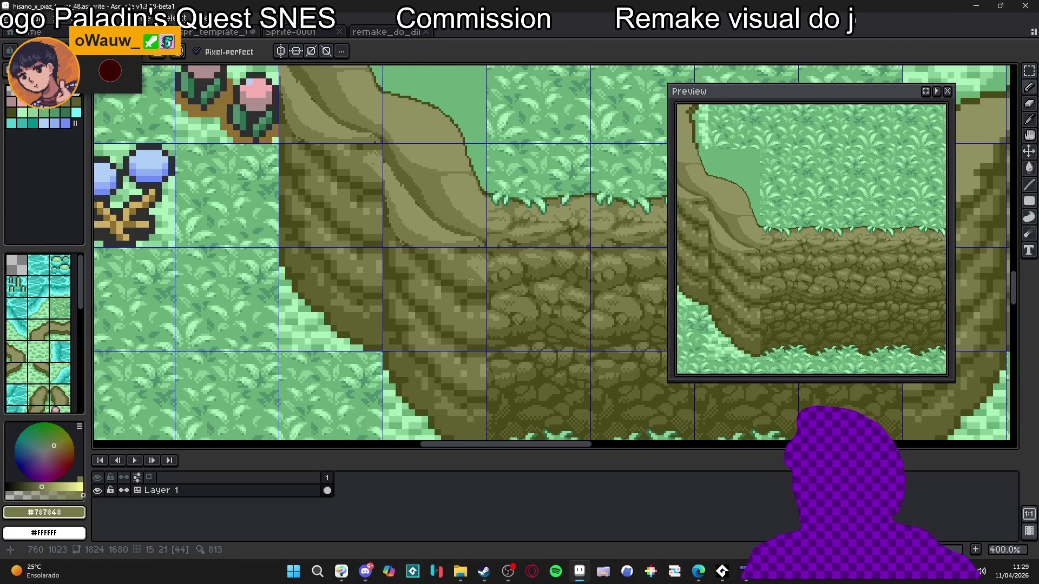
{"action": "scroll", "coordinate": [473, 283], "scroll_direction": "up", "scroll_amount": 2}
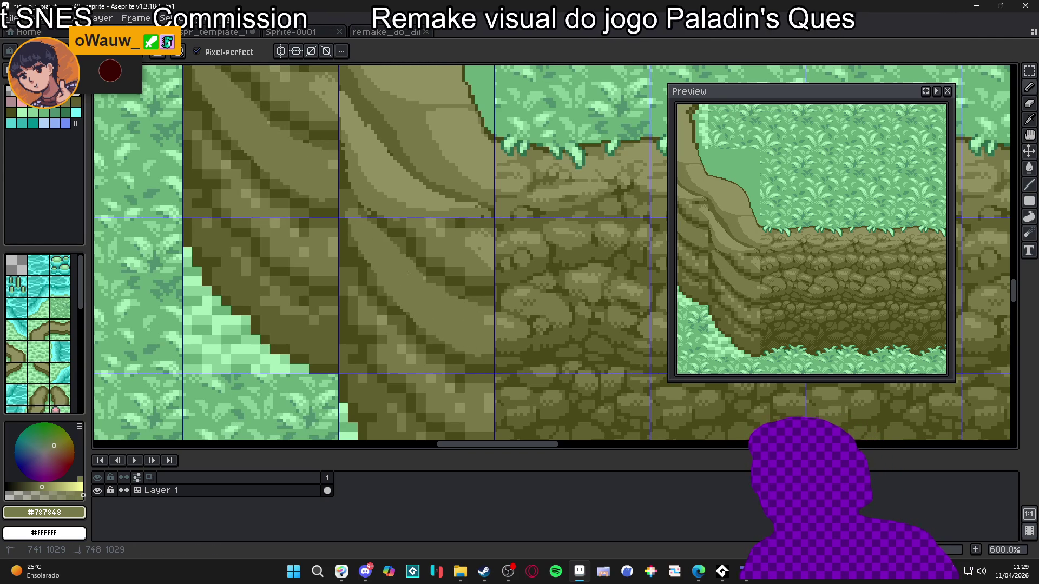
Sample the darkest, mid and light olive tones from the cliff.
{"action": "left_click", "coordinate": [449, 281], "text": "alt"}
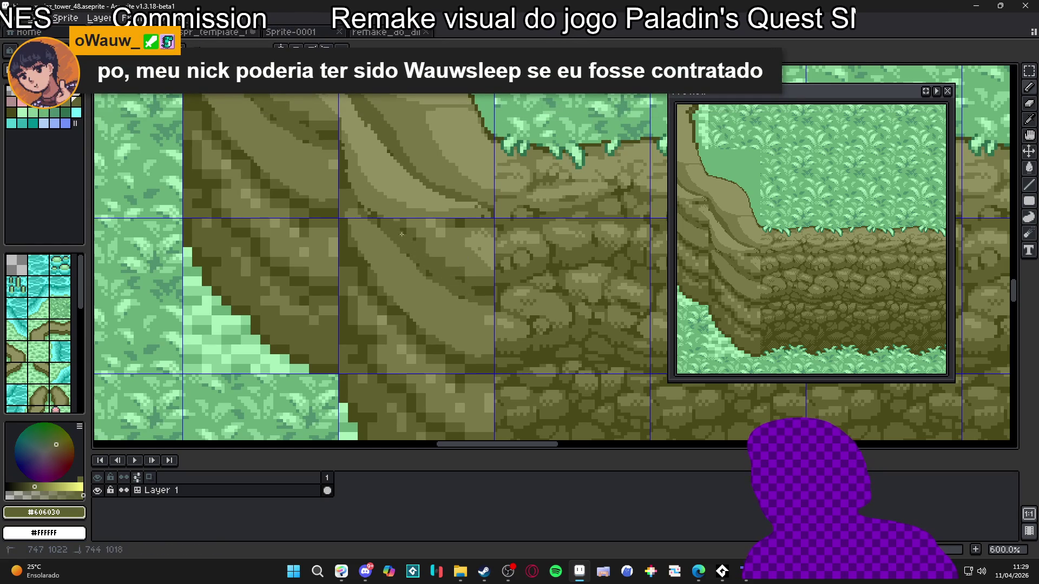
{"action": "left_click", "coordinate": [420, 181], "text": "alt"}
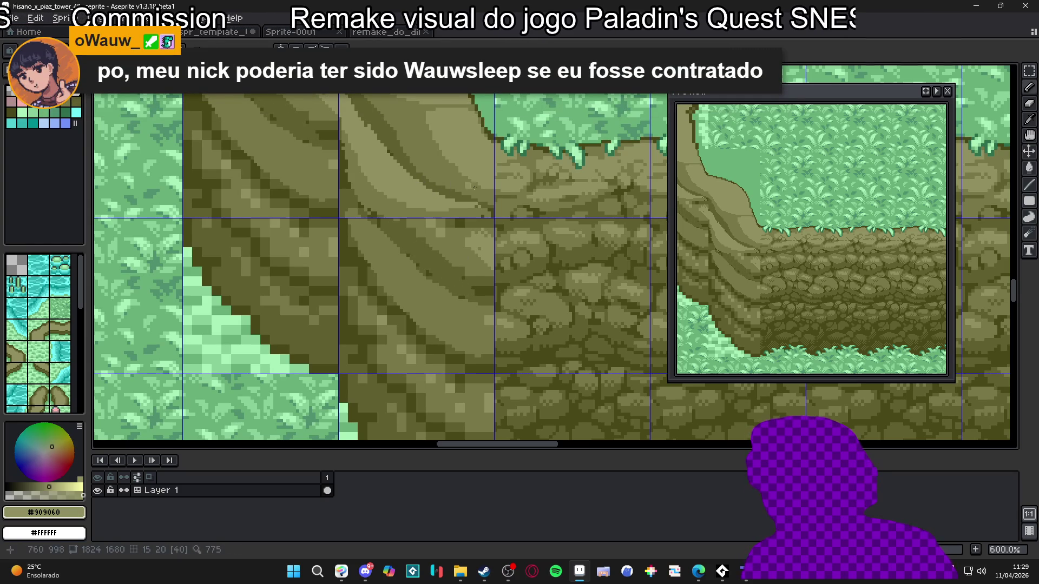
{"action": "left_click", "coordinate": [470, 223], "text": "alt"}
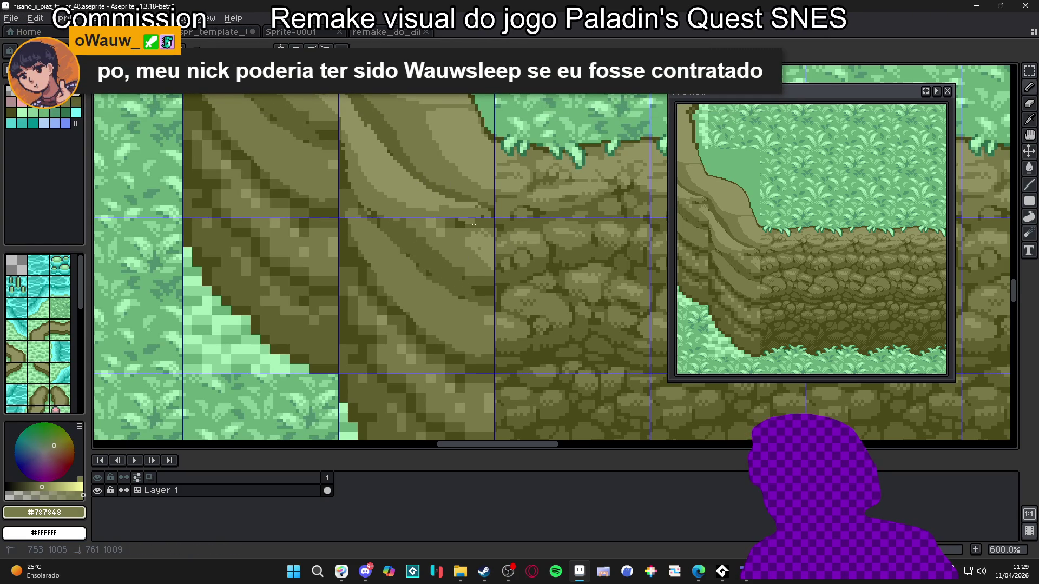
{"action": "left_click", "coordinate": [436, 196], "text": "alt"}
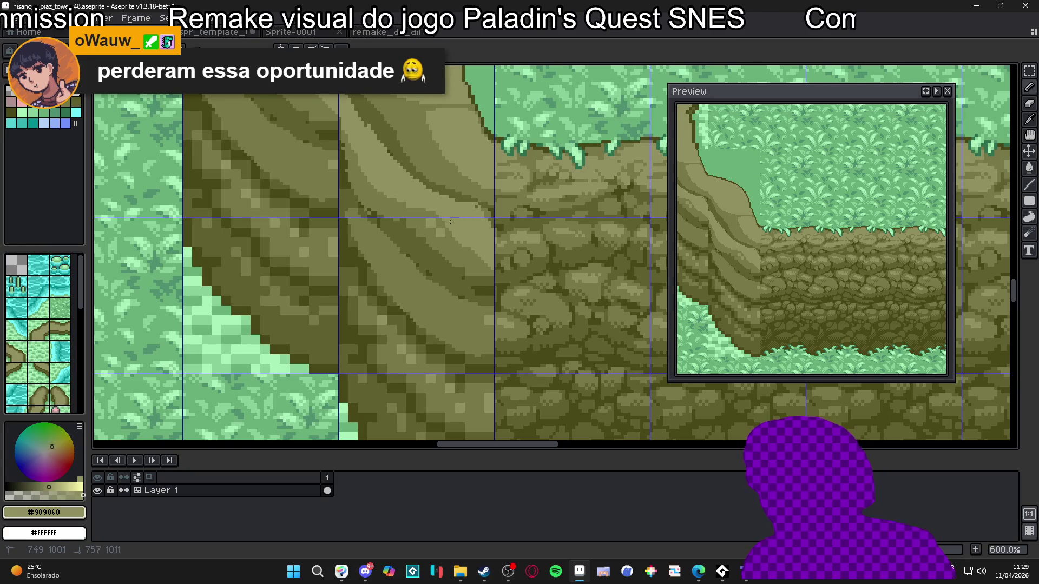
{"action": "left_click", "coordinate": [471, 257], "text": "alt"}
{"action": "left_click", "coordinate": [469, 266], "text": "alt"}
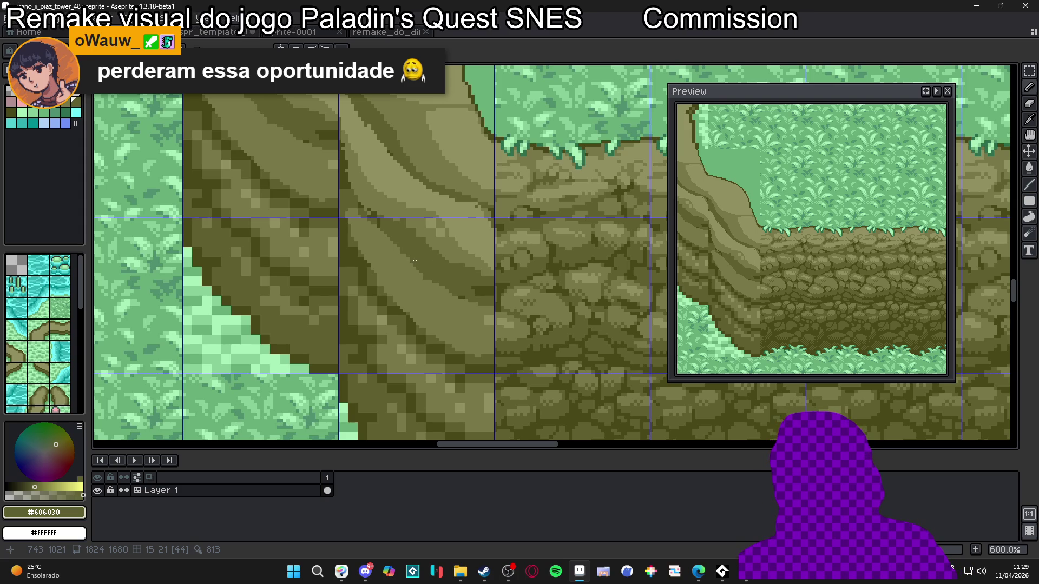
Paint mid-olive tweaks and light highlight pixels onto the cliff's striped face.
{"action": "mouse_move", "coordinate": [403, 254]}
{"action": "left_mouse_down"}
{"action": "mouse_move", "coordinate": [424, 245]}
{"action": "mouse_move", "coordinate": [435, 285]}
{"action": "mouse_move", "coordinate": [399, 256]}
{"action": "left_mouse_up"}
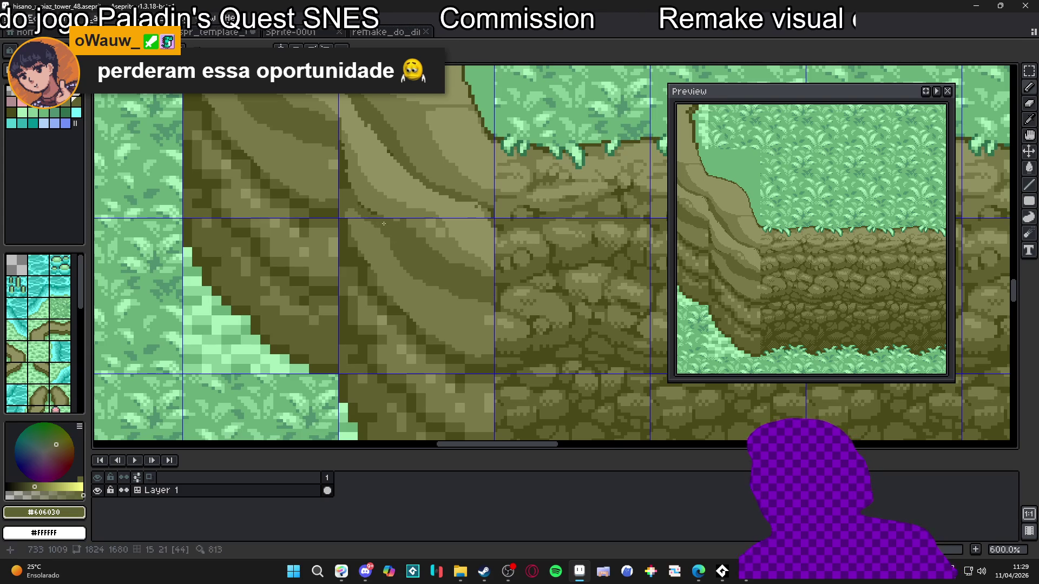
{"action": "left_click", "coordinate": [357, 212]}
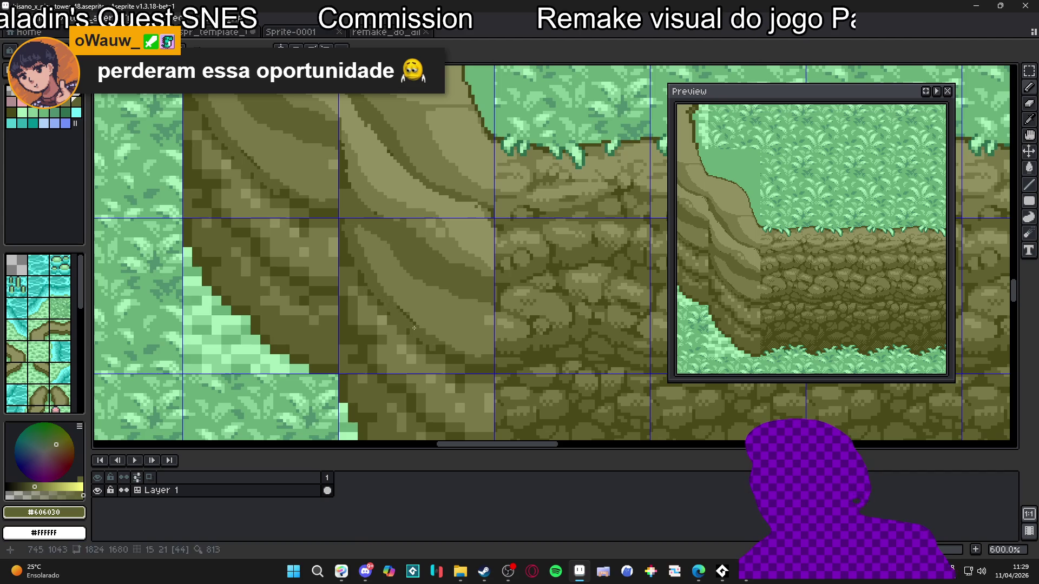
{"action": "left_click_drag", "start_coordinate": [451, 347], "coordinate": [473, 359]}
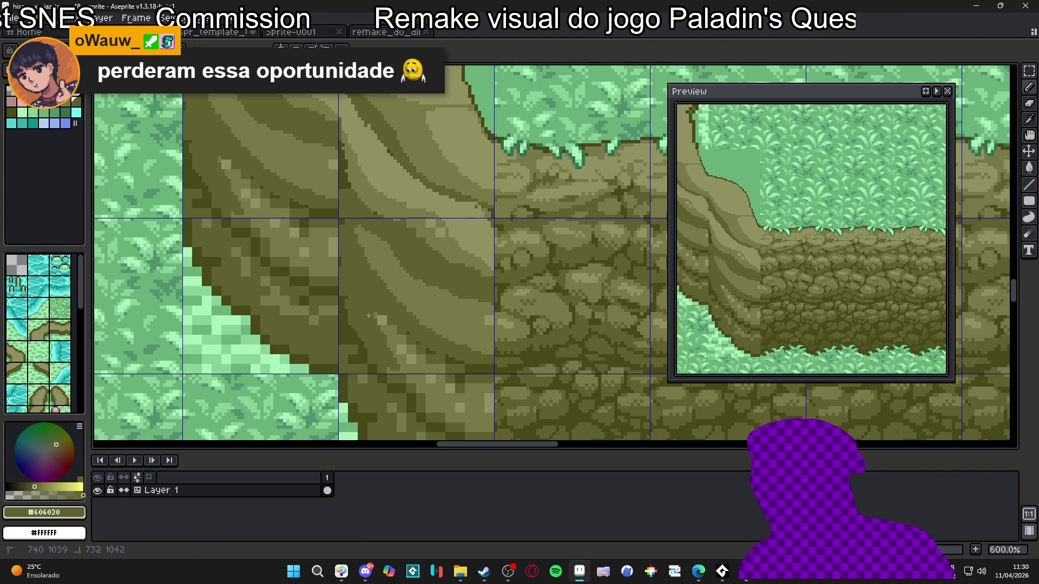
{"action": "left_click", "coordinate": [398, 348], "text": "alt"}
{"action": "mouse_move", "coordinate": [398, 348]}
{"action": "left_mouse_down"}
{"action": "mouse_move", "coordinate": [376, 319]}
{"action": "mouse_move", "coordinate": [444, 357]}
{"action": "mouse_move", "coordinate": [413, 360]}
{"action": "mouse_move", "coordinate": [474, 366]}
{"action": "left_mouse_up"}
{"action": "left_click_drag", "start_coordinate": [372, 319], "coordinate": [378, 295]}
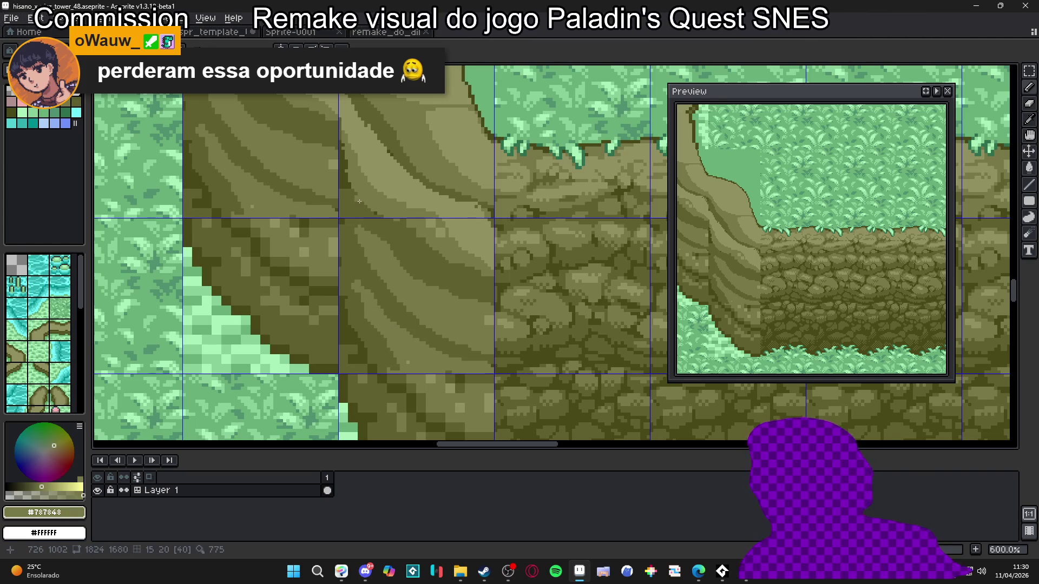
{"action": "scroll", "coordinate": [359, 201], "scroll_direction": "down", "scroll_amount": 3}
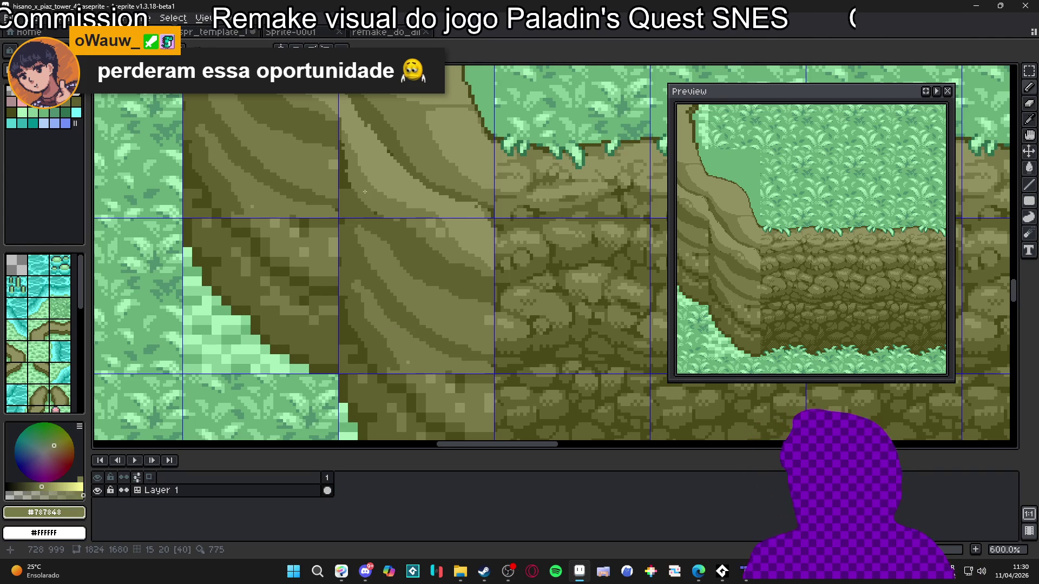
{"action": "scroll", "coordinate": [433, 244], "scroll_direction": "up", "scroll_amount": 4}
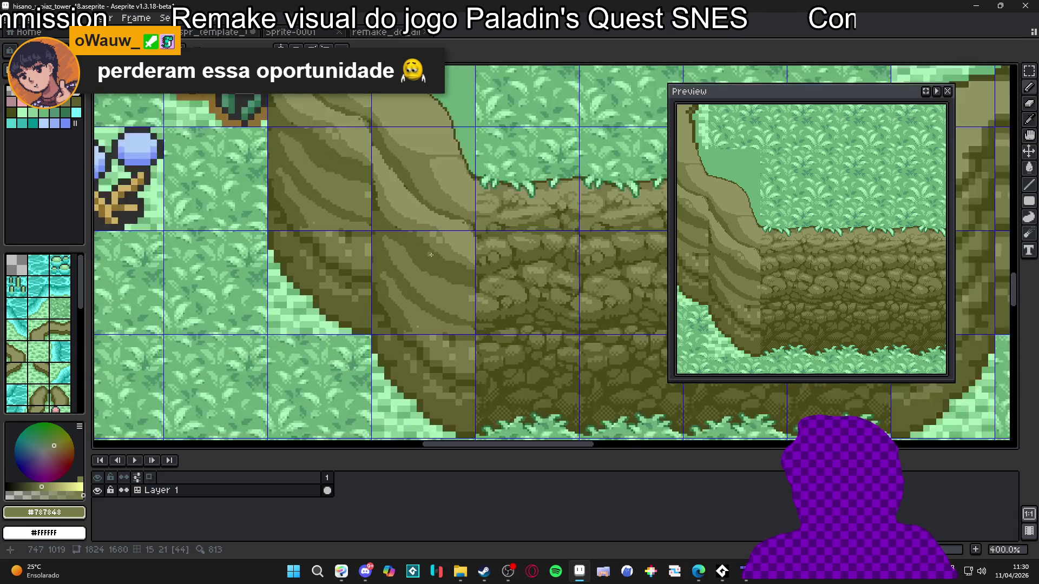
Return to the Pencil and sample the darkest olive from the cliff.
{"action": "key", "text": "m"}
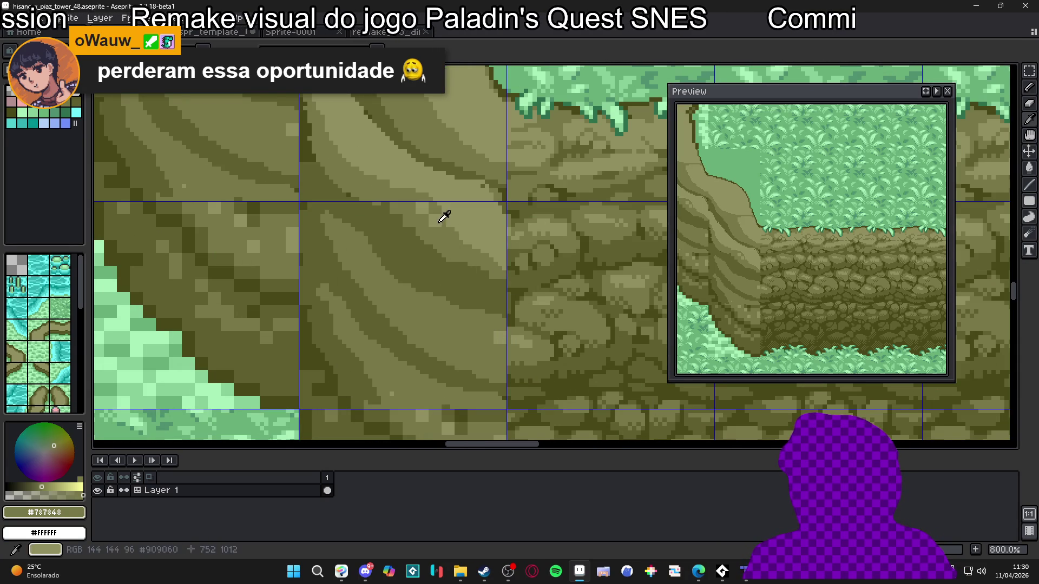
{"action": "scroll", "coordinate": [443, 269], "scroll_direction": "down", "scroll_amount": 4}
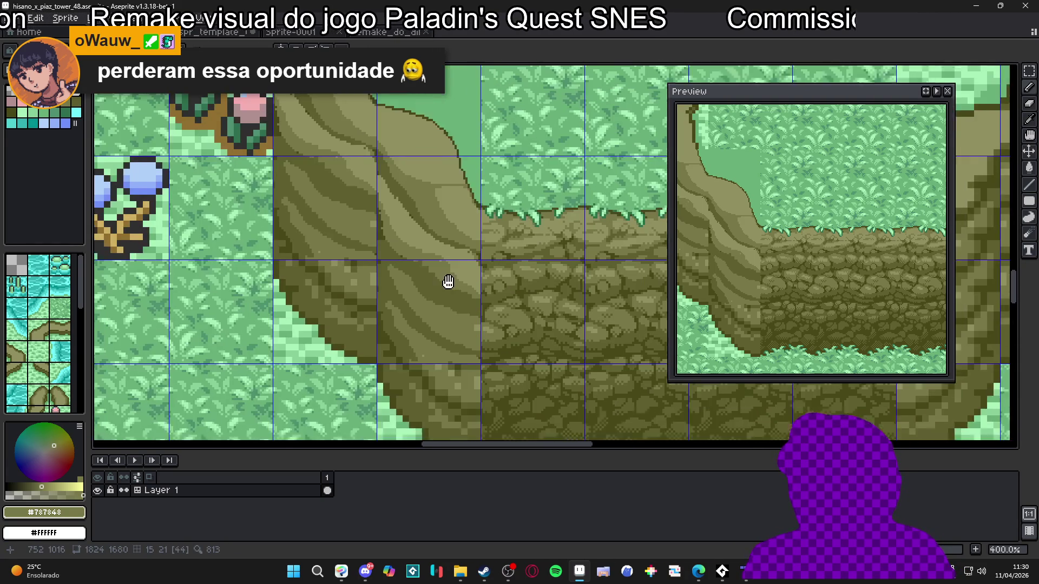
{"action": "scroll", "coordinate": [446, 285], "scroll_direction": "down", "scroll_amount": 3}
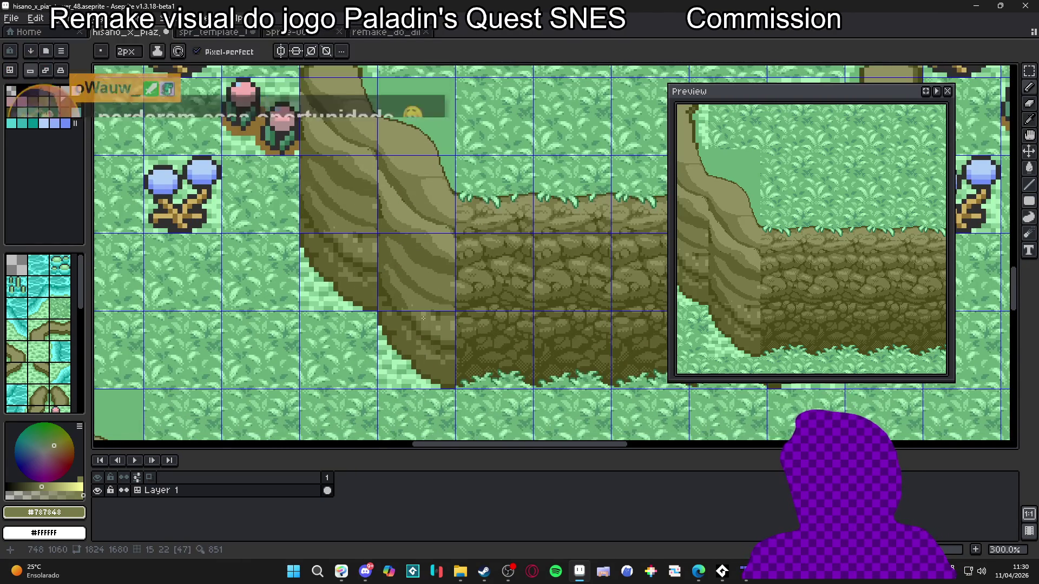
{"action": "key", "text": "b"}
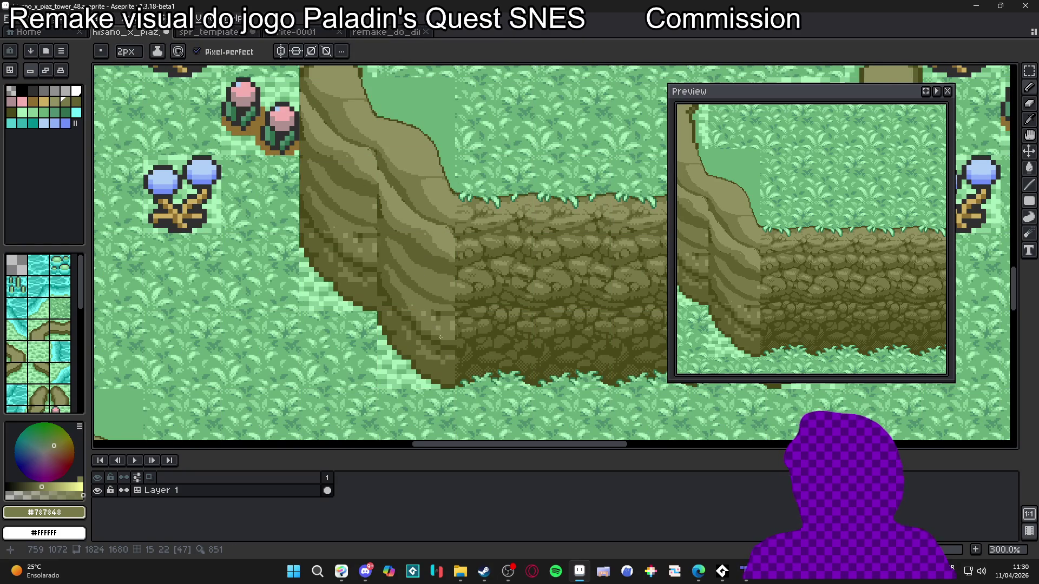
{"action": "scroll", "coordinate": [440, 337], "scroll_direction": "down", "scroll_amount": 1}
{"action": "scroll", "coordinate": [438, 298], "scroll_direction": "up", "scroll_amount": 2}
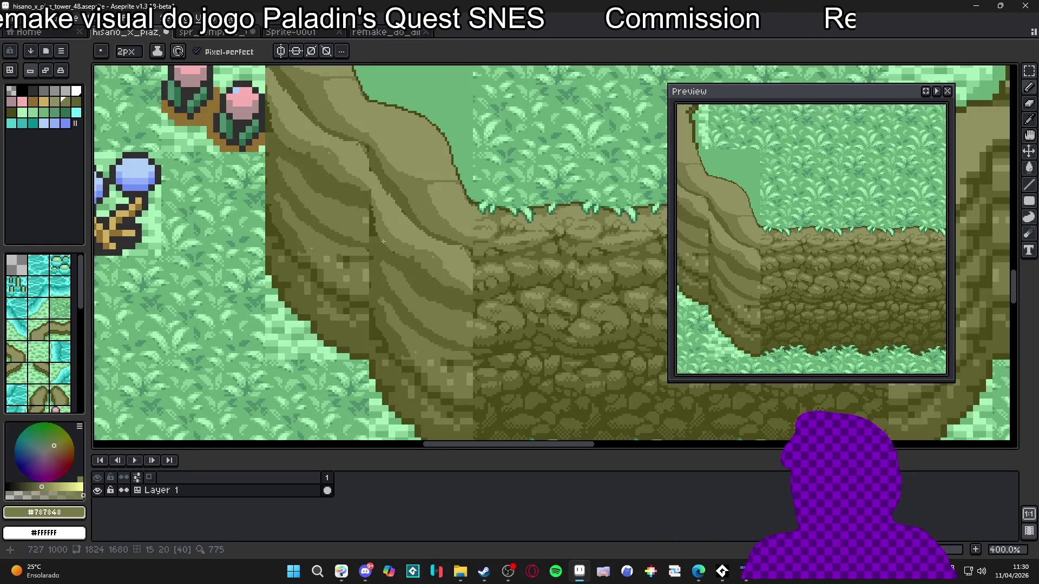
{"action": "scroll", "coordinate": [384, 239], "scroll_direction": "up", "scroll_amount": 1}
{"action": "left_click", "coordinate": [380, 242], "text": "alt"}
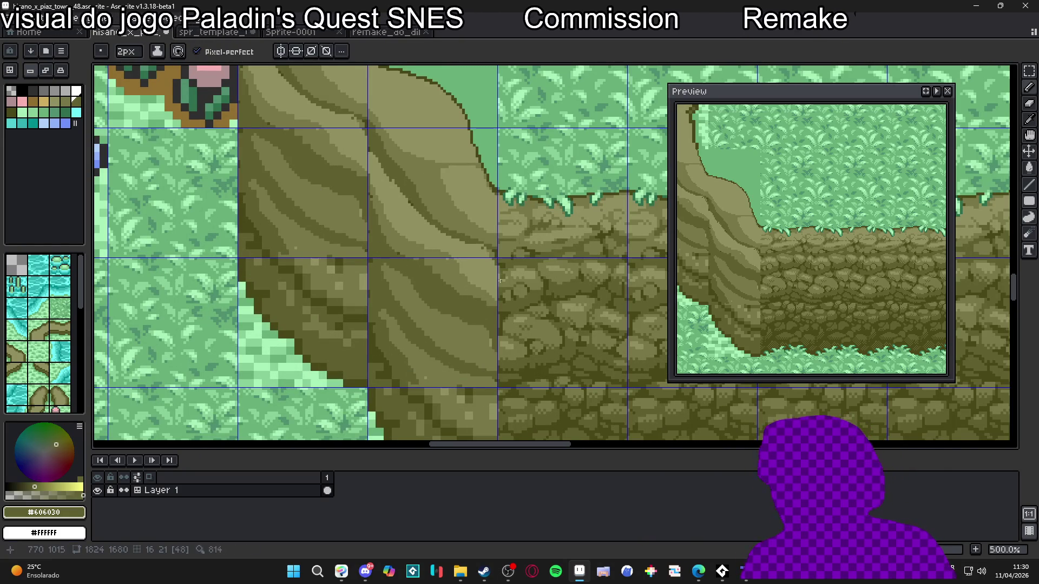
{"action": "scroll", "coordinate": [411, 244], "scroll_direction": "down", "scroll_amount": 3}
{"action": "scroll", "coordinate": [411, 243], "scroll_direction": "right", "scroll_amount": 2}
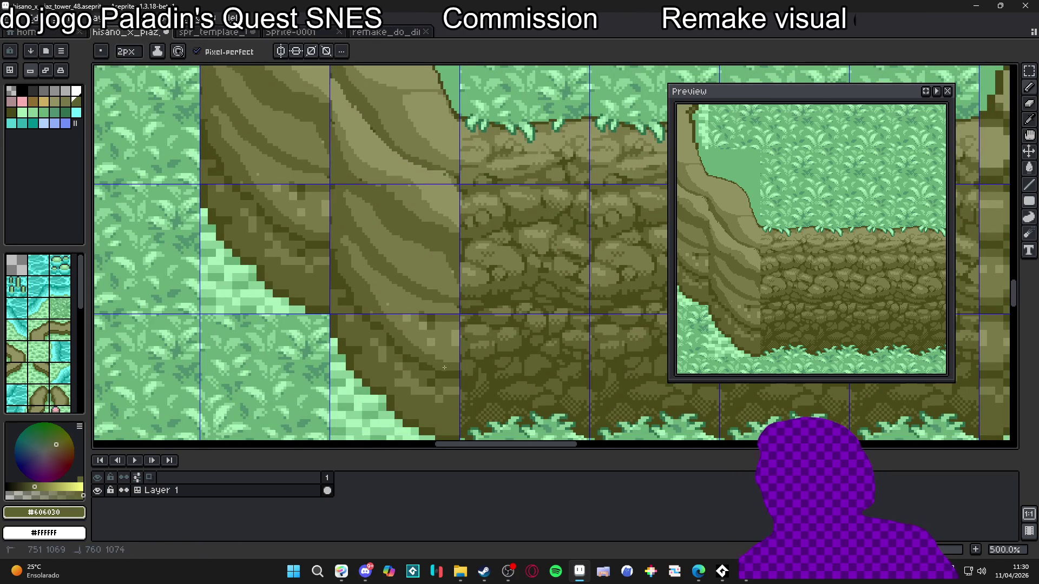
Add a few dark #484818 pixels to the cliff texture, then resample #606030.
{"action": "left_click", "coordinate": [403, 343], "text": "alt"}
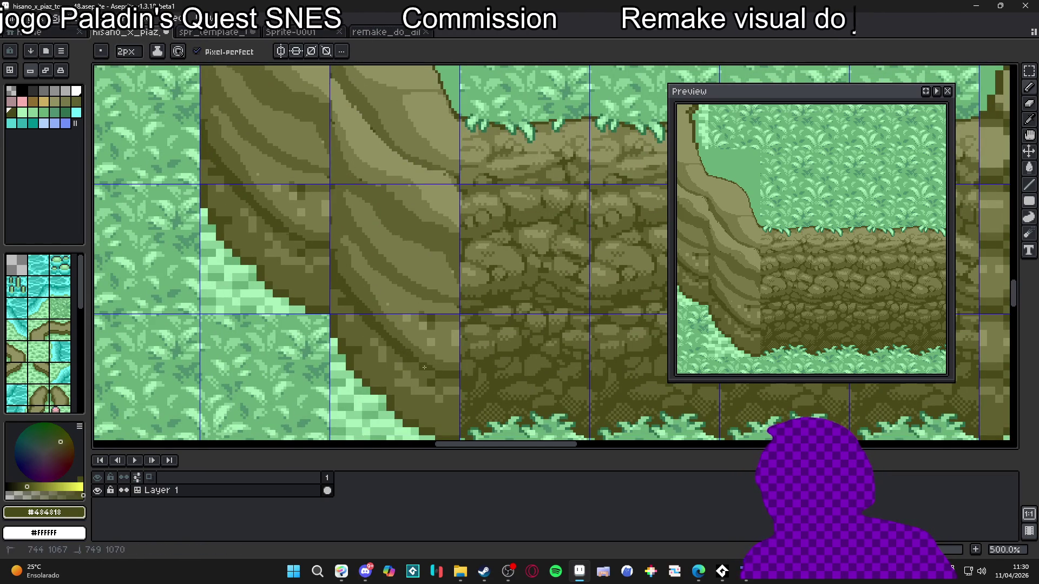
{"action": "left_click", "coordinate": [430, 387], "text": "alt"}
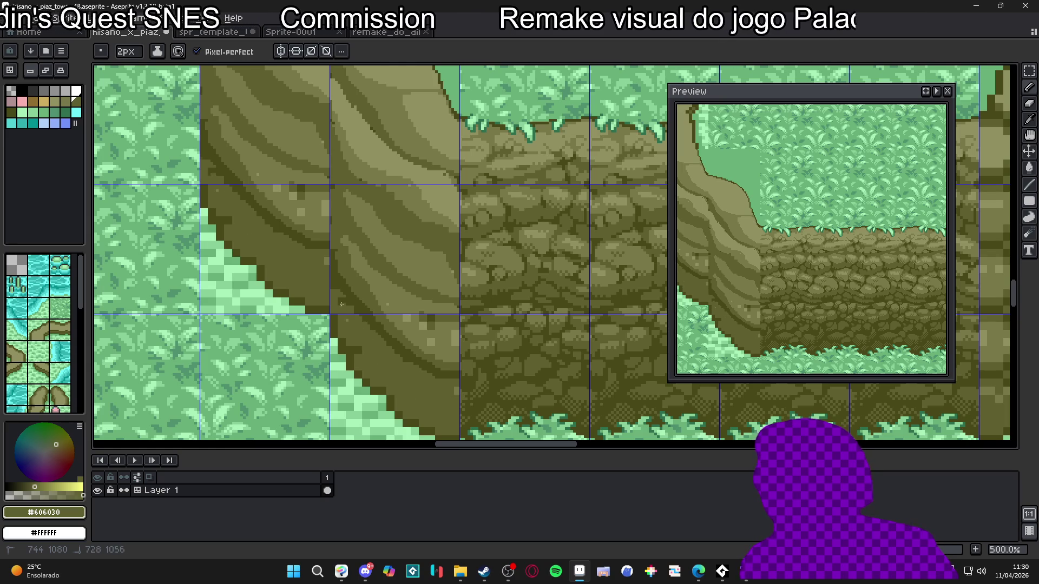
{"action": "left_click", "coordinate": [327, 242], "text": "alt"}
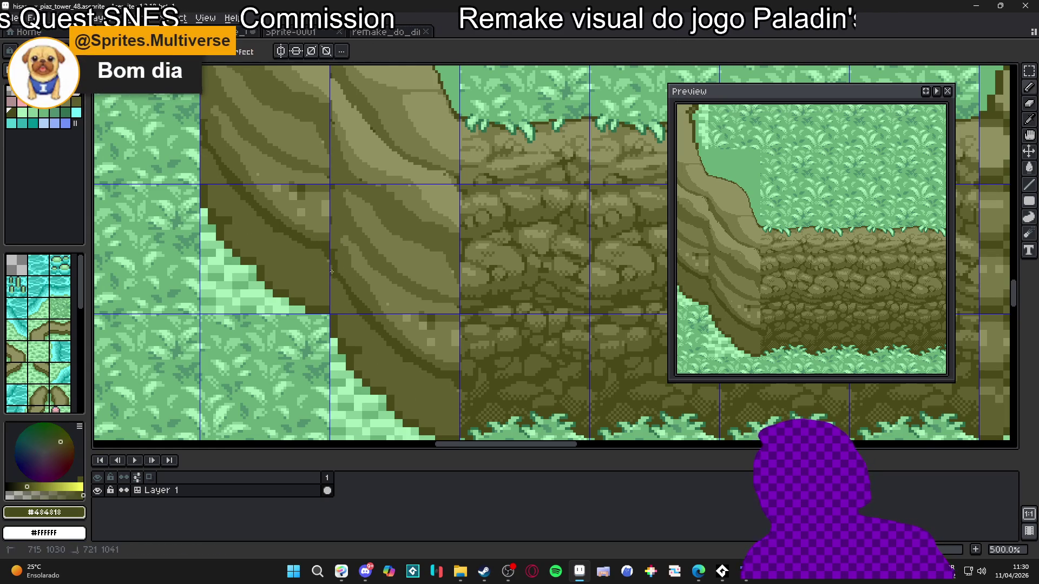
{"action": "left_click", "coordinate": [315, 237]}
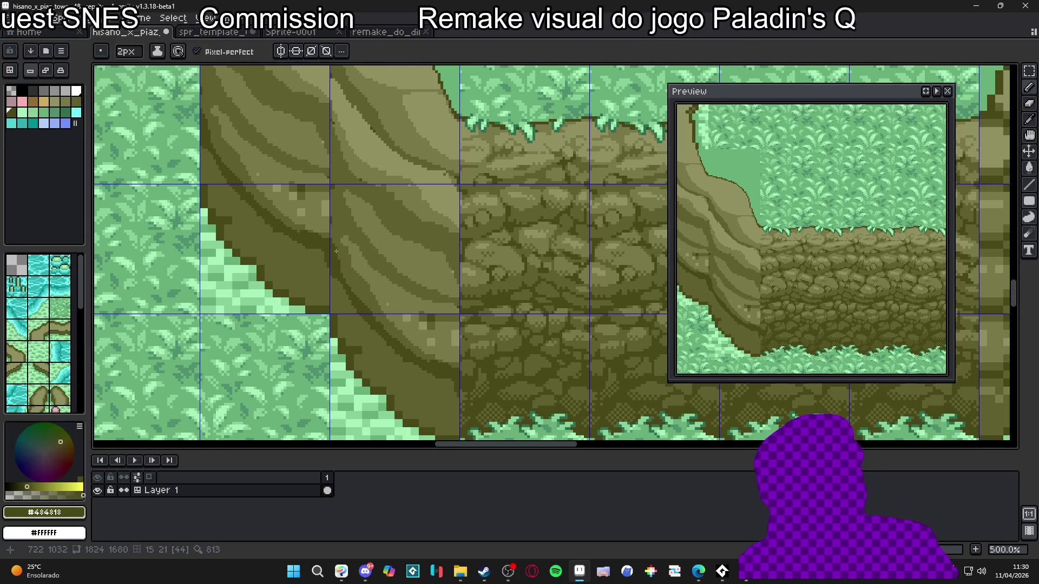
{"action": "left_click", "coordinate": [318, 237], "text": "alt"}
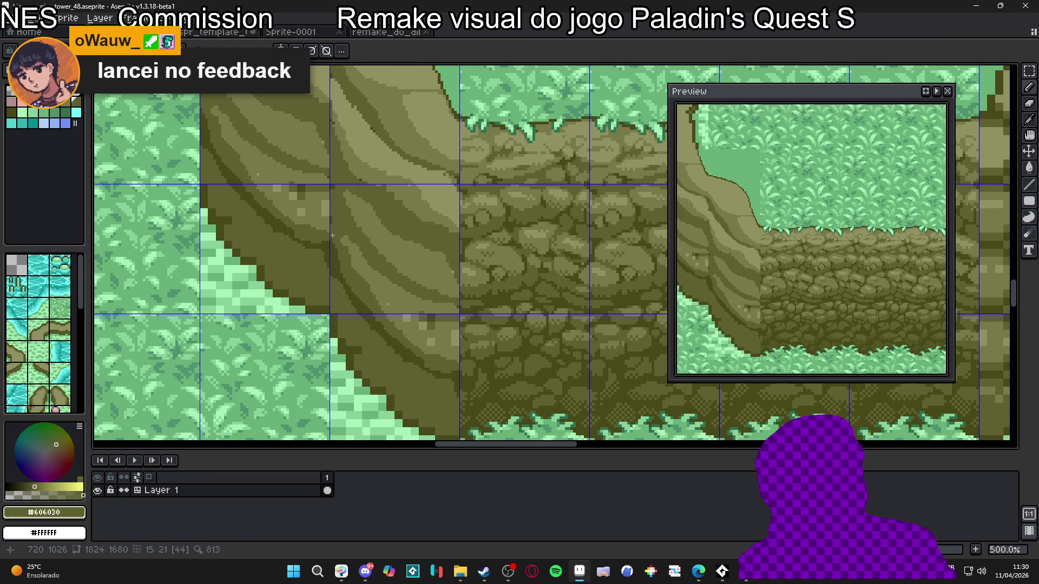
Zoom out to the whole cliff scene with the grid hidden, then enlarge Discord's room screenshot.
{"action": "scroll", "coordinate": [330, 230], "scroll_direction": "down", "scroll_amount": 3}
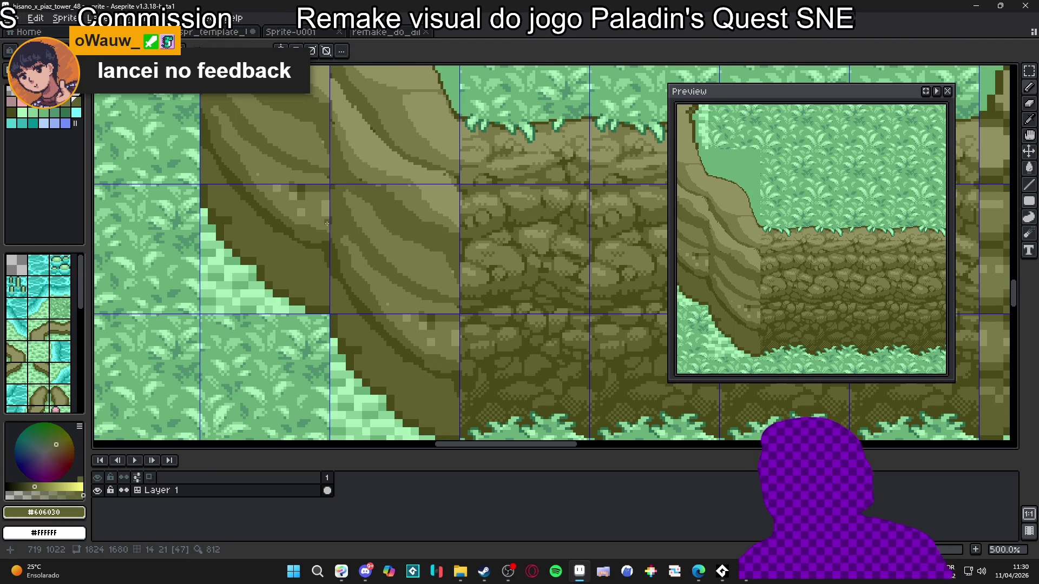
{"action": "mouse_move", "coordinate": [428, 270]}
{"action": "left_mouse_down"}
{"action": "mouse_move", "coordinate": [443, 307]}
{"action": "mouse_move", "coordinate": [529, 349]}
{"action": "mouse_move", "coordinate": [421, 294]}
{"action": "left_mouse_up"}
{"action": "key", "text": "ctrl+apostrophe"}
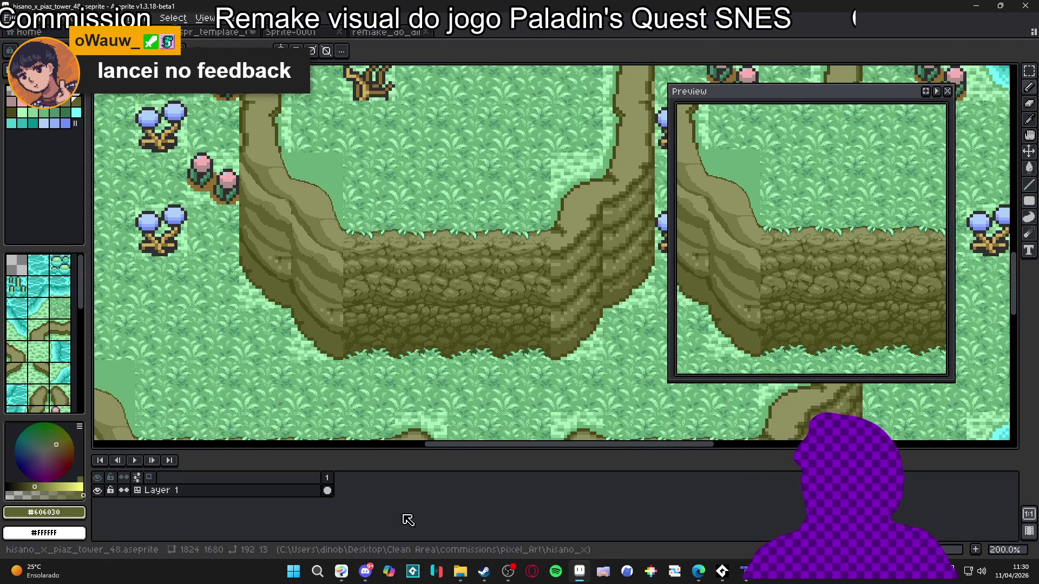
{"action": "left_click", "coordinate": [366, 571]}
{"action": "left_click", "coordinate": [435, 401]}
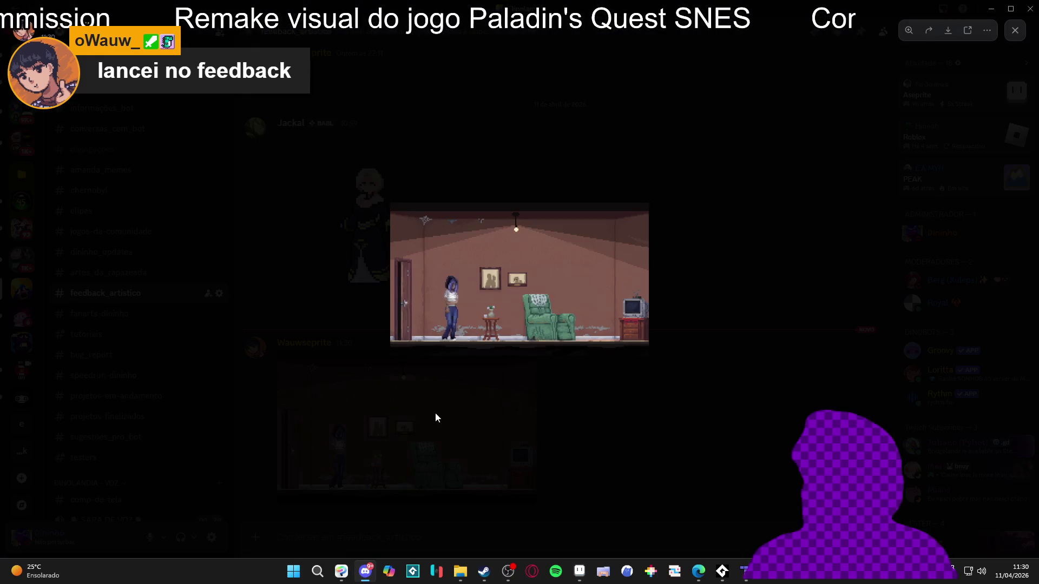
Copy the enlarged room screenshot, close the viewer, and add a heart reaction to the post.
{"action": "right_click", "coordinate": [552, 262]}
{"action": "left_click", "coordinate": [542, 280]}
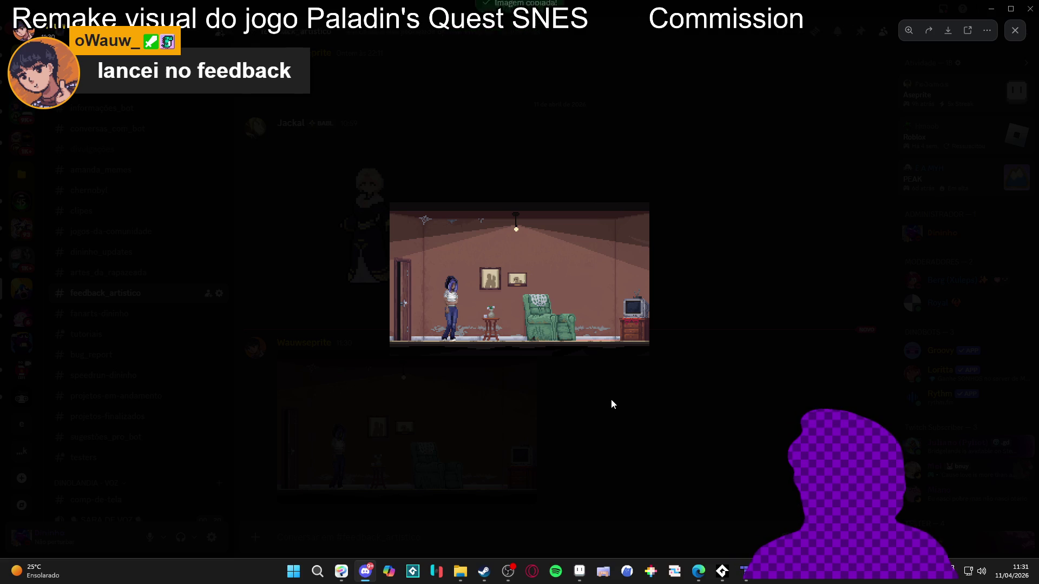
{"action": "left_click", "coordinate": [634, 428]}
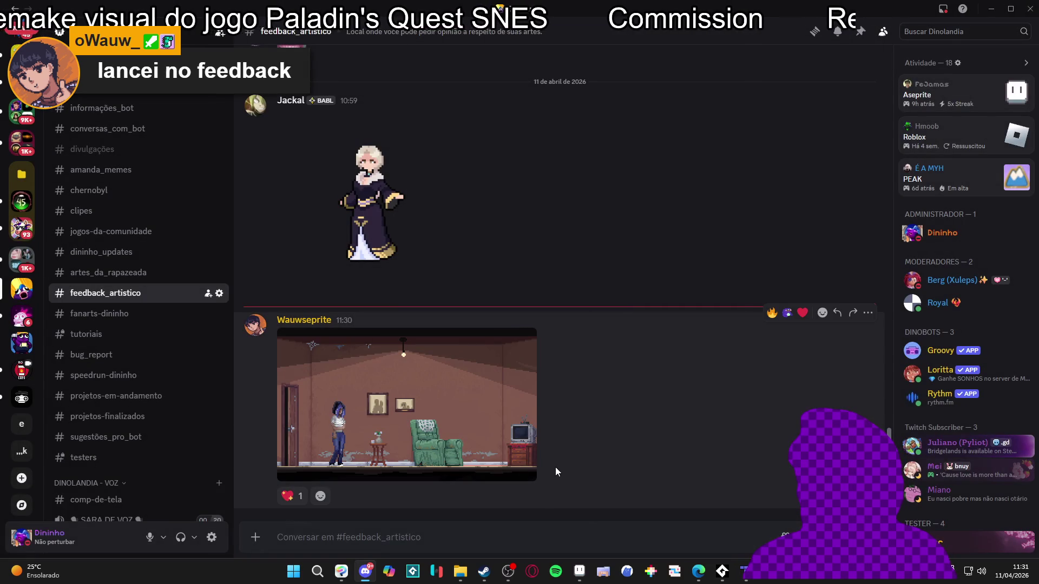
{"action": "left_click", "coordinate": [288, 496]}
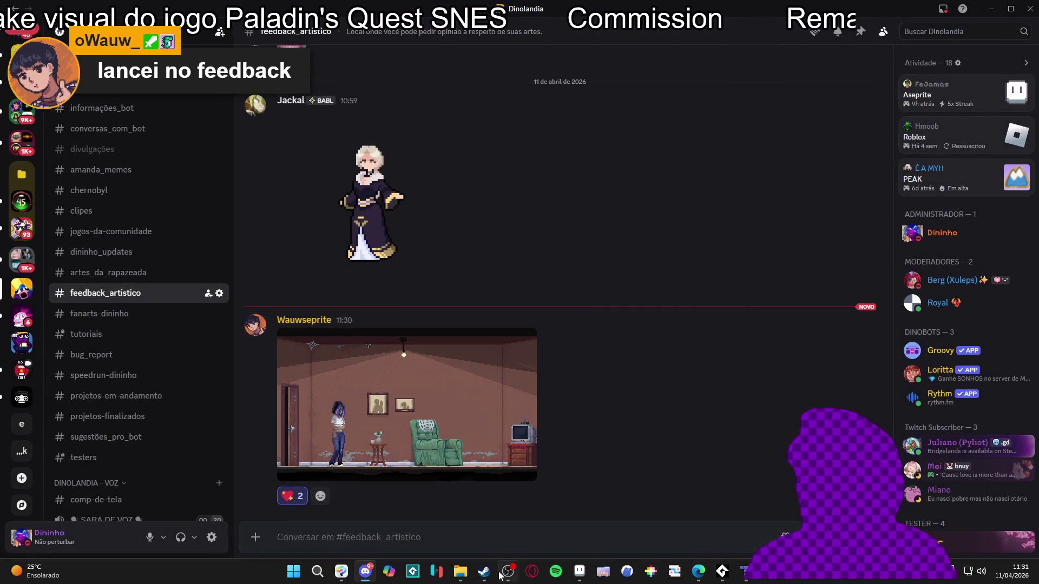
{"action": "left_click", "coordinate": [579, 571]}
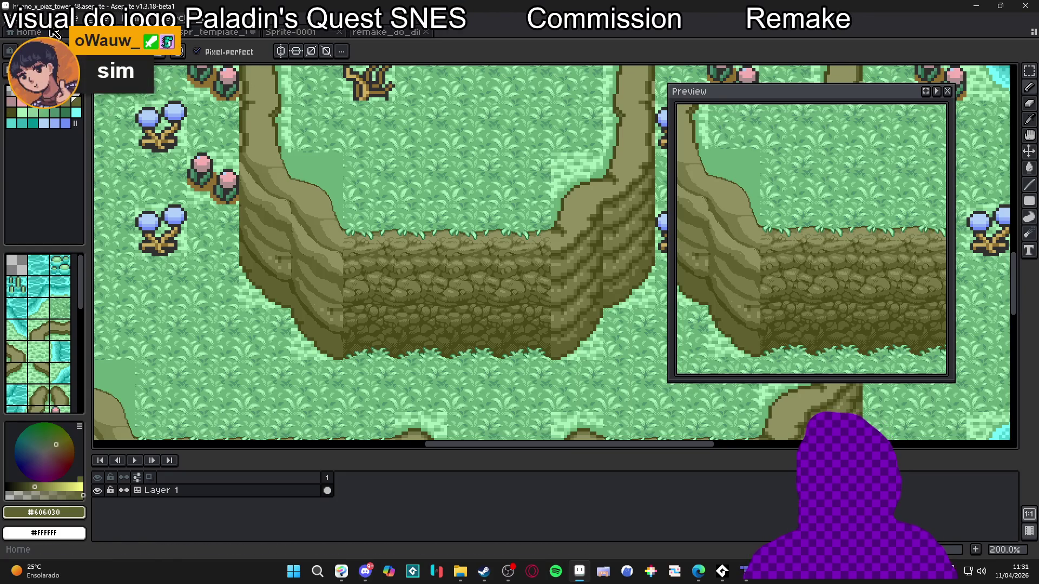
Create a 480×284 sprite and paste the copied room screenshot into it.
{"action": "key", "text": "alt+f"}
{"action": "key", "text": "n"}
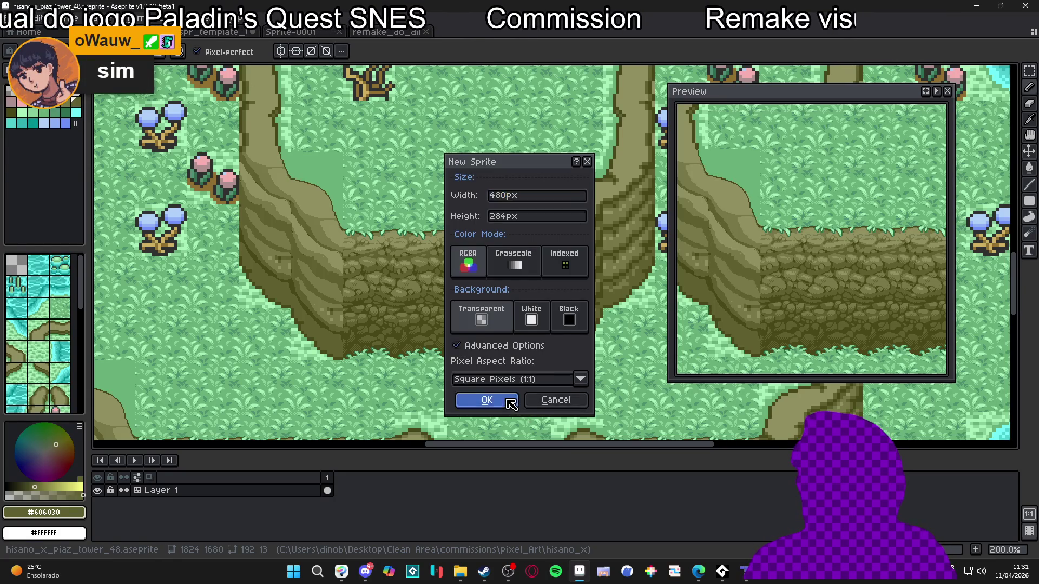
{"action": "left_click", "coordinate": [487, 400]}
{"action": "key", "text": "ctrl+v"}
{"action": "scroll", "coordinate": [557, 225], "scroll_direction": "up", "scroll_amount": 1}
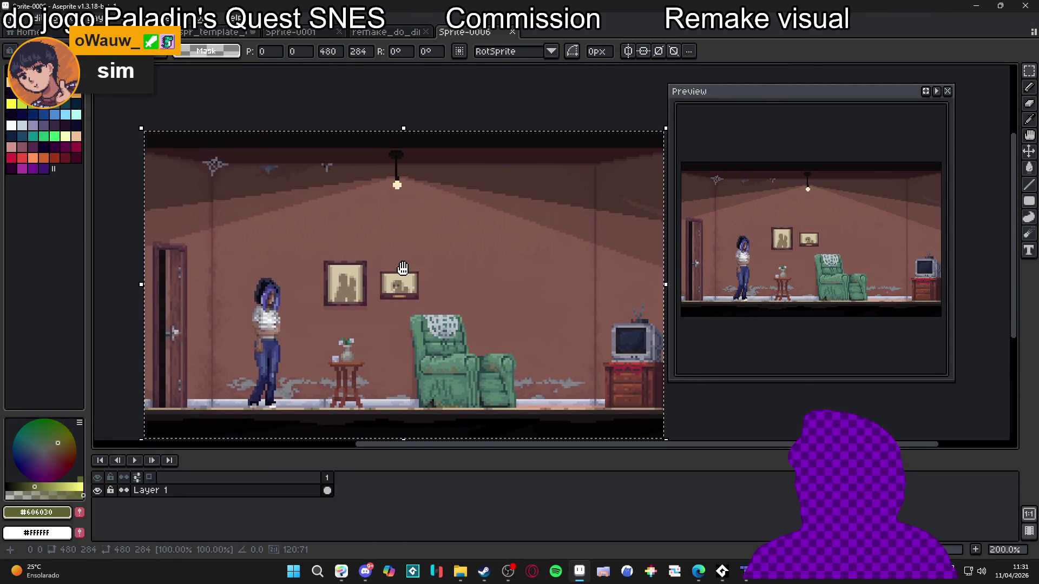
{"action": "left_click_drag", "start_coordinate": [487, 267], "coordinate": [460, 242]}
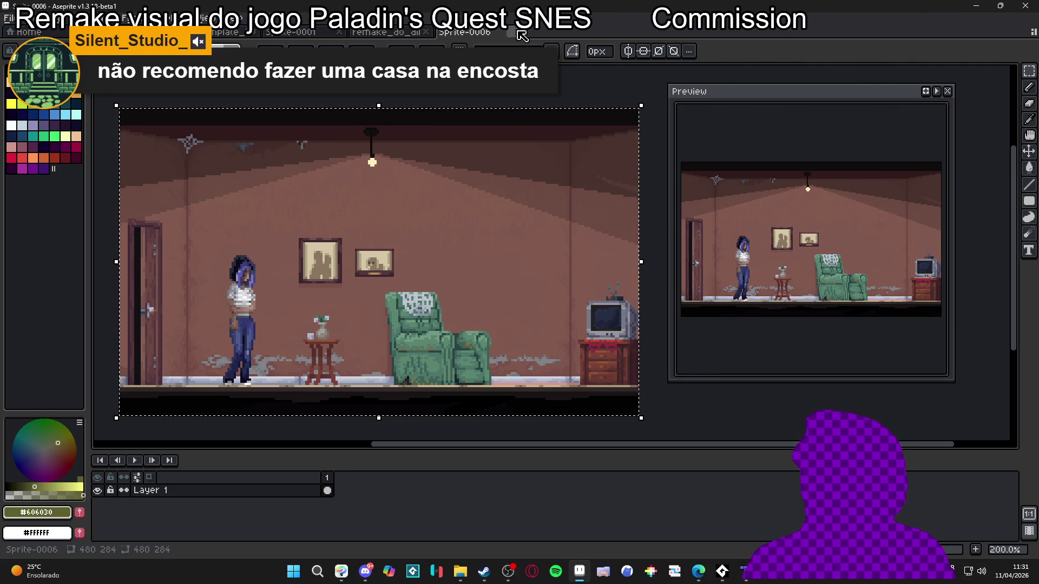
{"action": "left_click", "coordinate": [518, 33]}
Discard the room sprite without saving and bring the Aseprite window back up.
{"action": "left_click", "coordinate": [517, 308]}
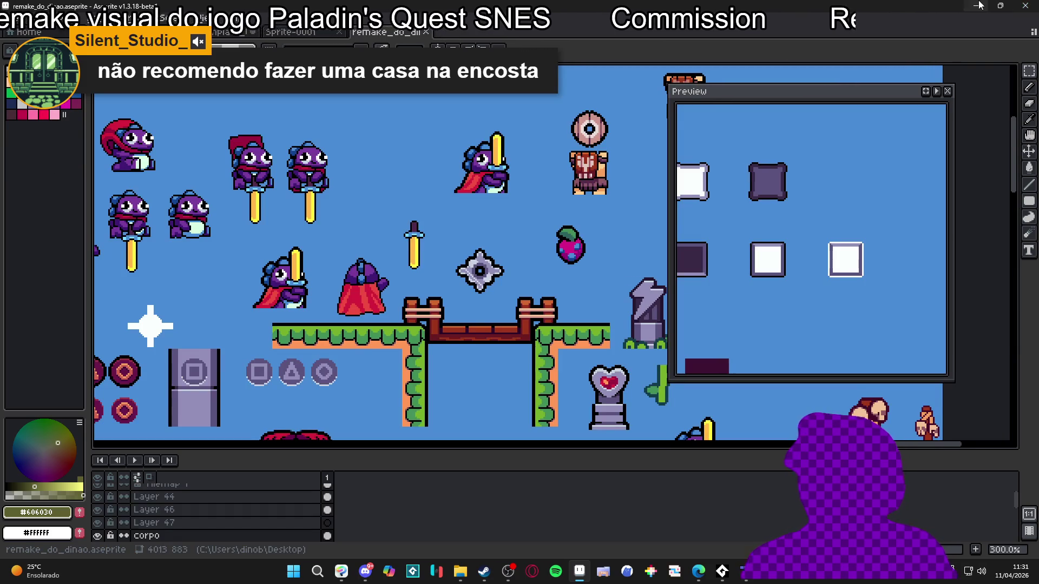
{"action": "left_click", "coordinate": [979, 5]}
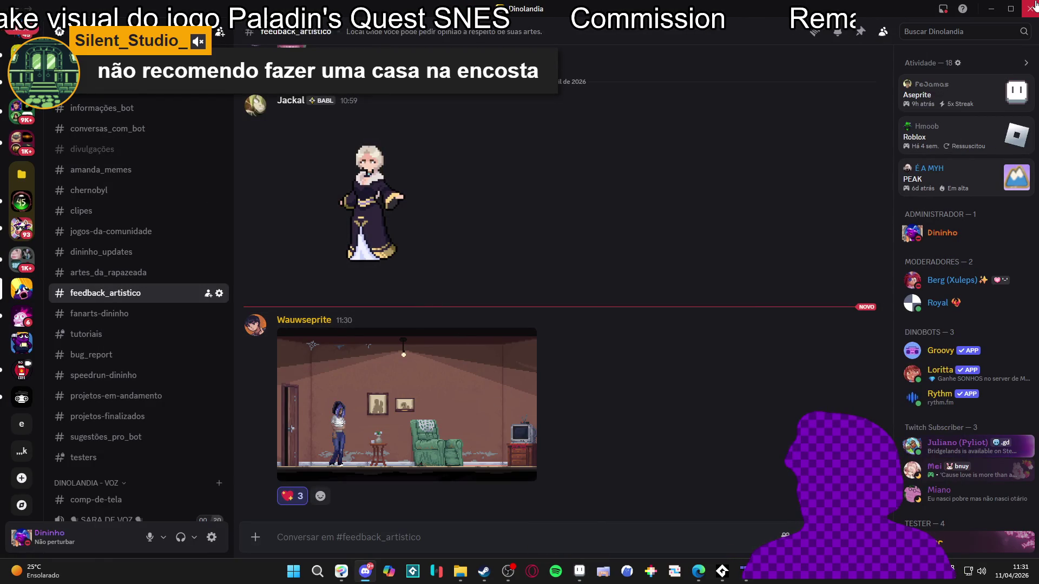
{"action": "left_click", "coordinate": [991, 8]}
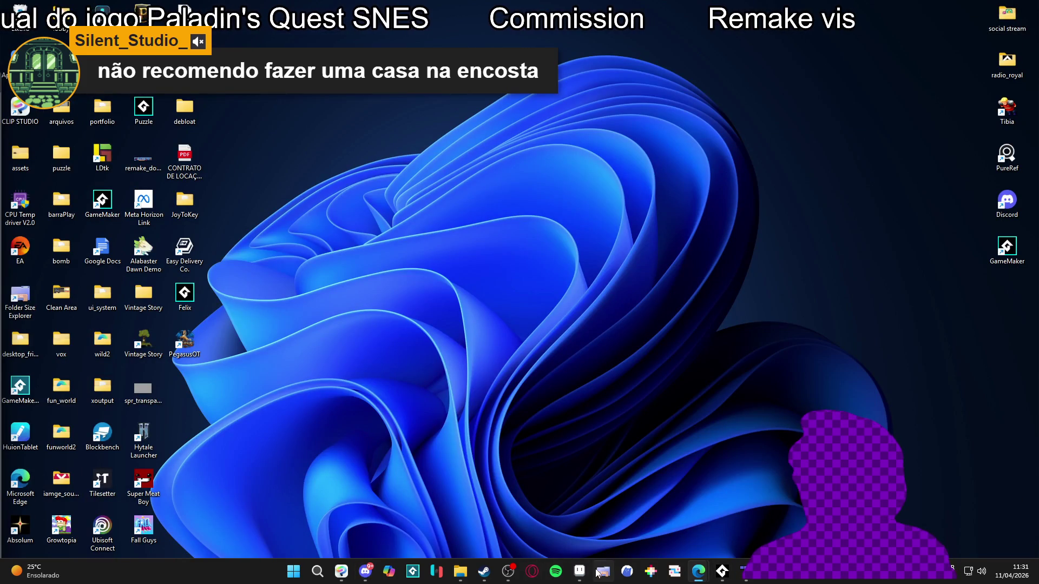
{"action": "left_click", "coordinate": [579, 571]}
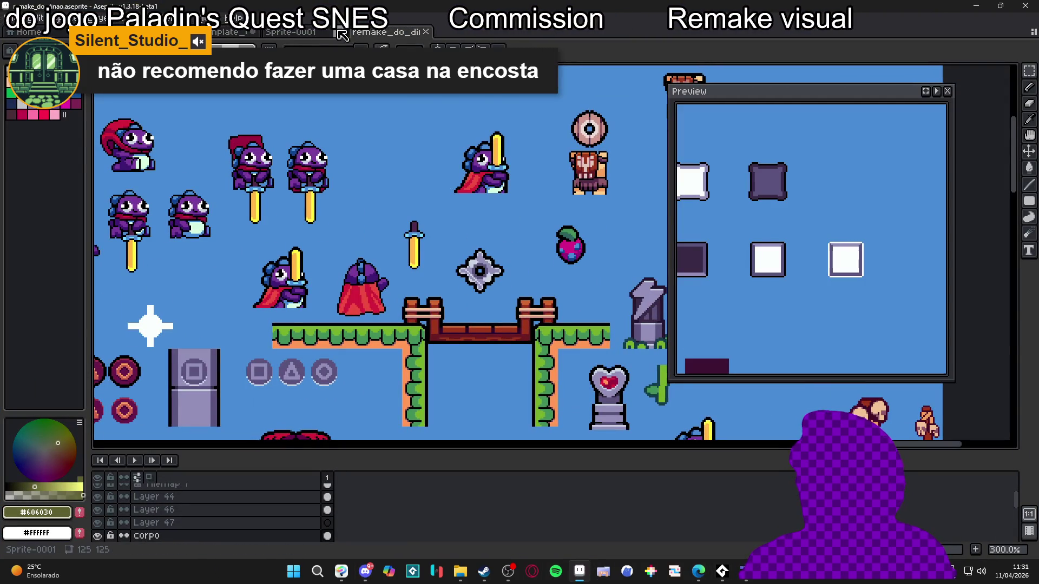
Switch to the hisano_x_piaz_tower_48 tileset and show the tile grid again.
{"action": "key", "text": "ctrl+shift+Tab"}
{"action": "key", "text": "ctrl+shift+Tab"}
{"action": "key", "text": "ctrl+shift+Tab"}
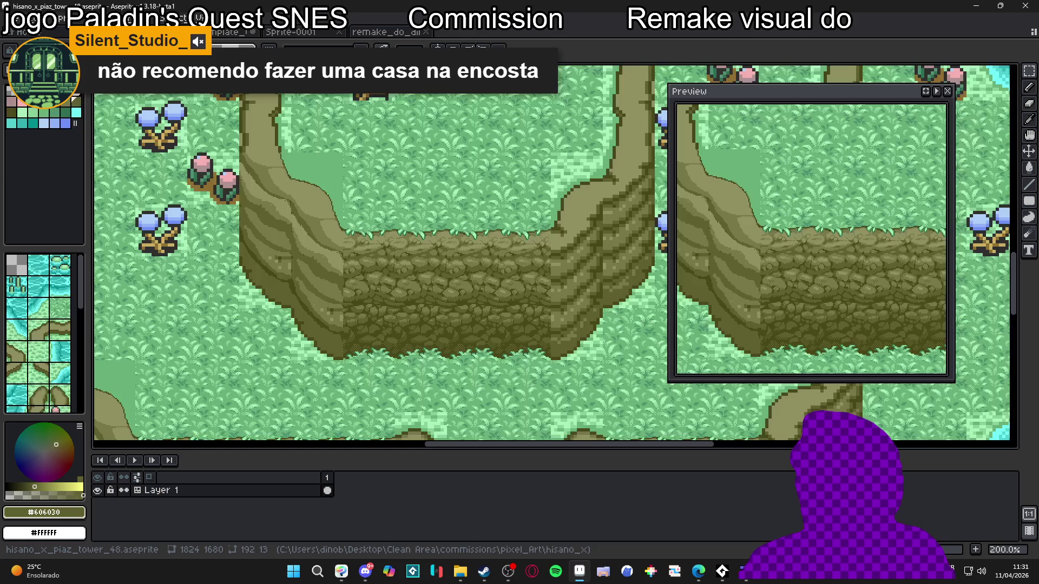
{"action": "scroll", "coordinate": [326, 272], "scroll_direction": "up", "scroll_amount": 2}
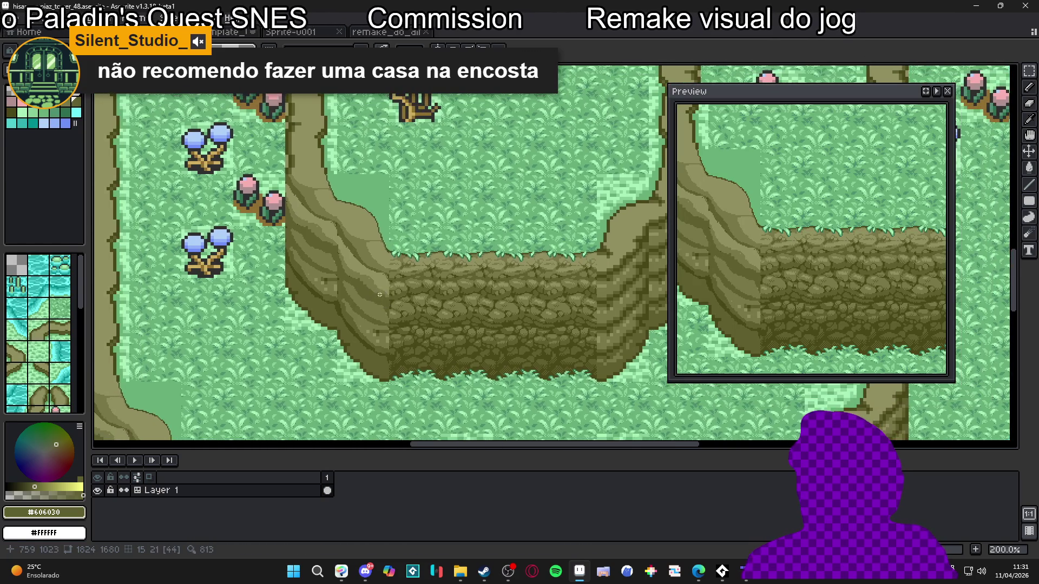
{"action": "scroll", "coordinate": [403, 325], "scroll_direction": "down", "scroll_amount": 2}
{"action": "scroll", "coordinate": [378, 234], "scroll_direction": "up", "scroll_amount": 1}
{"action": "left_click_drag", "start_coordinate": [364, 282], "coordinate": [354, 276]}
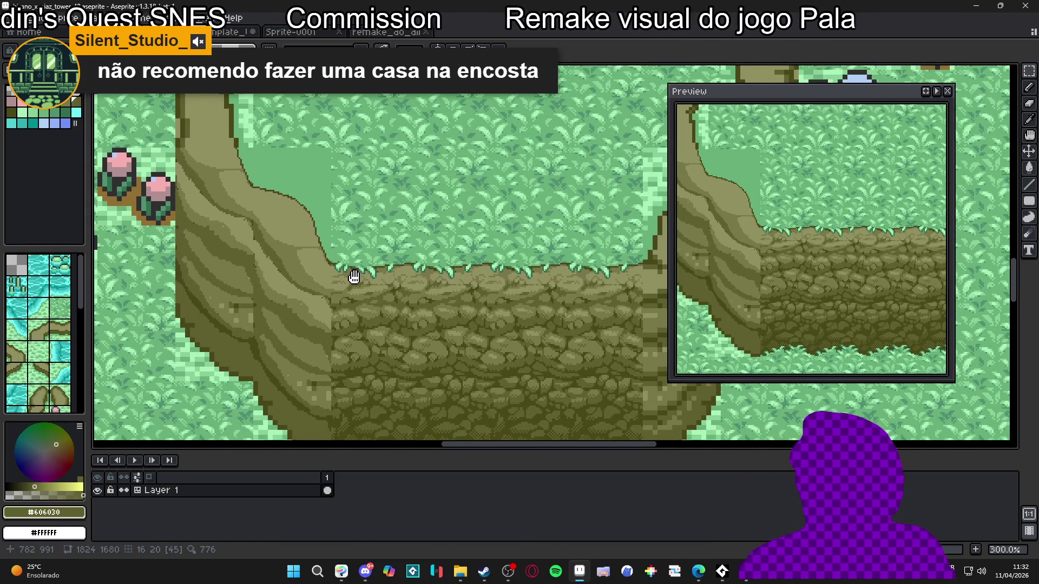
{"action": "scroll", "coordinate": [406, 270], "scroll_direction": "down", "scroll_amount": 1}
{"action": "key", "text": "ctrl+apostrophe"}
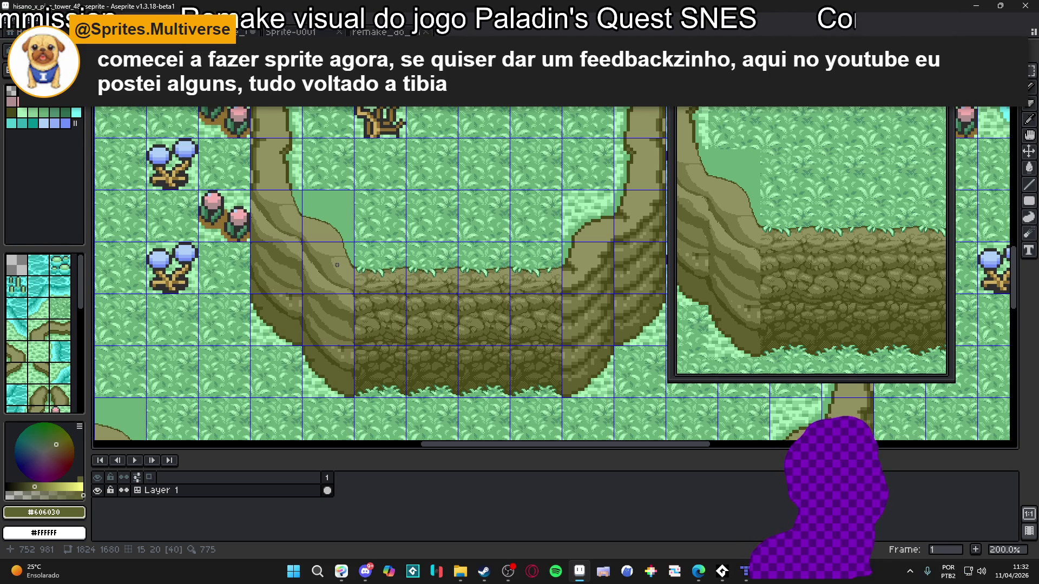
Sample the #787848 olive from the cliff, briefly checking Discord in between.
{"action": "scroll", "coordinate": [351, 309], "scroll_direction": "up", "scroll_amount": 3}
{"action": "left_click", "coordinate": [350, 309], "text": "alt"}
{"action": "scroll", "coordinate": [339, 281], "scroll_direction": "up", "scroll_amount": 2}
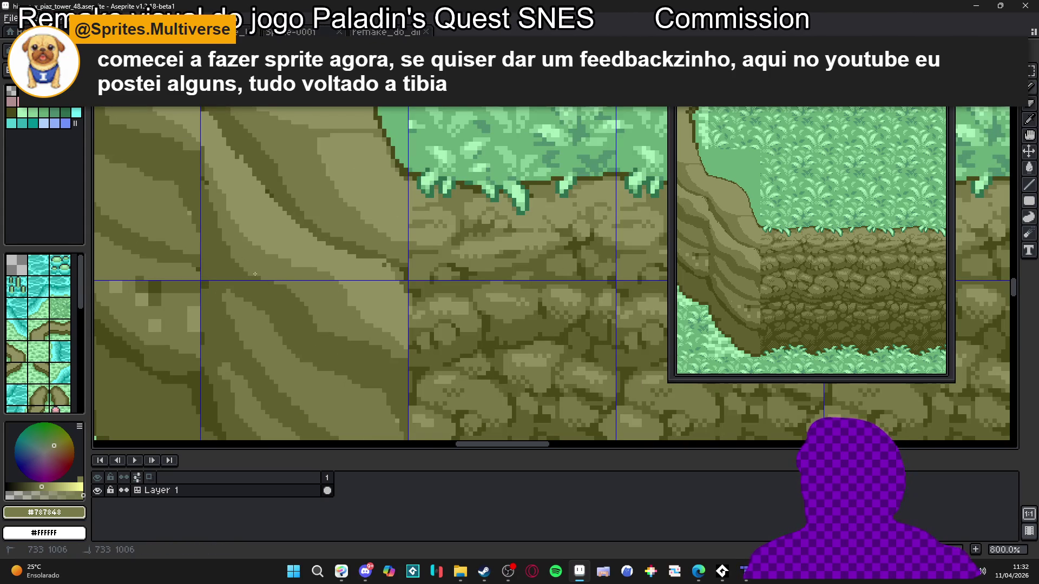
{"action": "left_click", "coordinate": [213, 185]}
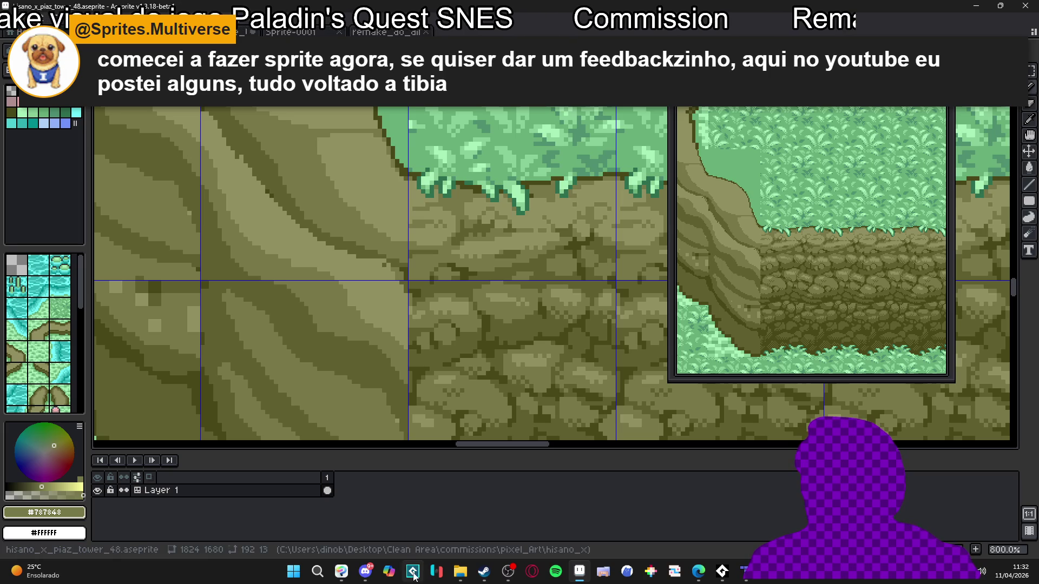
{"action": "left_click", "coordinate": [365, 571]}
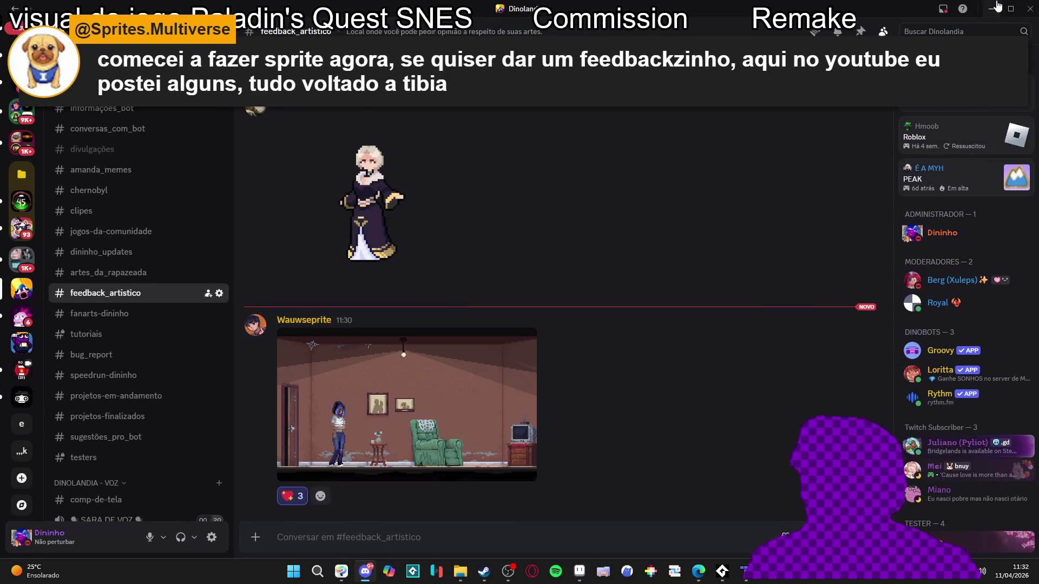
{"action": "left_click", "coordinate": [366, 571]}
{"action": "scroll", "coordinate": [355, 161], "scroll_direction": "down", "scroll_amount": 1}
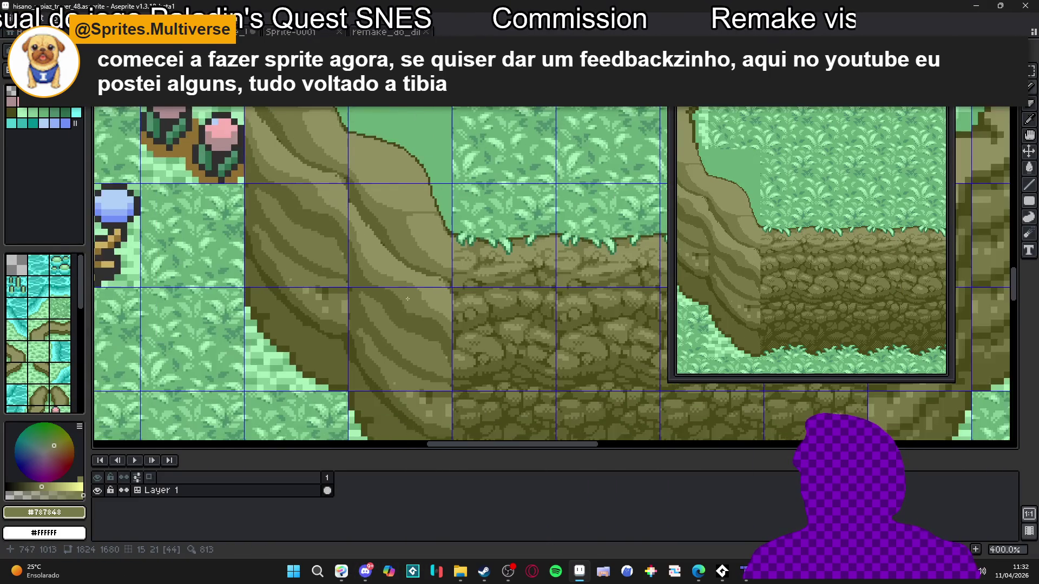
Lighten dark pixels in the cliff stripes with light olive #909060.
{"action": "scroll", "coordinate": [360, 248], "scroll_direction": "up", "scroll_amount": 3}
{"action": "left_click", "coordinate": [338, 265], "text": "alt"}
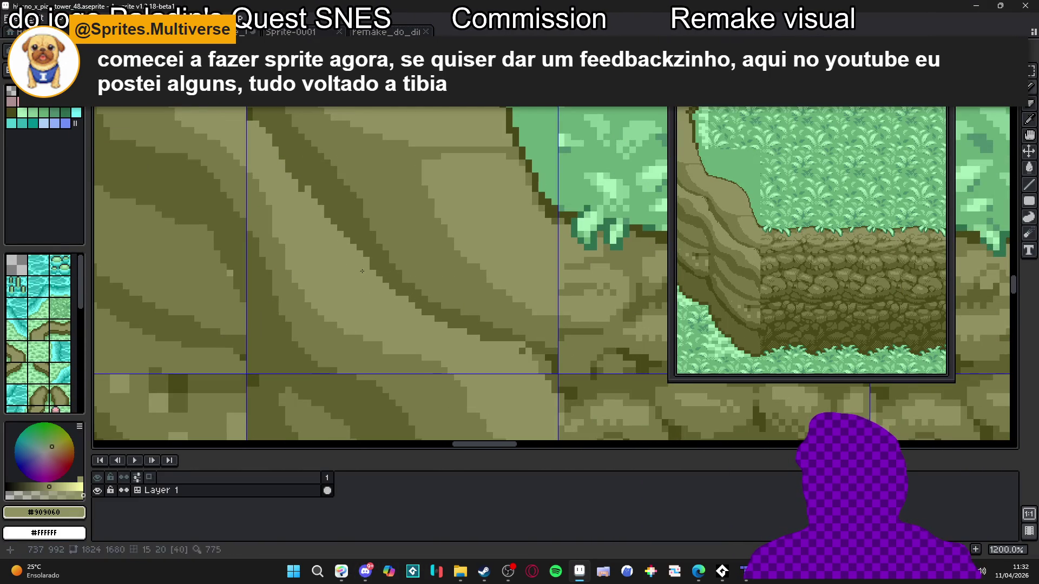
{"action": "left_click_drag", "start_coordinate": [313, 202], "coordinate": [359, 270]}
{"action": "left_click_drag", "start_coordinate": [323, 210], "coordinate": [348, 228]}
{"action": "mouse_move", "coordinate": [308, 181]}
{"action": "left_mouse_down"}
{"action": "mouse_move", "coordinate": [353, 215]}
{"action": "mouse_move", "coordinate": [378, 276]}
{"action": "left_mouse_up"}
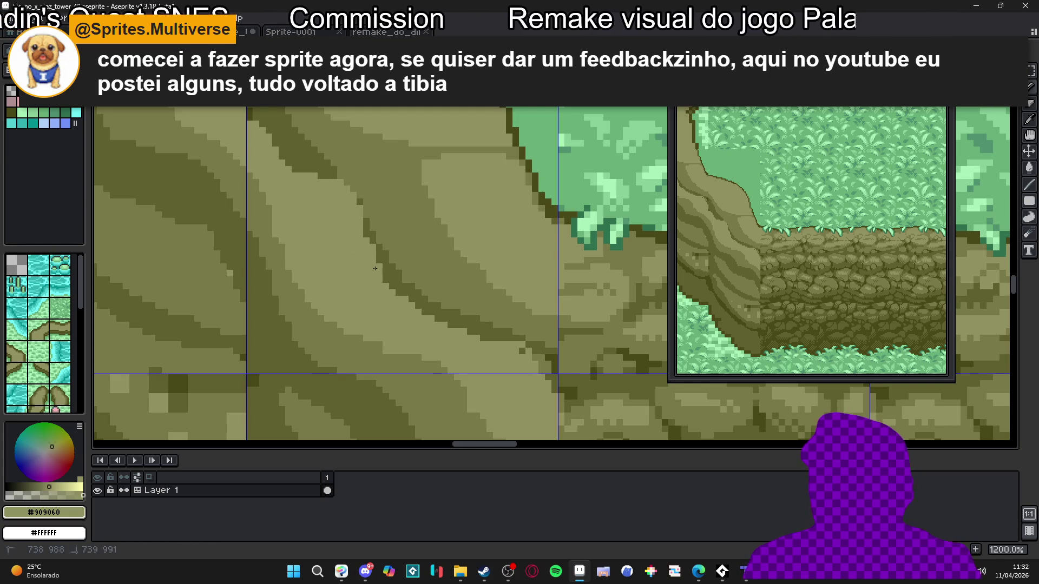
Draw a #787848 olive outline stroke across the cliff.
{"action": "scroll", "coordinate": [402, 310], "scroll_direction": "down", "scroll_amount": 4}
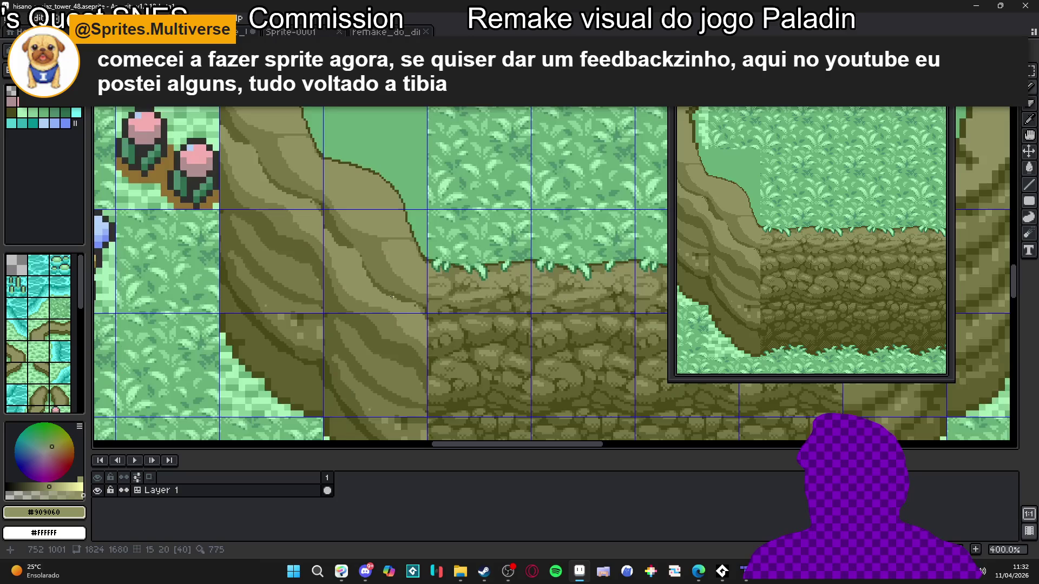
{"action": "left_click", "coordinate": [386, 280], "text": "alt"}
{"action": "scroll", "coordinate": [388, 281], "scroll_direction": "up", "scroll_amount": 5}
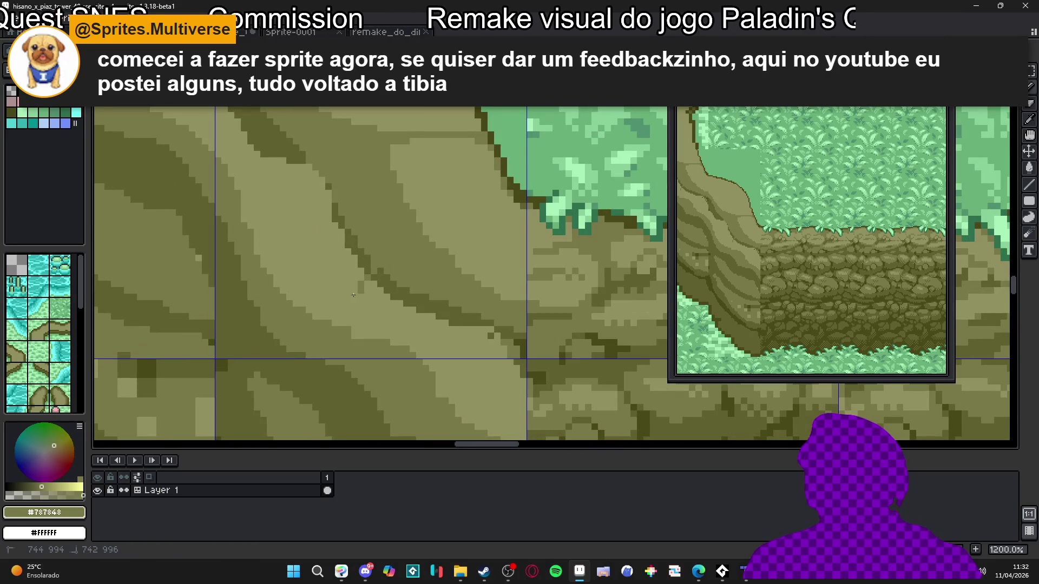
{"action": "mouse_move", "coordinate": [271, 244]}
{"action": "left_mouse_down"}
{"action": "mouse_move", "coordinate": [325, 270]}
{"action": "mouse_move", "coordinate": [339, 305]}
{"action": "left_mouse_up"}
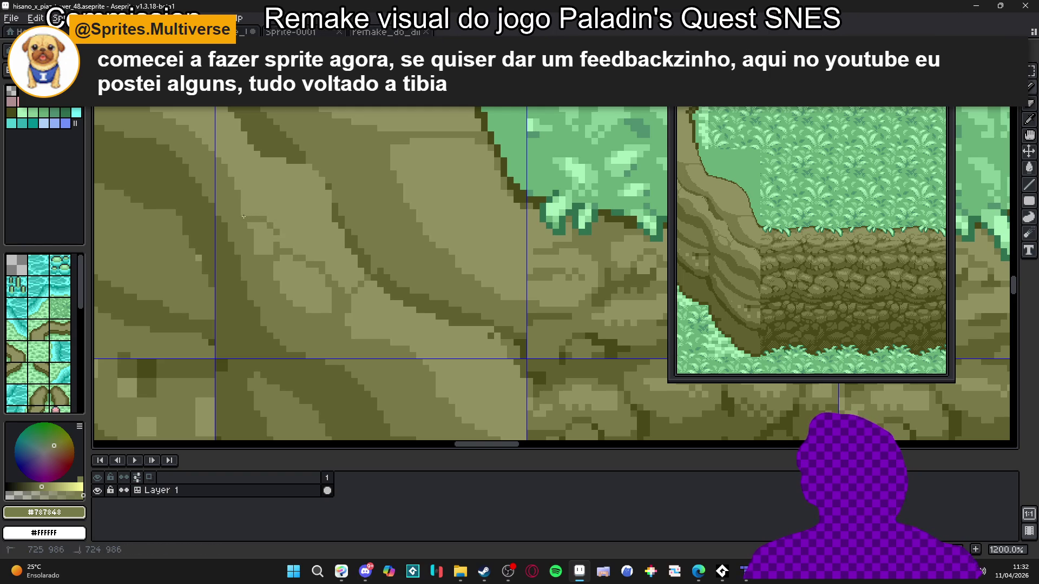
{"action": "left_click_drag", "start_coordinate": [262, 226], "coordinate": [275, 233]}
{"action": "scroll", "coordinate": [274, 232], "scroll_direction": "down", "scroll_amount": 4}
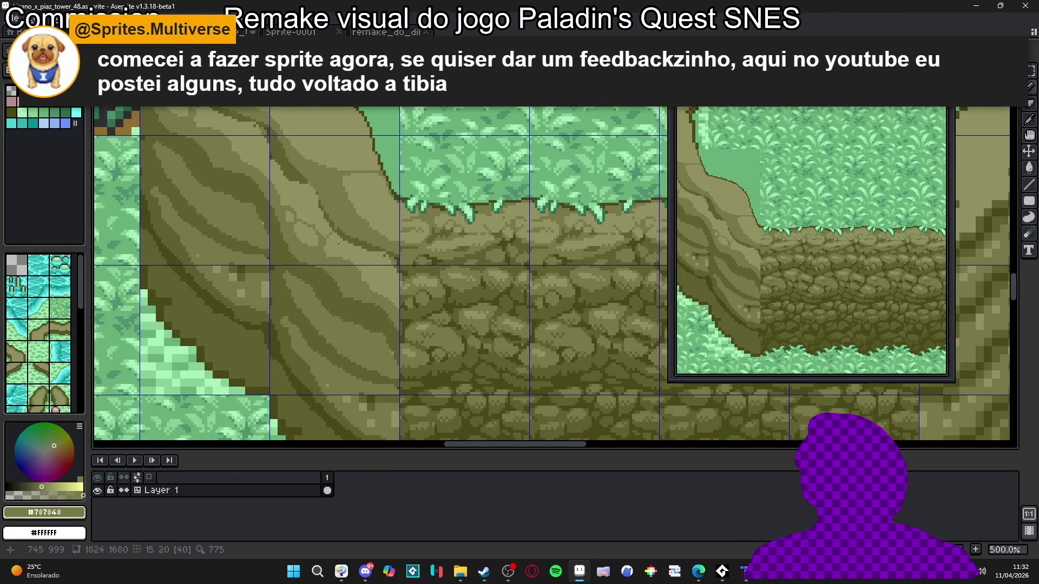
{"action": "scroll", "coordinate": [361, 275], "scroll_direction": "up", "scroll_amount": 2}
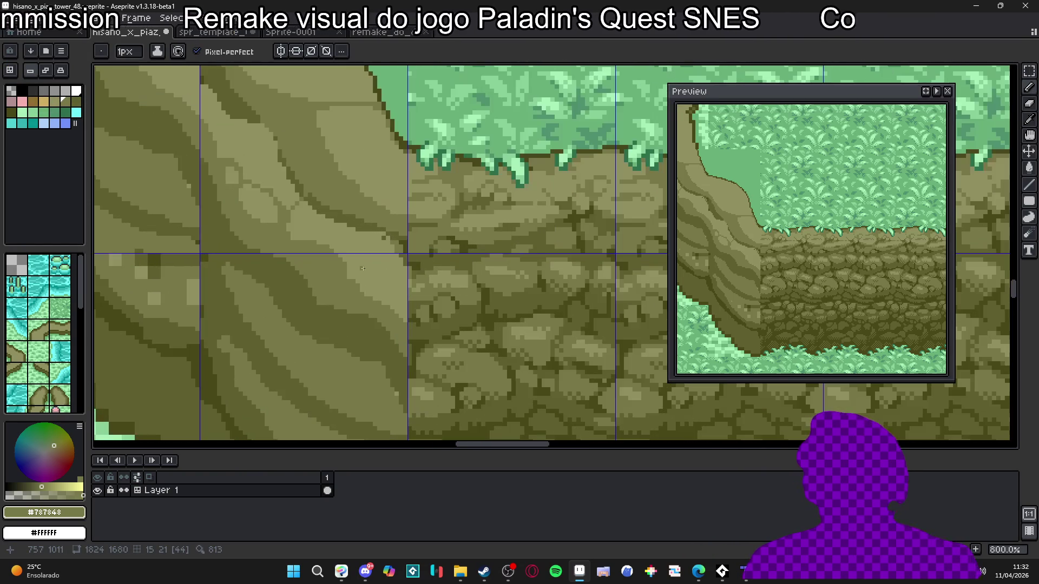
Draw a dark diagonal crack and an outline along the rock edge lower on the cliff.
{"action": "key", "text": "w"}
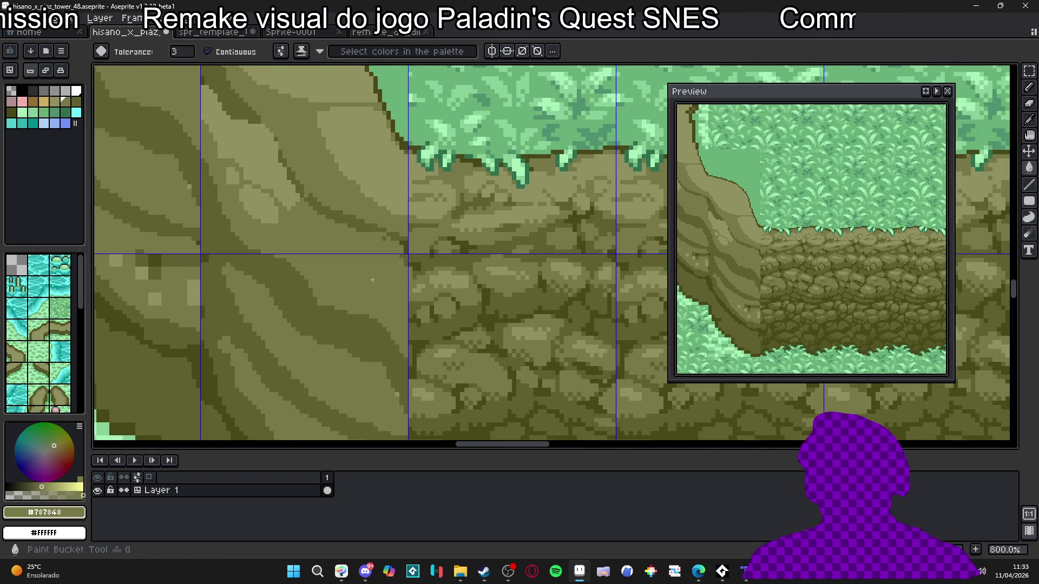
{"action": "scroll", "coordinate": [374, 278], "scroll_direction": "down", "scroll_amount": 1}
{"action": "mouse_move", "coordinate": [358, 189]}
{"action": "left_mouse_down"}
{"action": "mouse_move", "coordinate": [358, 275]}
{"action": "mouse_move", "coordinate": [387, 314]}
{"action": "left_mouse_up"}
{"action": "scroll", "coordinate": [388, 312], "scroll_direction": "up", "scroll_amount": 4}
{"action": "key", "text": "b"}
{"action": "left_click_drag", "start_coordinate": [444, 353], "coordinate": [404, 386]}
{"action": "mouse_move", "coordinate": [428, 353]}
{"action": "left_mouse_down"}
{"action": "mouse_move", "coordinate": [432, 324]}
{"action": "mouse_move", "coordinate": [337, 328]}
{"action": "mouse_move", "coordinate": [361, 337]}
{"action": "left_mouse_up"}
{"action": "left_click_drag", "start_coordinate": [787, 251], "coordinate": [837, 264]}
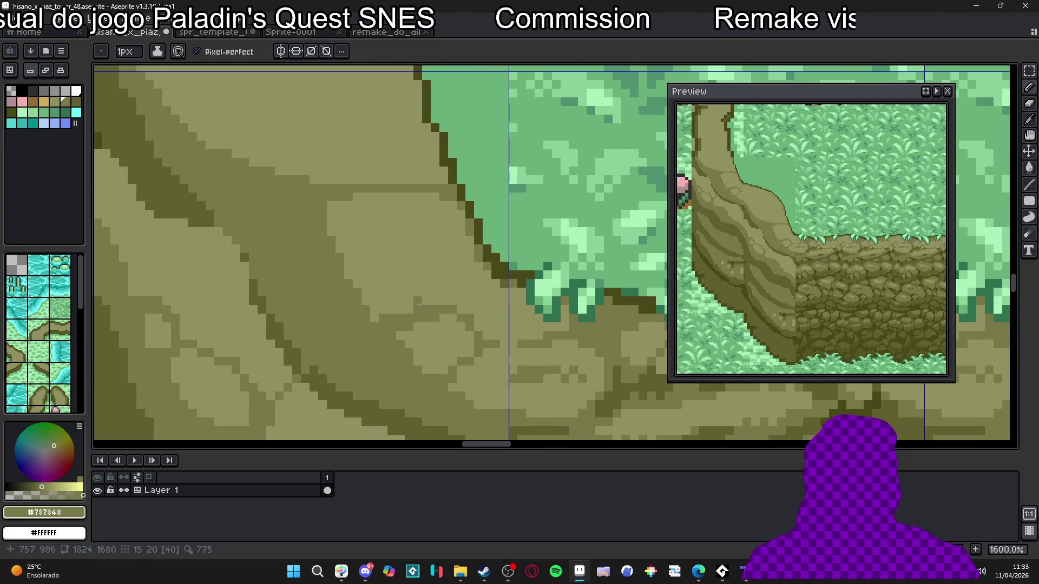
{"action": "left_click_drag", "start_coordinate": [419, 304], "coordinate": [419, 298]}
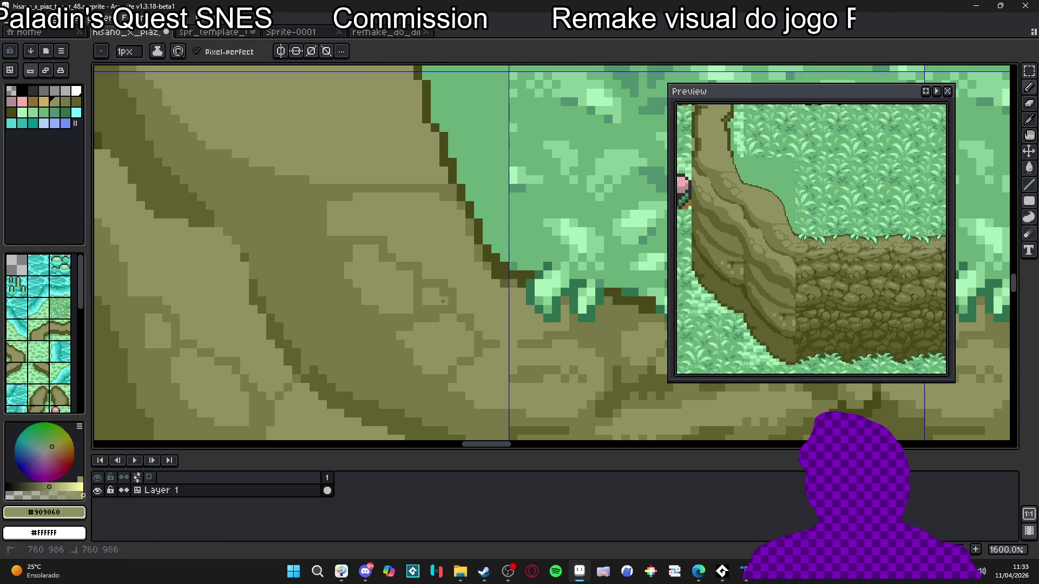
Sample the light #909060 tone from the cliff's banded slope as the active colour.
{"action": "scroll", "coordinate": [406, 310], "scroll_direction": "down", "scroll_amount": 3}
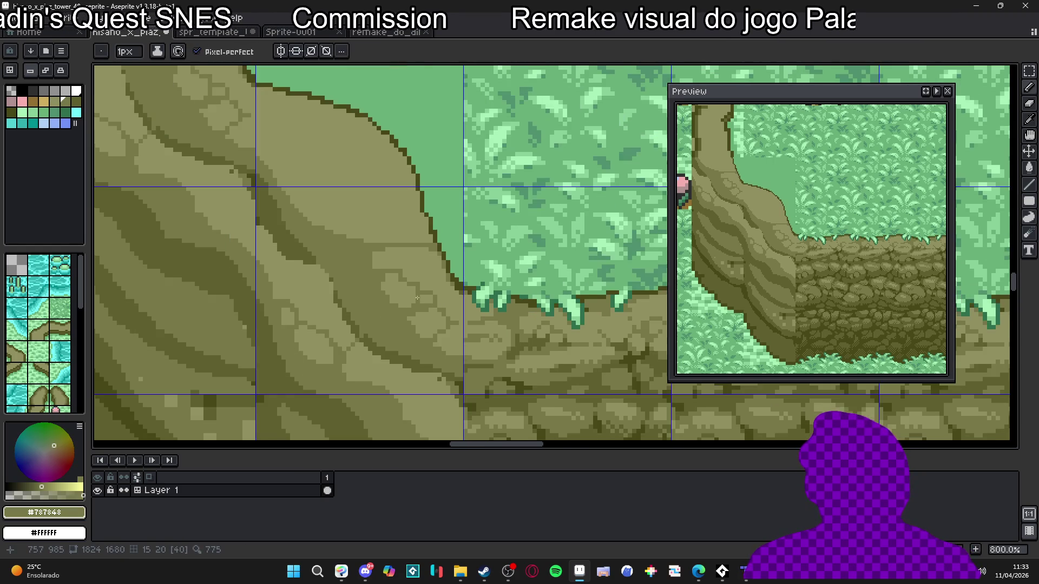
{"action": "scroll", "coordinate": [400, 281], "scroll_direction": "up", "scroll_amount": 2}
{"action": "key", "text": "alt"}
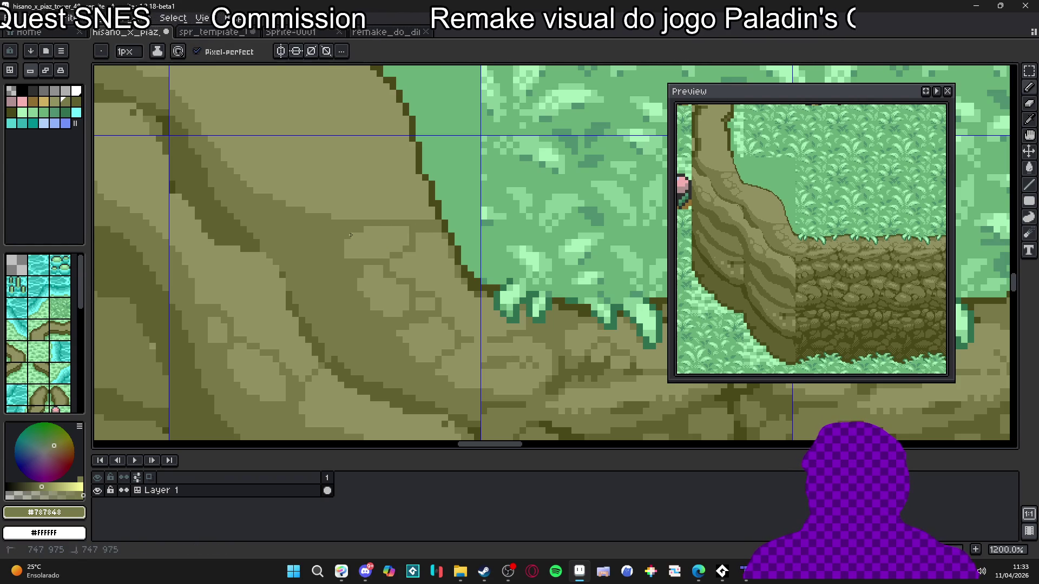
{"action": "left_click", "coordinate": [355, 260], "text": "alt"}
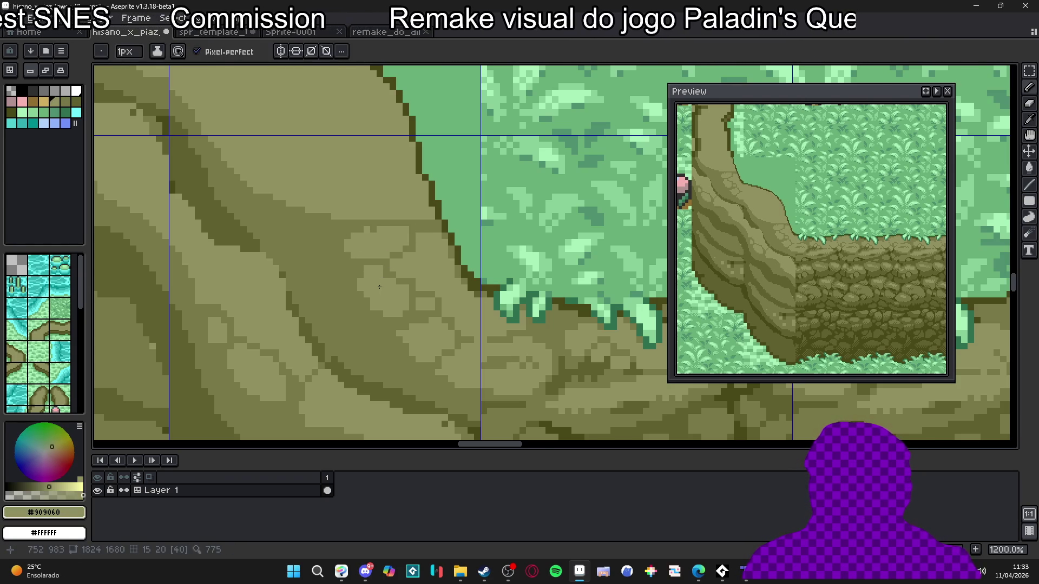
{"action": "scroll", "coordinate": [379, 281], "scroll_direction": "down", "scroll_amount": 3}
{"action": "scroll", "coordinate": [379, 290], "scroll_direction": "up", "scroll_amount": 3}
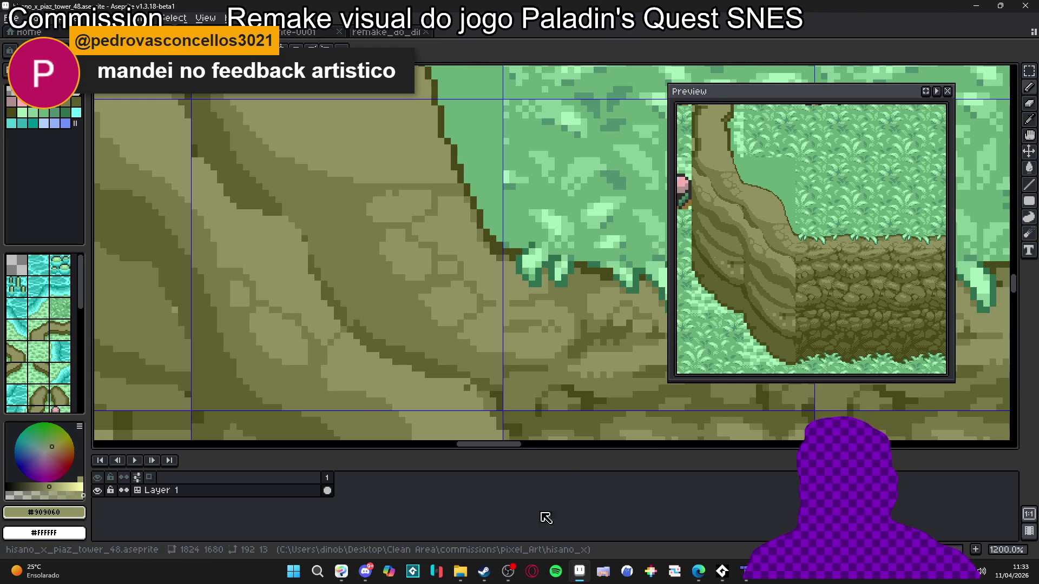
Enlarge the sprite sheet in #feedback_artistico, copy the image, and close the viewer.
{"action": "left_click", "coordinate": [366, 571]}
{"action": "left_click", "coordinate": [378, 484]}
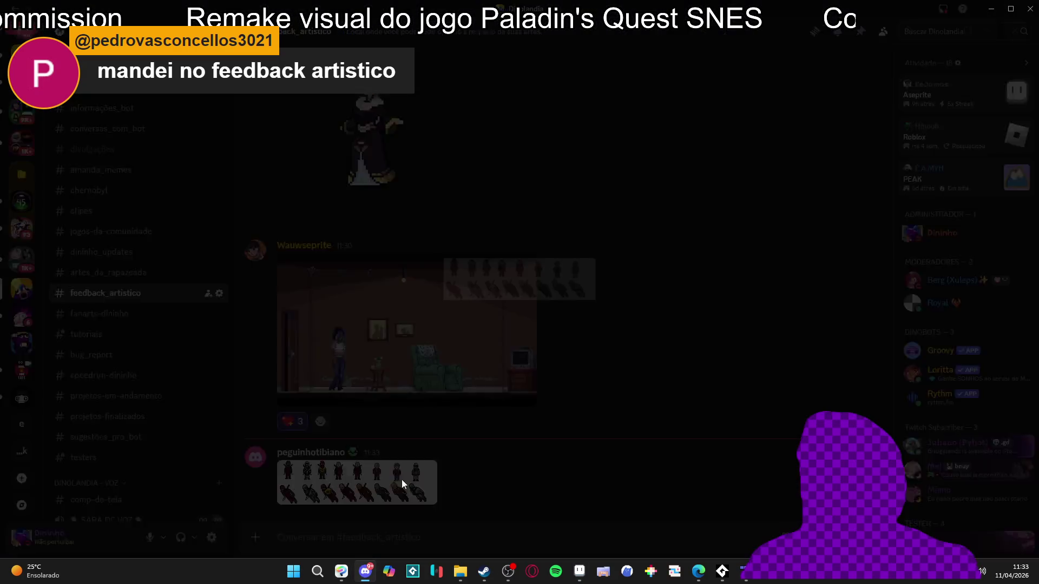
{"action": "right_click", "coordinate": [534, 278]}
{"action": "left_click", "coordinate": [559, 292]}
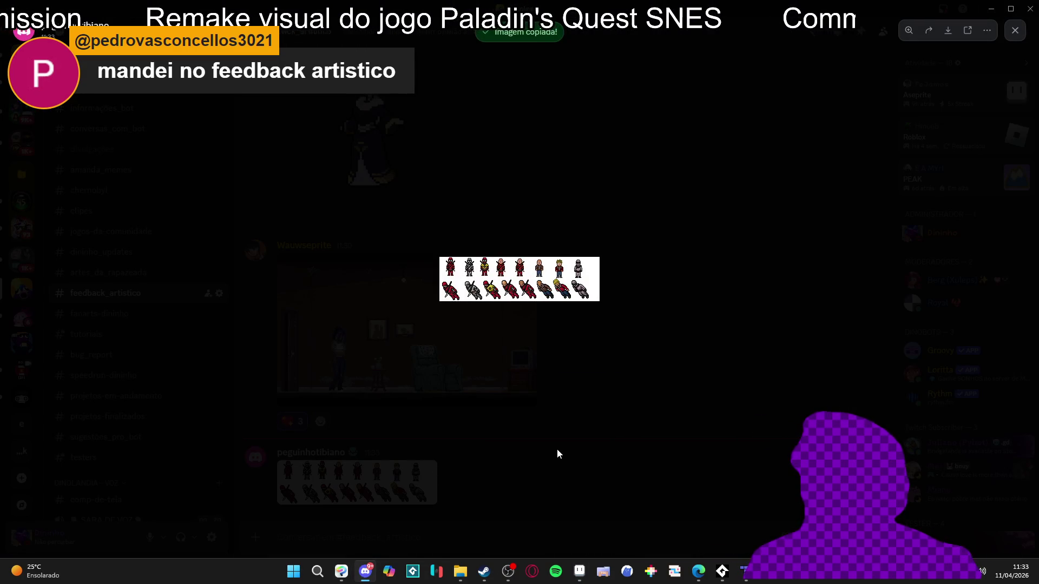
{"action": "left_click", "coordinate": [557, 452]}
{"action": "left_click", "coordinate": [579, 572]}
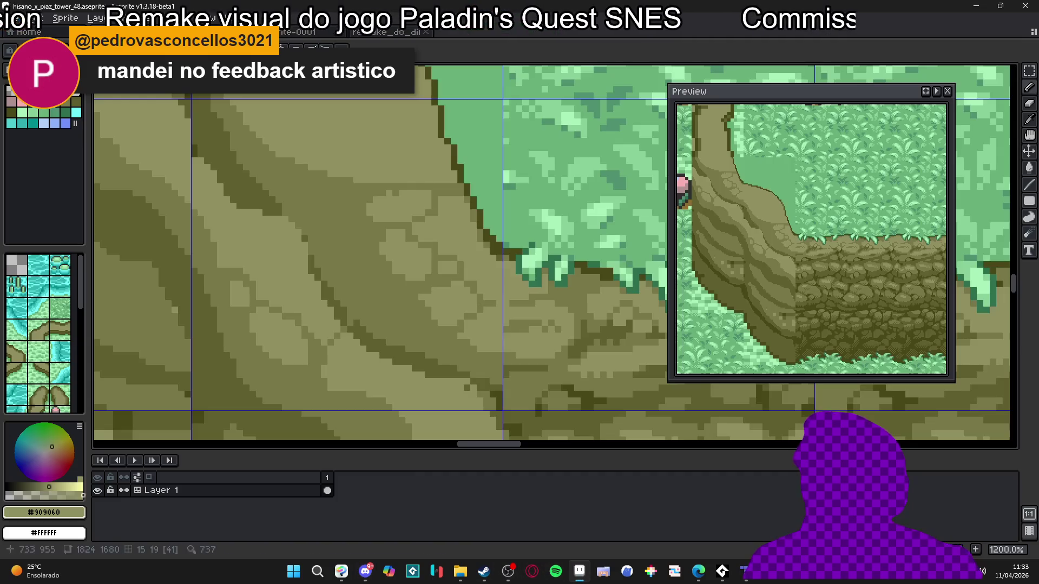
{"action": "left_click", "coordinate": [11, 18]}
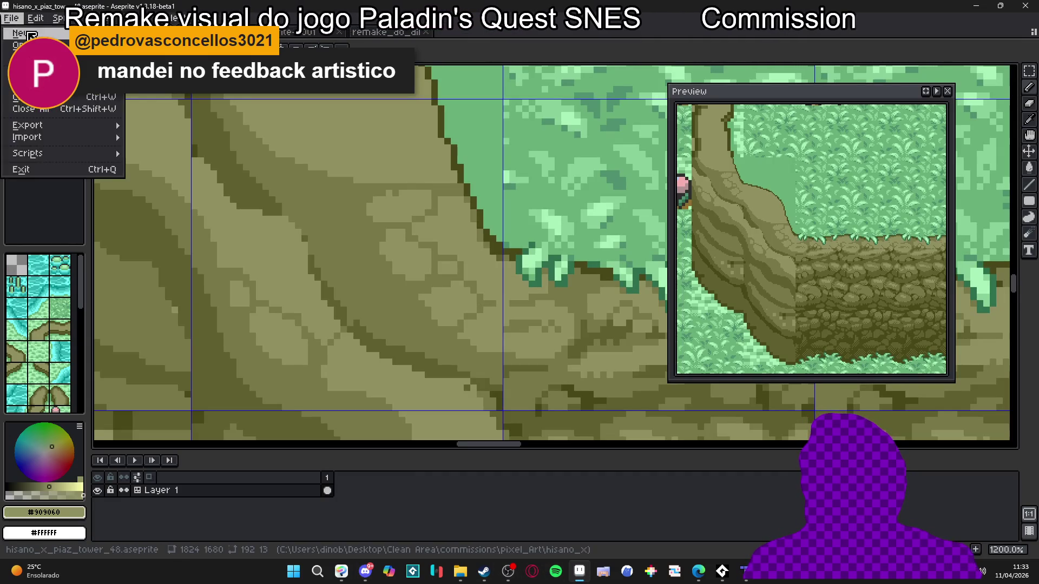
Create a new sprite and paste the copied character sheet into it.
{"action": "left_click", "coordinate": [25, 30]}
{"action": "left_click", "coordinate": [487, 405]}
{"action": "key", "text": "ctrl+v"}
Zoom to the yellow character and paint a dark olive bar beside it.
{"action": "left_click_drag", "start_coordinate": [569, 274], "coordinate": [402, 260]}
{"action": "scroll", "coordinate": [382, 269], "scroll_direction": "up", "scroll_amount": 1}
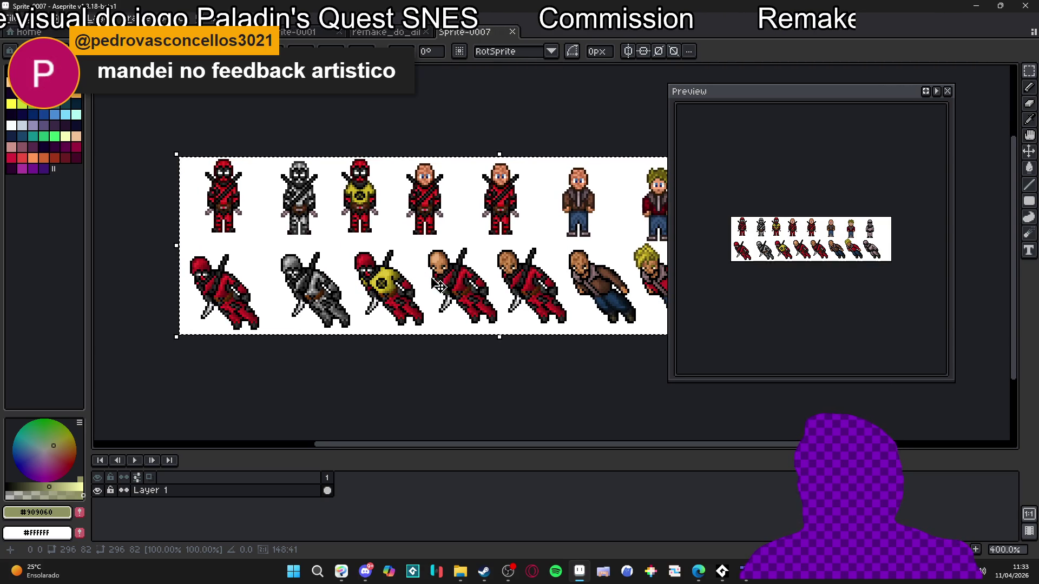
{"action": "left_click_drag", "start_coordinate": [354, 285], "coordinate": [374, 292]}
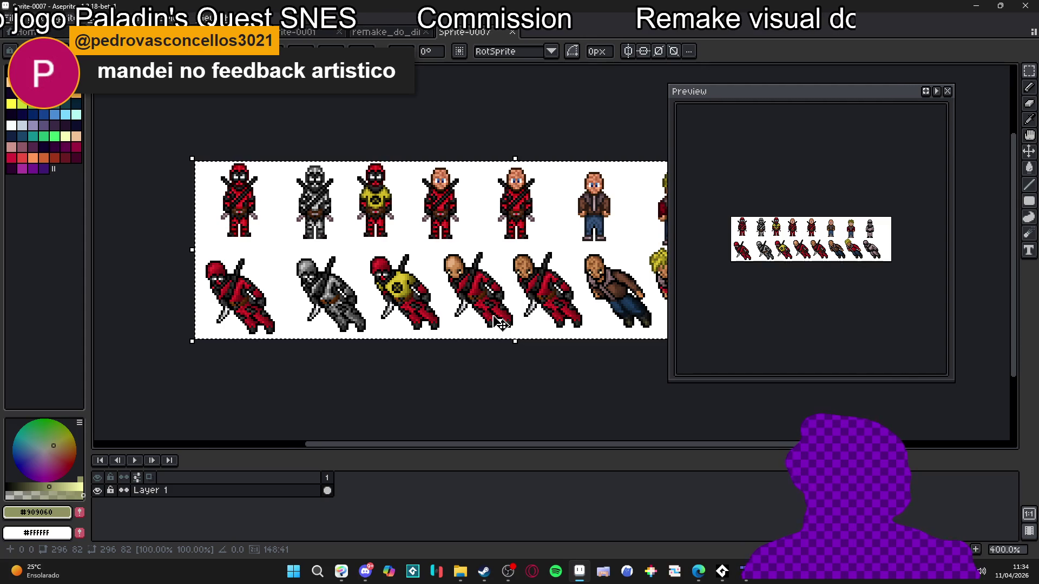
{"action": "scroll", "coordinate": [785, 257], "scroll_direction": "up", "scroll_amount": 1}
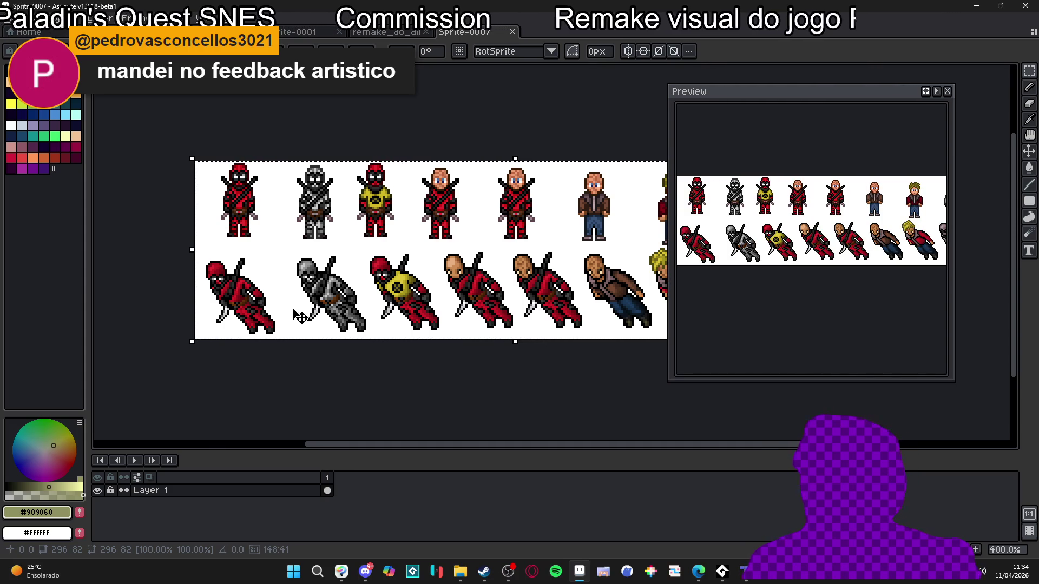
{"action": "left_click_drag", "start_coordinate": [421, 280], "coordinate": [384, 281]}
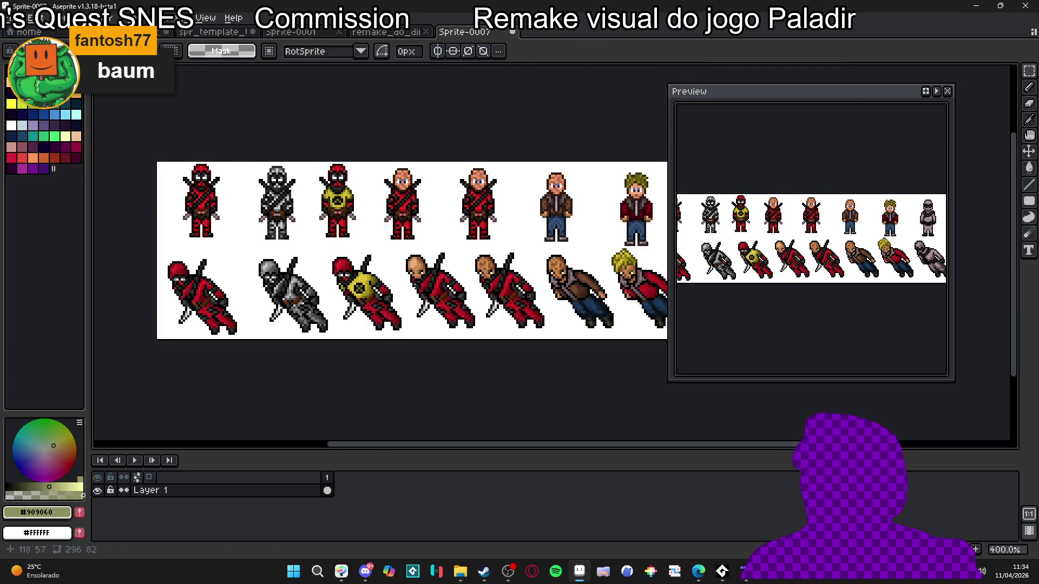
{"action": "scroll", "coordinate": [368, 336], "scroll_direction": "up", "scroll_amount": 5}
{"action": "left_click", "coordinate": [367, 336], "text": "alt"}
{"action": "scroll", "coordinate": [319, 85], "scroll_direction": "up", "scroll_amount": 2}
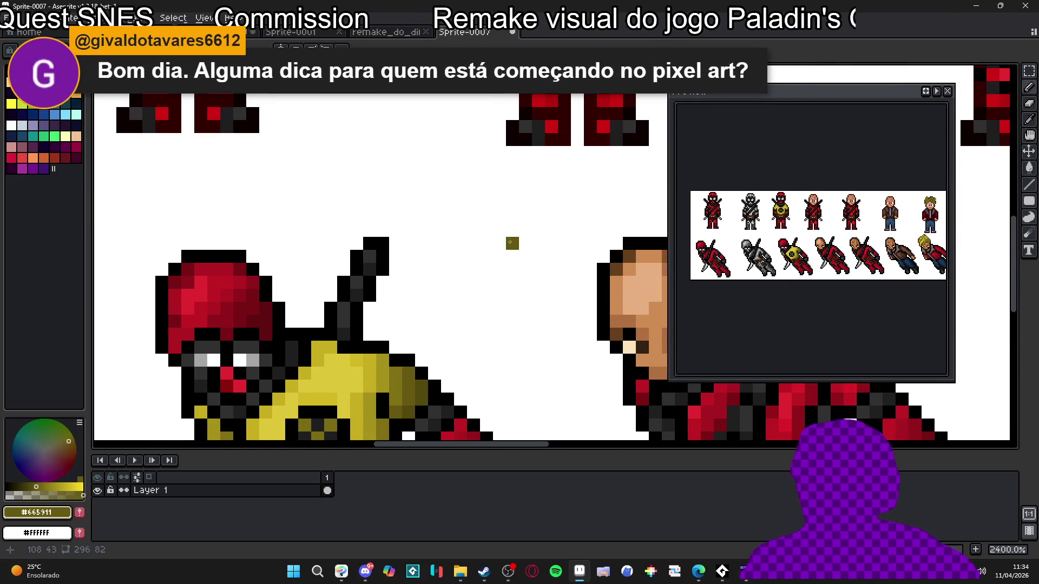
{"action": "mouse_move", "coordinate": [493, 237]}
{"action": "left_mouse_down"}
{"action": "mouse_move", "coordinate": [496, 199]}
{"action": "mouse_move", "coordinate": [492, 234]}
{"action": "mouse_move", "coordinate": [466, 214]}
{"action": "mouse_move", "coordinate": [466, 236]}
{"action": "mouse_move", "coordinate": [453, 221]}
{"action": "mouse_move", "coordinate": [453, 236]}
{"action": "left_mouse_up"}
Extend the ramp with lighter olive, brighter olive and torso-yellow columns.
{"action": "left_click", "coordinate": [398, 402], "text": "alt"}
{"action": "left_click", "coordinate": [374, 395], "text": "alt"}
{"action": "left_click", "coordinate": [441, 234]}
{"action": "key", "text": "ctrl+z"}
{"action": "left_click", "coordinate": [366, 368], "text": "alt"}
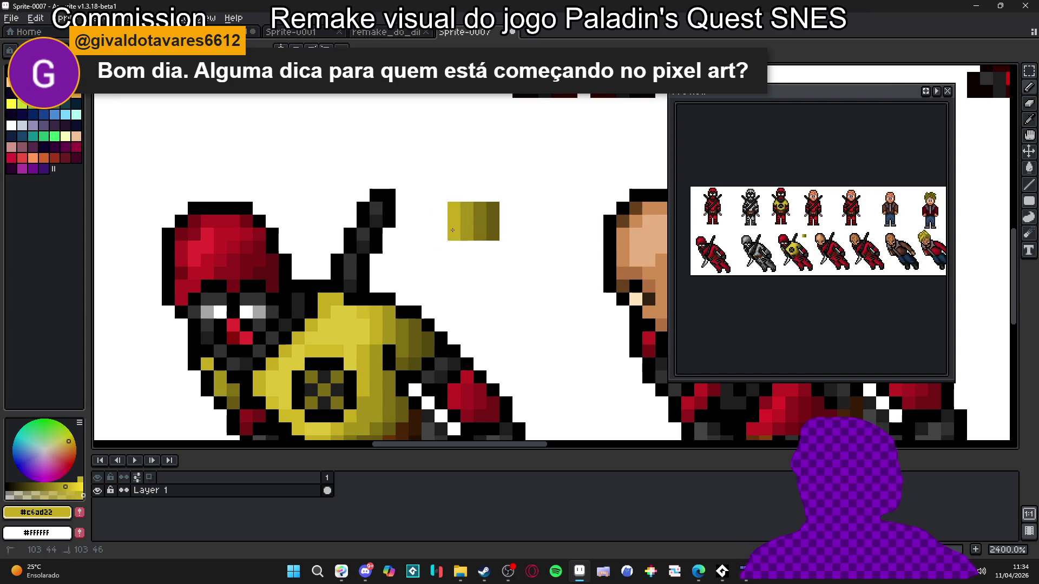
{"action": "left_click", "coordinate": [367, 330], "text": "alt"}
{"action": "left_click", "coordinate": [450, 216]}
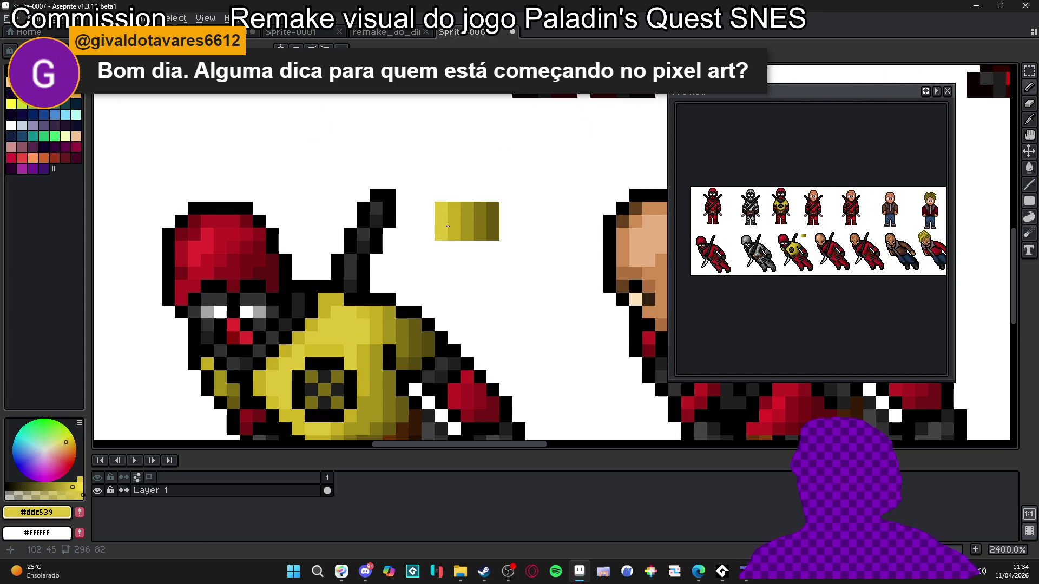
Zoom in and out over the ramp, then sample the white background colour.
{"action": "scroll", "coordinate": [444, 229], "scroll_direction": "up", "scroll_amount": 1}
{"action": "scroll", "coordinate": [481, 199], "scroll_direction": "down", "scroll_amount": 1}
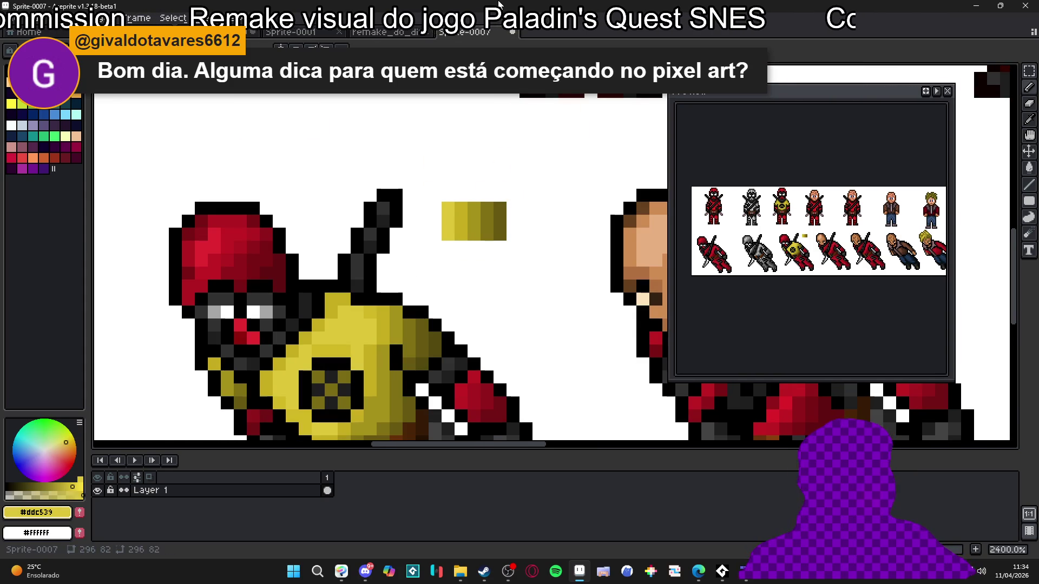
{"action": "scroll", "coordinate": [471, 183], "scroll_direction": "down", "scroll_amount": 1}
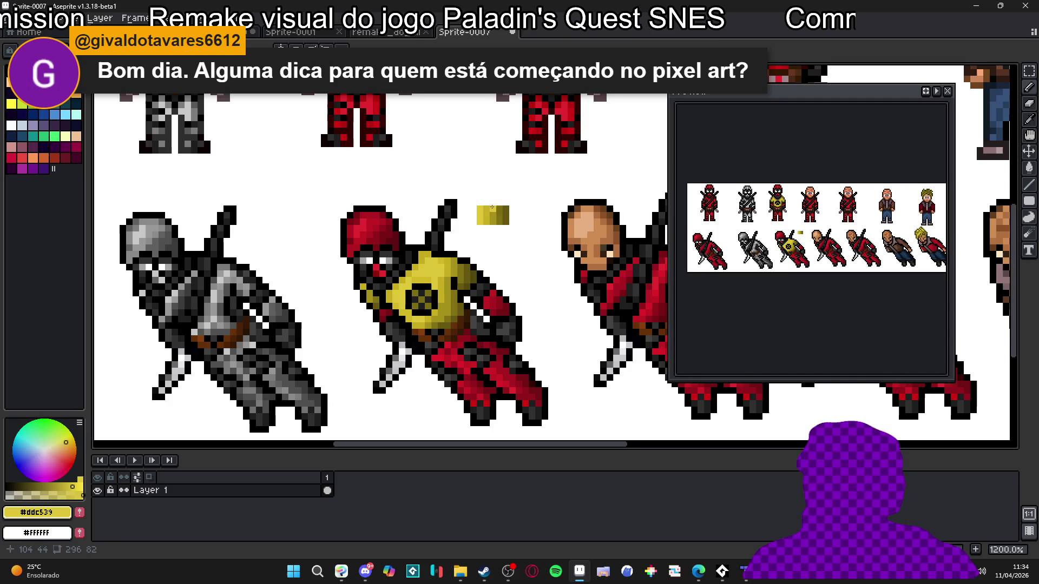
{"action": "scroll", "coordinate": [514, 211], "scroll_direction": "down", "scroll_amount": 1}
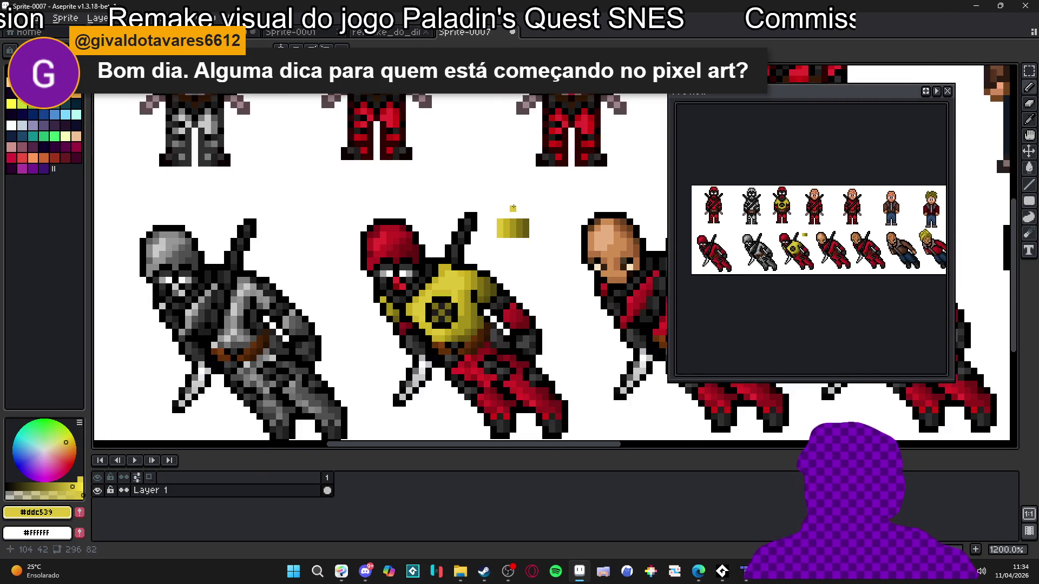
{"action": "scroll", "coordinate": [522, 217], "scroll_direction": "up", "scroll_amount": 1}
{"action": "scroll", "coordinate": [529, 223], "scroll_direction": "up", "scroll_amount": 1}
{"action": "scroll", "coordinate": [529, 223], "scroll_direction": "down", "scroll_amount": 2}
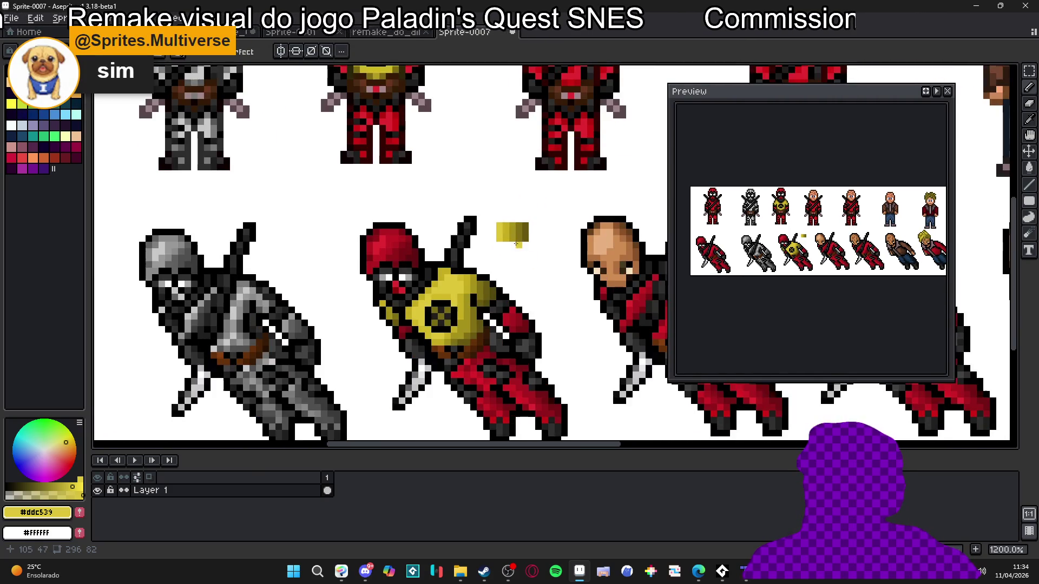
{"action": "scroll", "coordinate": [525, 217], "scroll_direction": "up", "scroll_amount": 1}
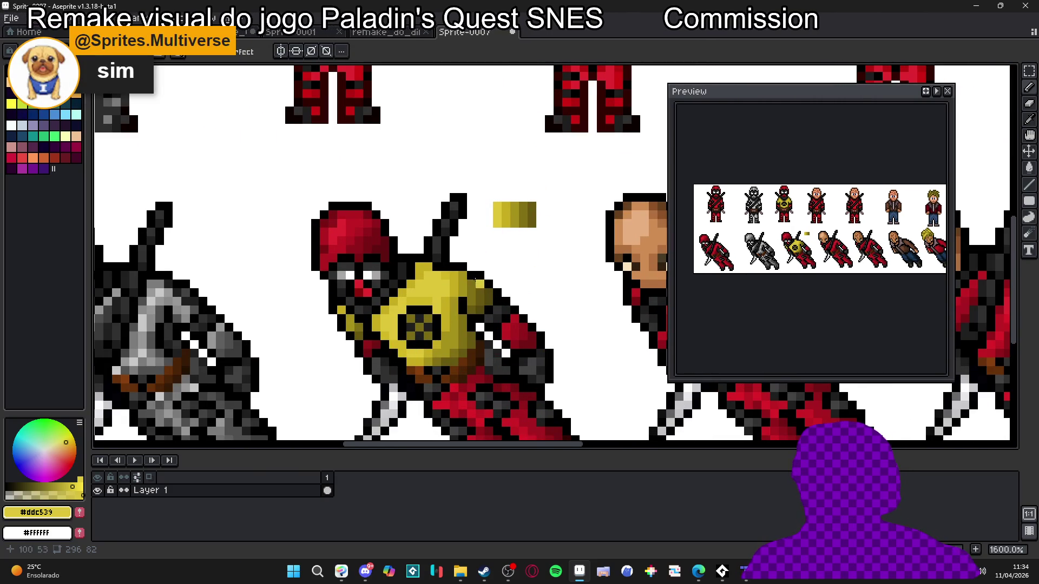
{"action": "scroll", "coordinate": [501, 232], "scroll_direction": "down", "scroll_amount": 2}
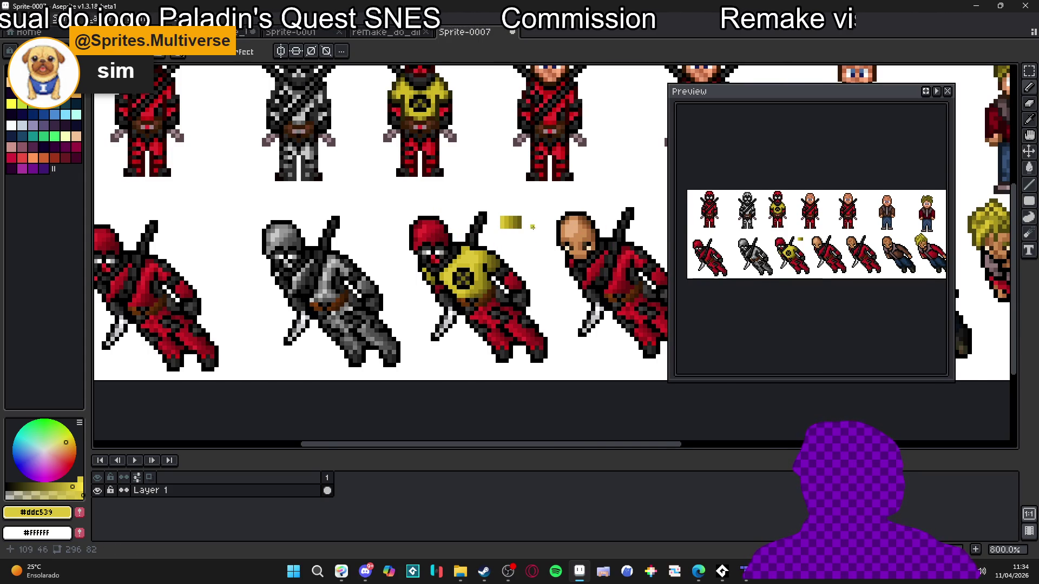
{"action": "scroll", "coordinate": [535, 228], "scroll_direction": "up", "scroll_amount": 4}
{"action": "left_click", "coordinate": [506, 211], "text": "alt"}
Sample olive and yellow shades from the ramp and try a yellow cluster above it, undone.
{"action": "left_click", "coordinate": [506, 210], "text": "alt"}
{"action": "left_click", "coordinate": [542, 193], "text": "alt"}
{"action": "scroll", "coordinate": [543, 194], "scroll_direction": "down", "scroll_amount": 2}
{"action": "scroll", "coordinate": [494, 249], "scroll_direction": "up", "scroll_amount": 2}
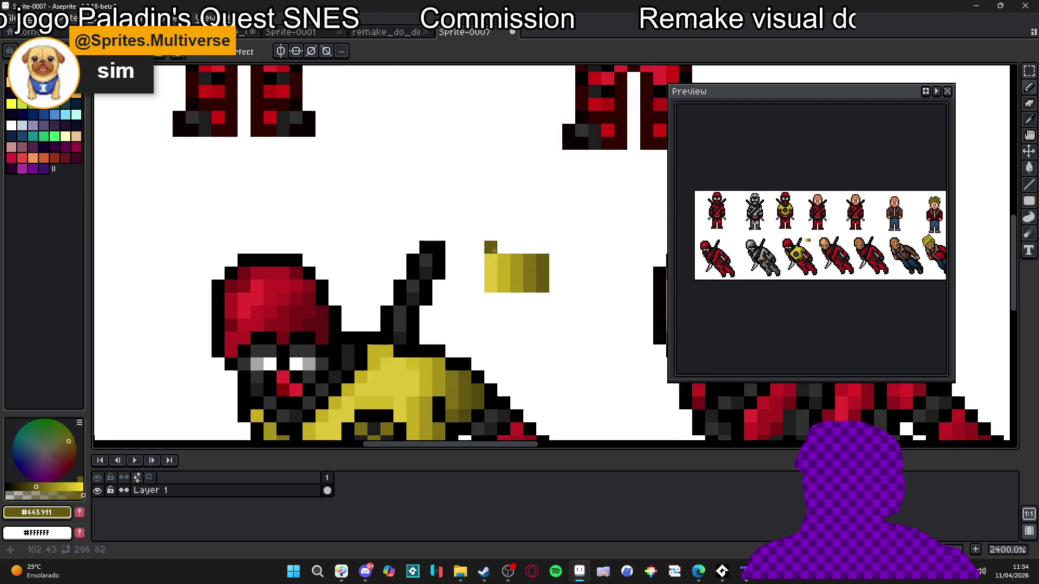
{"action": "left_click", "coordinate": [491, 262], "text": "alt"}
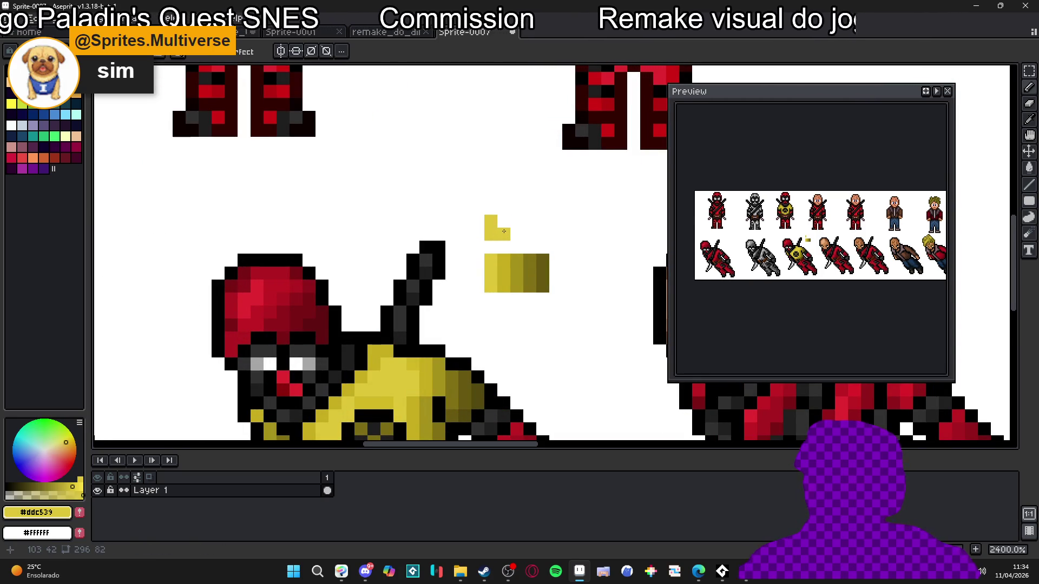
{"action": "left_click", "coordinate": [517, 273], "text": "alt"}
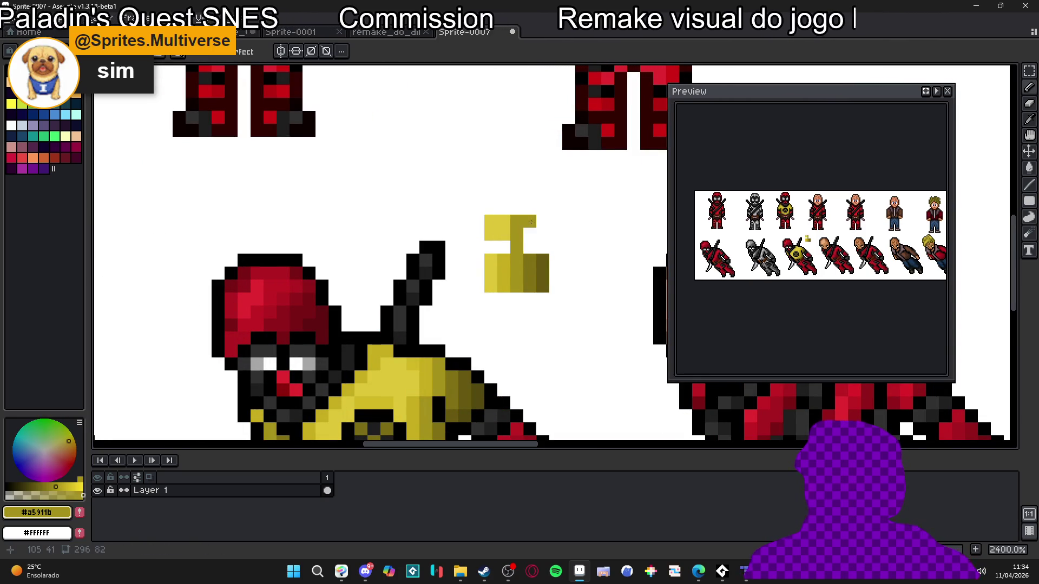
{"action": "key", "text": "ctrl+z"}
{"action": "key", "text": "ctrl+z"}
{"action": "key", "text": "ctrl+z"}
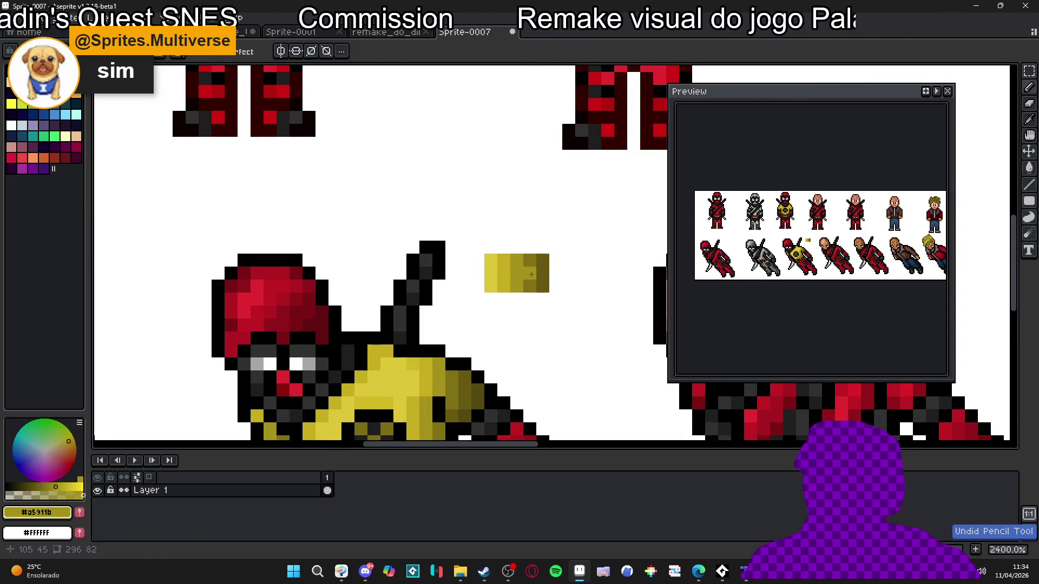
{"action": "scroll", "coordinate": [531, 274], "scroll_direction": "down", "scroll_amount": 1}
{"action": "left_click", "coordinate": [496, 268], "text": "alt"}
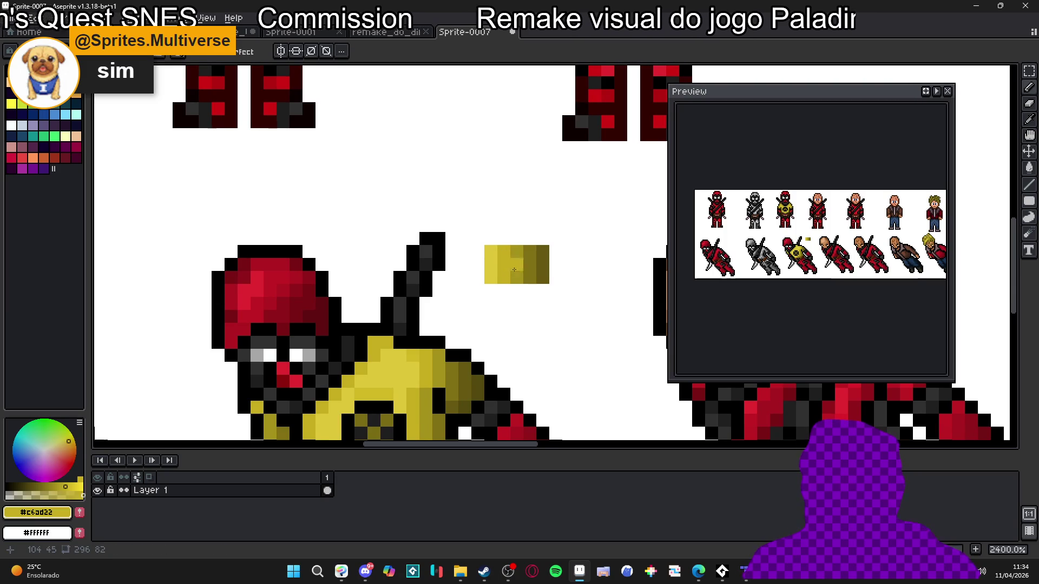
{"action": "left_click", "coordinate": [496, 266], "text": "alt"}
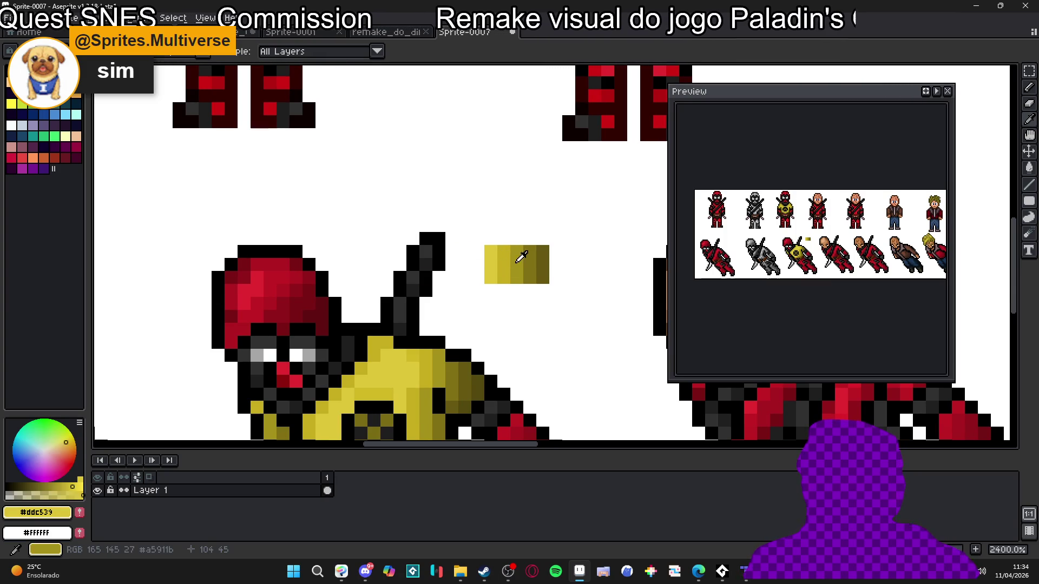
{"action": "left_click_drag", "start_coordinate": [504, 187], "coordinate": [507, 205]}
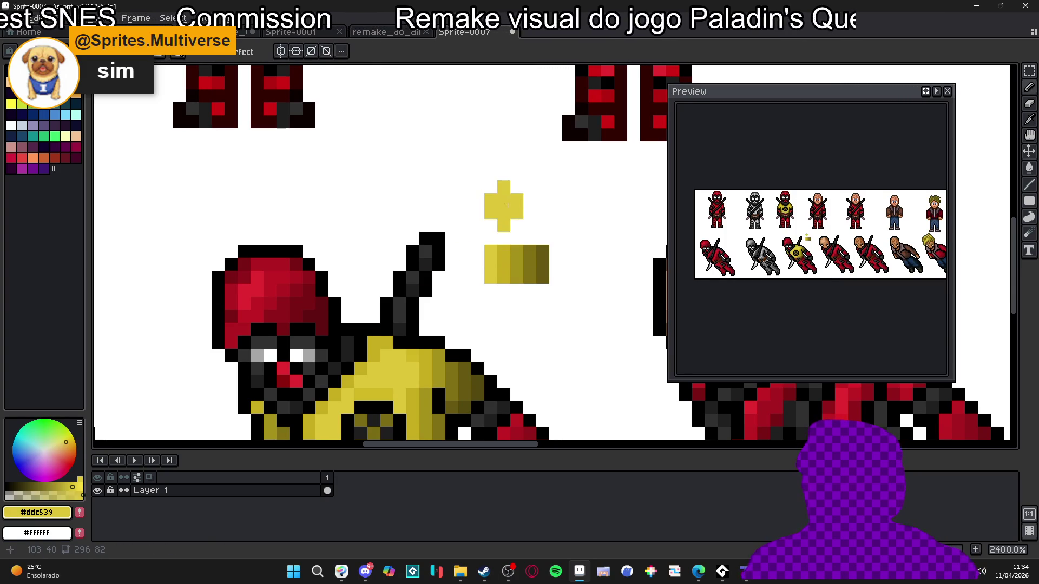
{"action": "key", "text": "ctrl+z"}
{"action": "key", "text": "ctrl+z"}
Paint light yellow, olive and dark olive squares in a row above the ramp.
{"action": "left_click", "coordinate": [497, 193]}
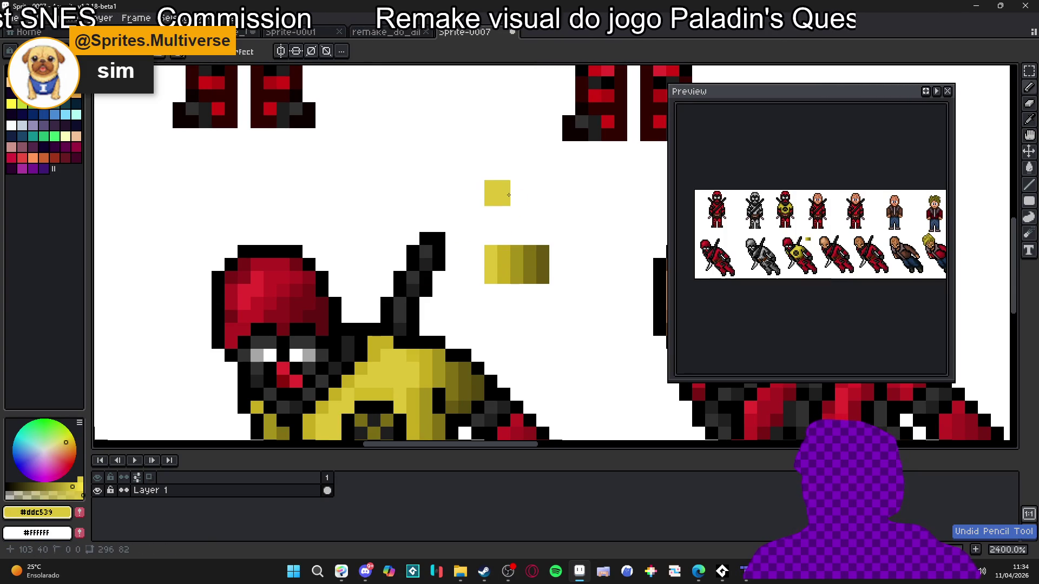
{"action": "left_click", "coordinate": [523, 262], "text": "alt"}
{"action": "left_click", "coordinate": [528, 186]}
{"action": "key", "text": "ctrl+z"}
{"action": "key", "text": "ctrl+z"}
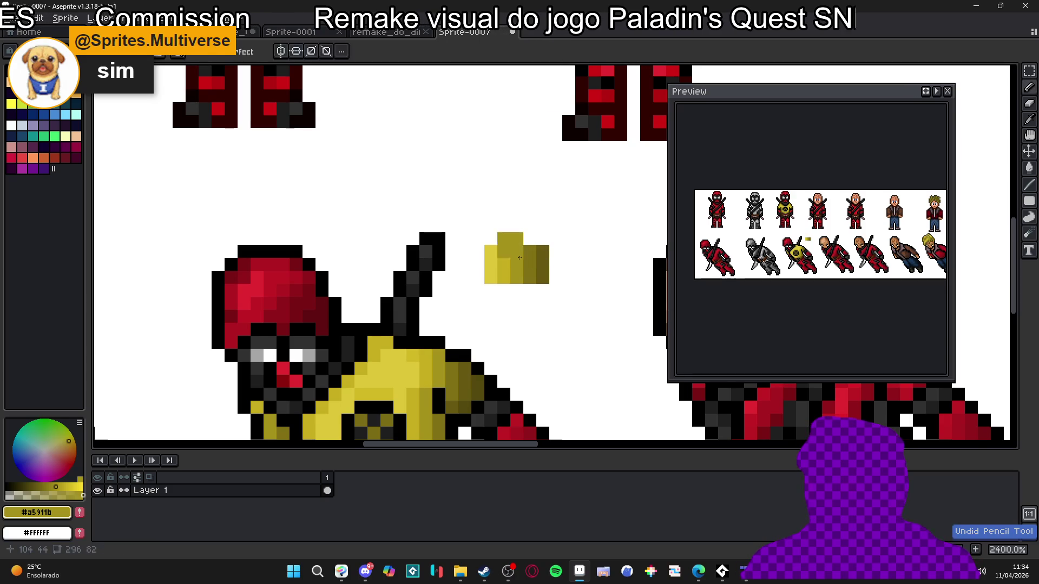
{"action": "left_click", "coordinate": [510, 193]}
{"action": "left_click", "coordinate": [502, 265], "text": "alt"}
{"action": "left_click", "coordinate": [484, 193]}
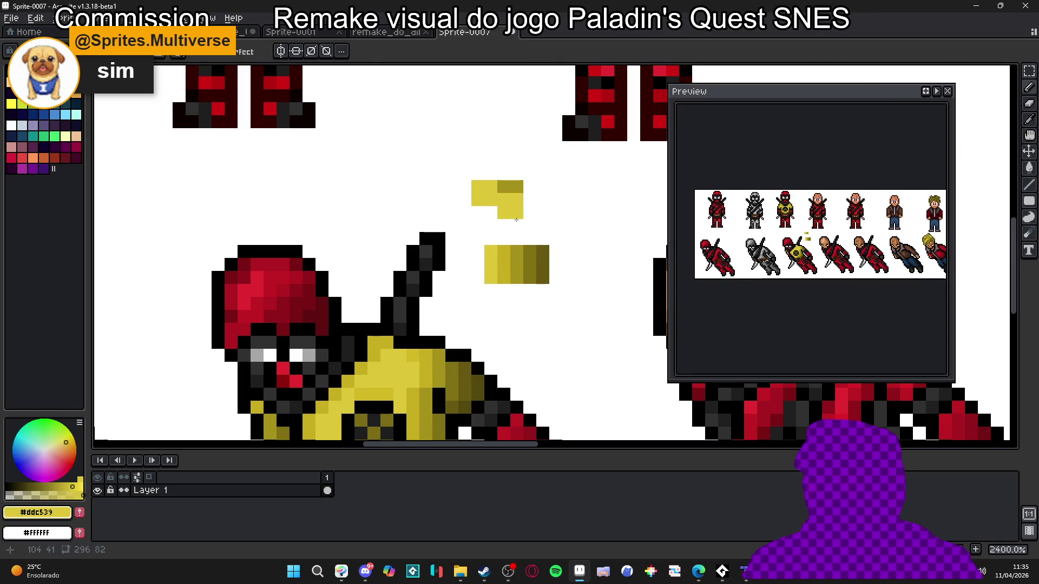
{"action": "left_click", "coordinate": [542, 265], "text": "alt"}
{"action": "left_click", "coordinate": [537, 193]}
{"action": "left_click", "coordinate": [514, 194], "text": "alt"}
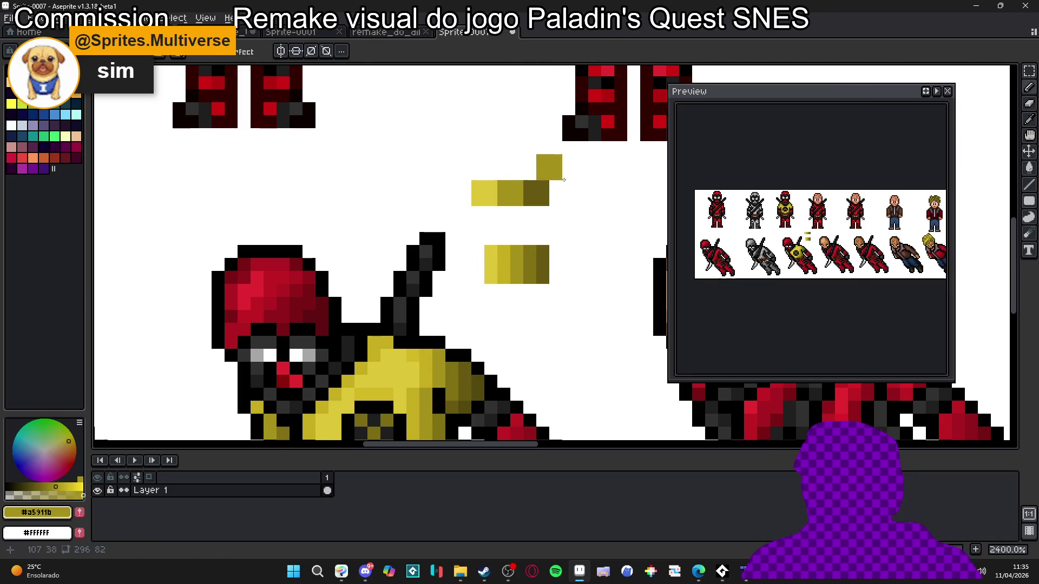
{"action": "left_click", "coordinate": [479, 197]}
{"action": "key", "text": "ctrl+z"}
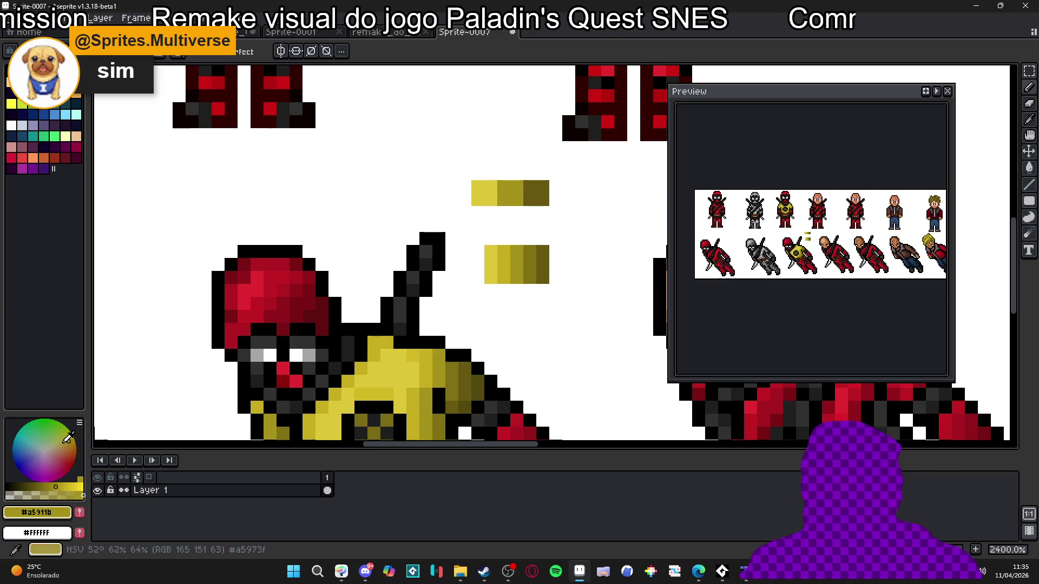
Adjust the drawing colour to a deeper olive and erase the dark olive square to white.
{"action": "left_click", "coordinate": [67, 486]}
{"action": "left_click", "coordinate": [308, 359]}
{"action": "key", "text": "ctrl+z"}
{"action": "left_click", "coordinate": [544, 190], "text": "alt"}
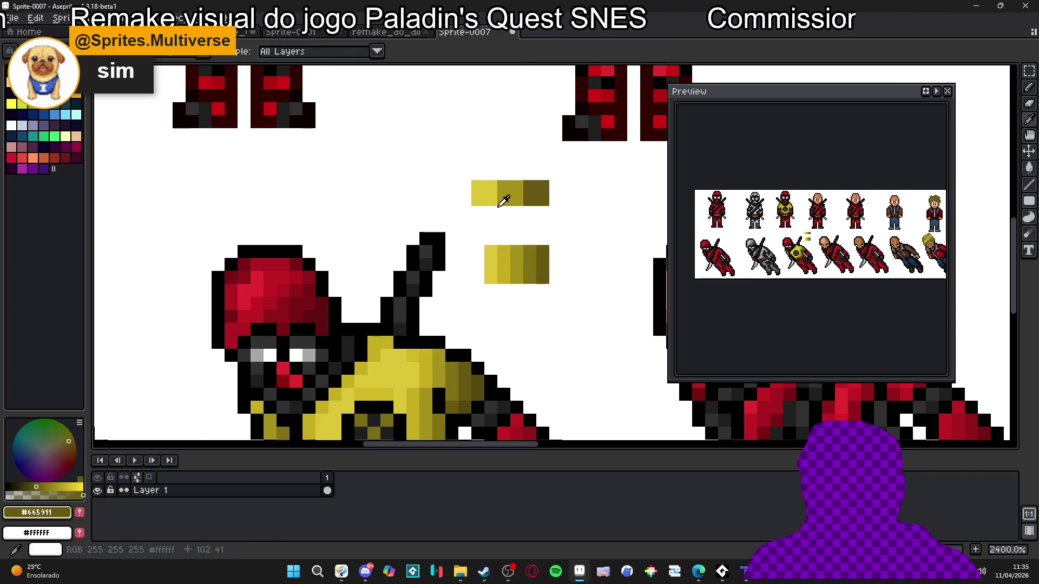
{"action": "left_click", "coordinate": [514, 189], "text": "alt"}
{"action": "key", "text": "ctrl+z"}
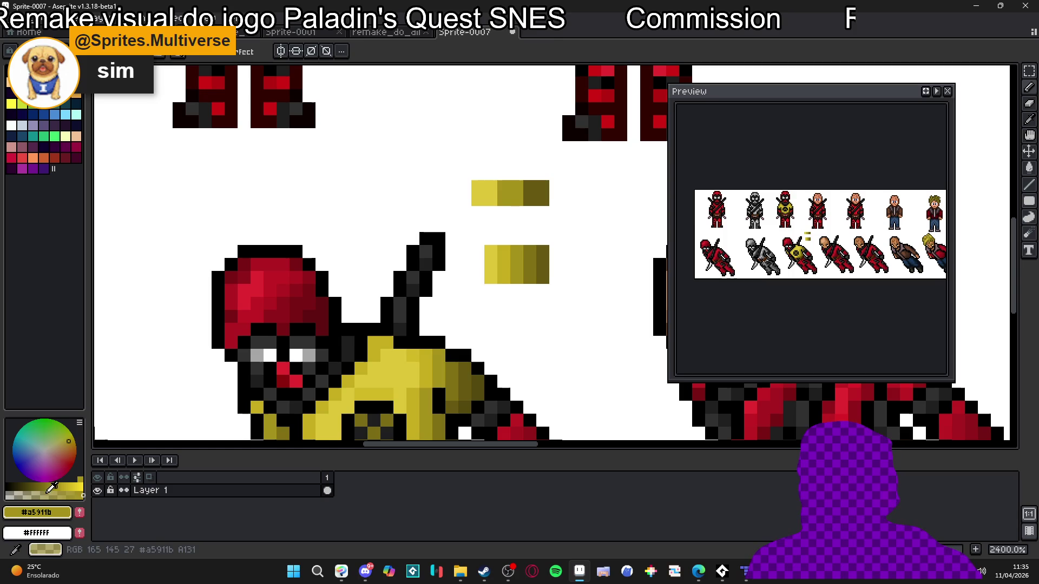
{"action": "left_click", "coordinate": [43, 486]}
{"action": "right_click", "coordinate": [536, 193]}
{"action": "scroll", "coordinate": [503, 238], "scroll_direction": "down", "scroll_amount": 2}
Repaint the first top swatch bright yellow-green with a 2-pixel brush.
{"action": "scroll", "coordinate": [521, 244], "scroll_direction": "up", "scroll_amount": 1}
{"action": "left_click", "coordinate": [514, 240]}
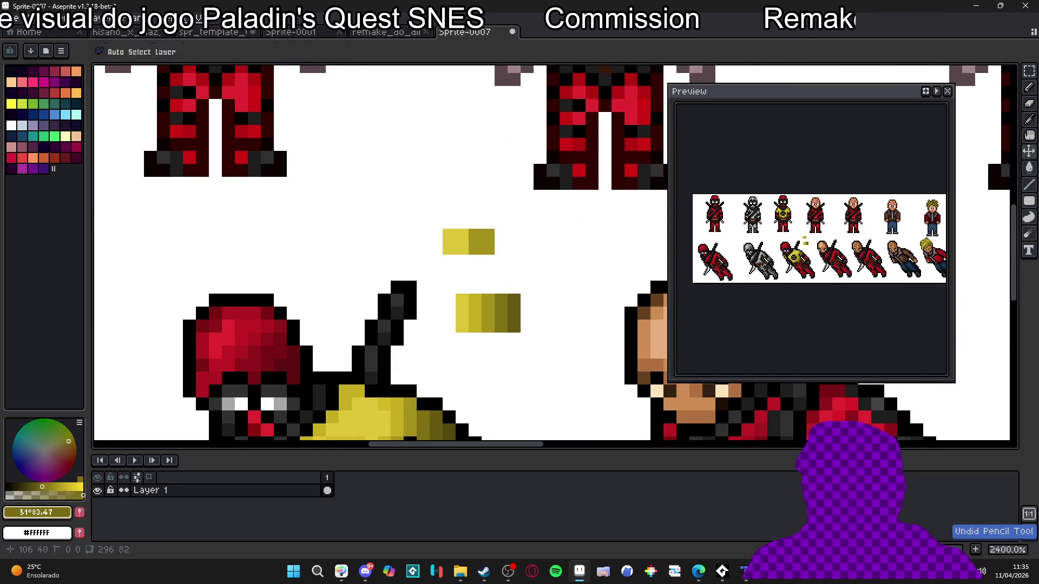
{"action": "scroll", "coordinate": [515, 251], "scroll_direction": "down", "scroll_amount": 1}
{"action": "scroll", "coordinate": [503, 235], "scroll_direction": "up", "scroll_amount": 3}
{"action": "left_click", "coordinate": [483, 233], "text": "alt"}
{"action": "left_click", "coordinate": [483, 233]}
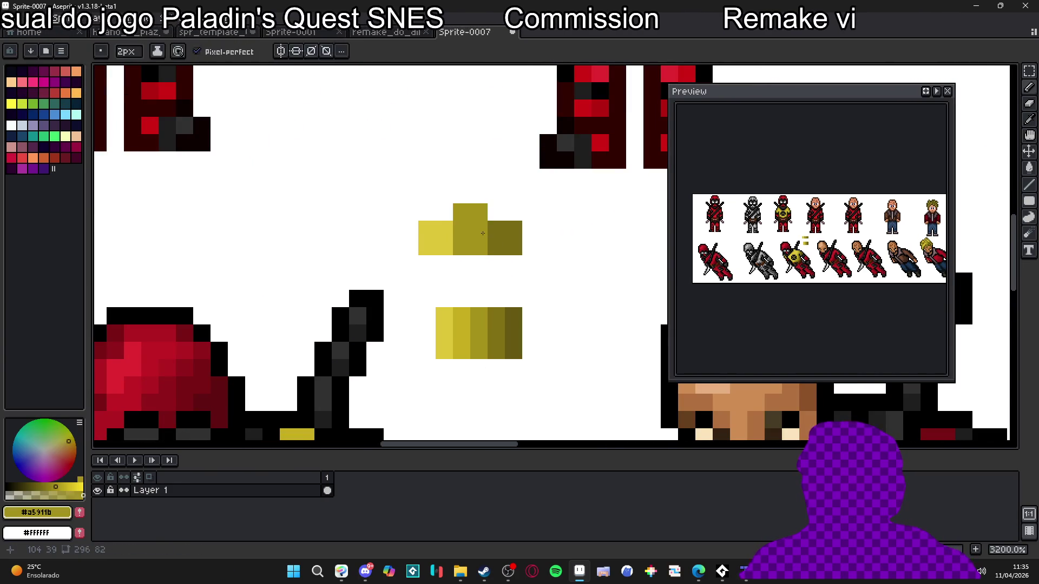
{"action": "scroll", "coordinate": [480, 212], "scroll_direction": "down", "scroll_amount": 2}
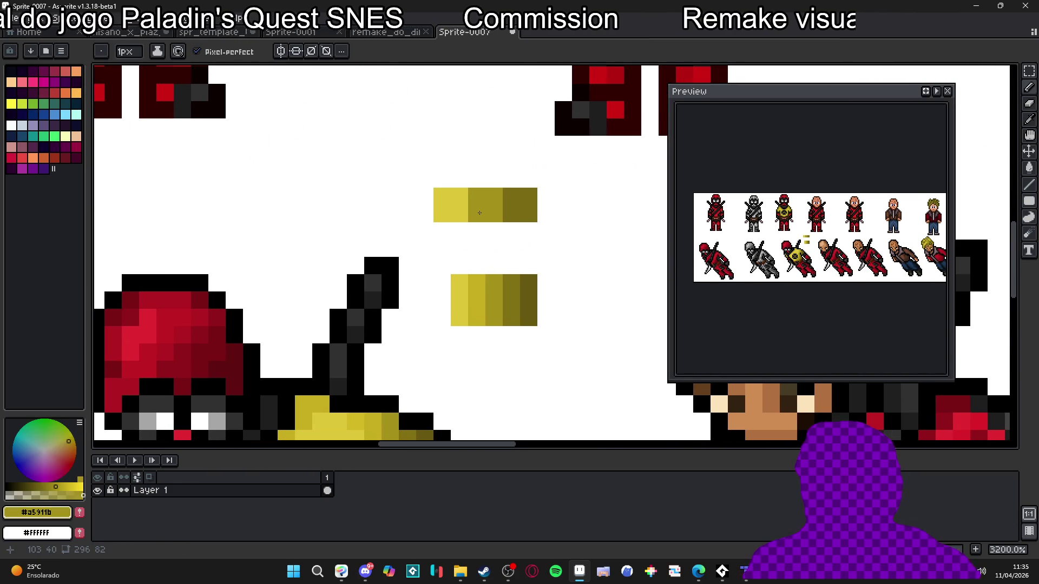
{"action": "left_click", "coordinate": [461, 198], "text": "alt"}
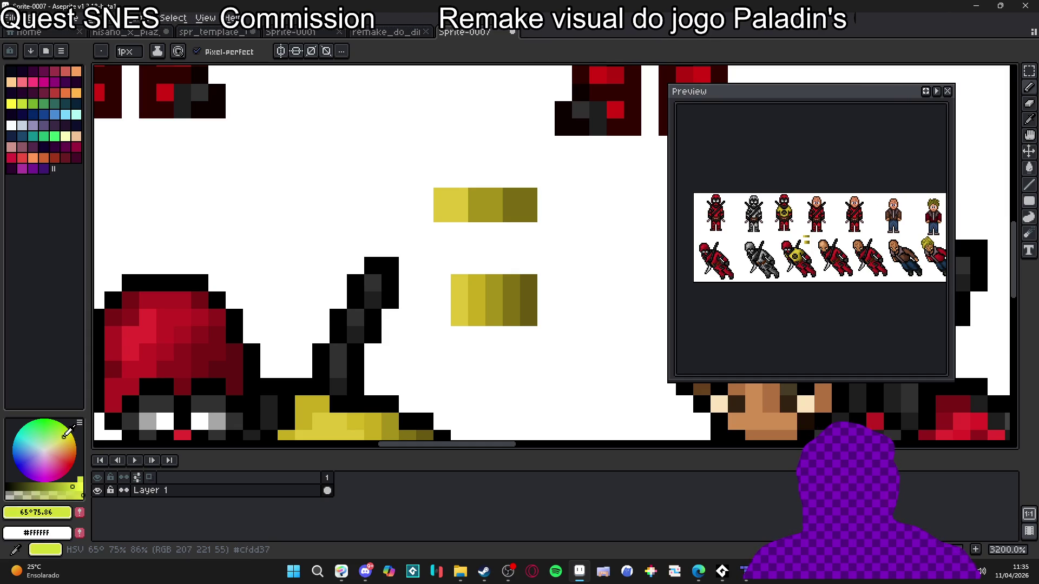
{"action": "key", "text": "plus"}
{"action": "left_click", "coordinate": [451, 214]}
Shift the olive toward orange and repaint the right swatch a darker olive.
{"action": "scroll", "coordinate": [464, 214], "scroll_direction": "down", "scroll_amount": 3}
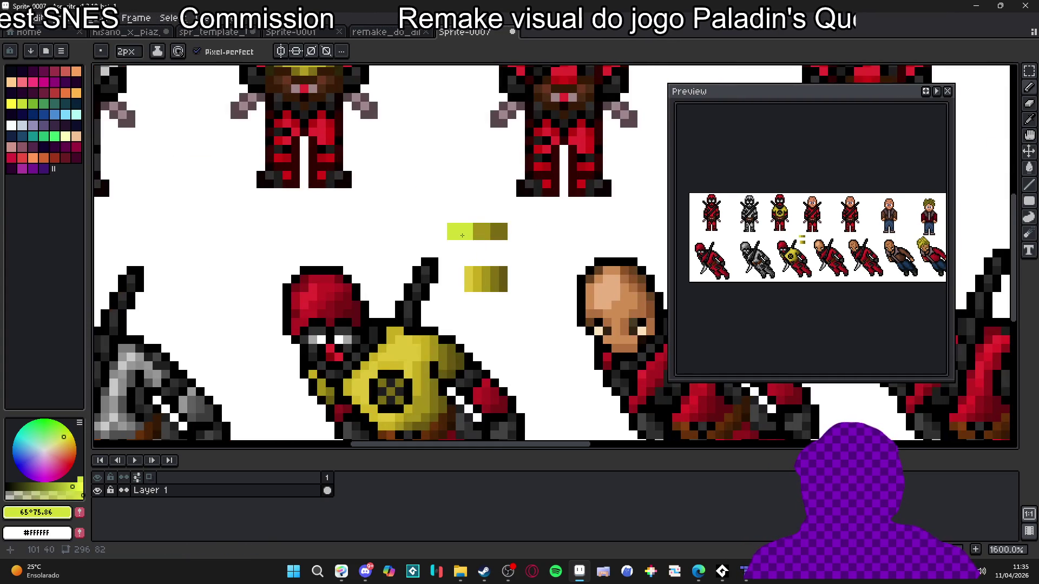
{"action": "scroll", "coordinate": [485, 254], "scroll_direction": "up", "scroll_amount": 3}
{"action": "left_click", "coordinate": [480, 222], "text": "alt"}
{"action": "left_click", "coordinate": [512, 285]}
{"action": "key", "text": "ctrl+z"}
{"action": "left_click", "coordinate": [502, 269]}
{"action": "key", "text": "alt"}
{"action": "left_click", "coordinate": [503, 223], "text": "alt"}
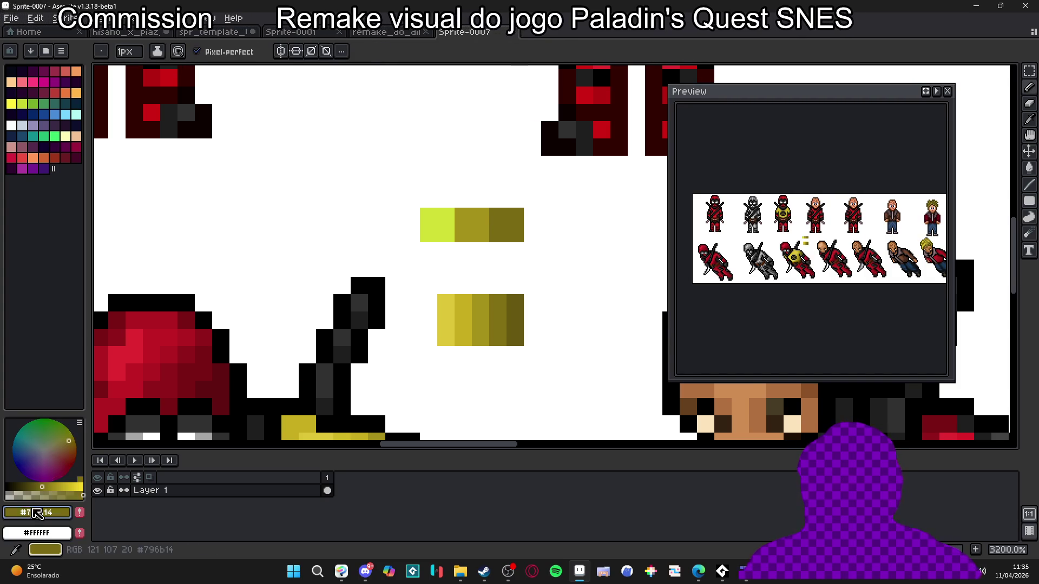
{"action": "left_click_drag", "start_coordinate": [74, 438], "coordinate": [71, 445]}
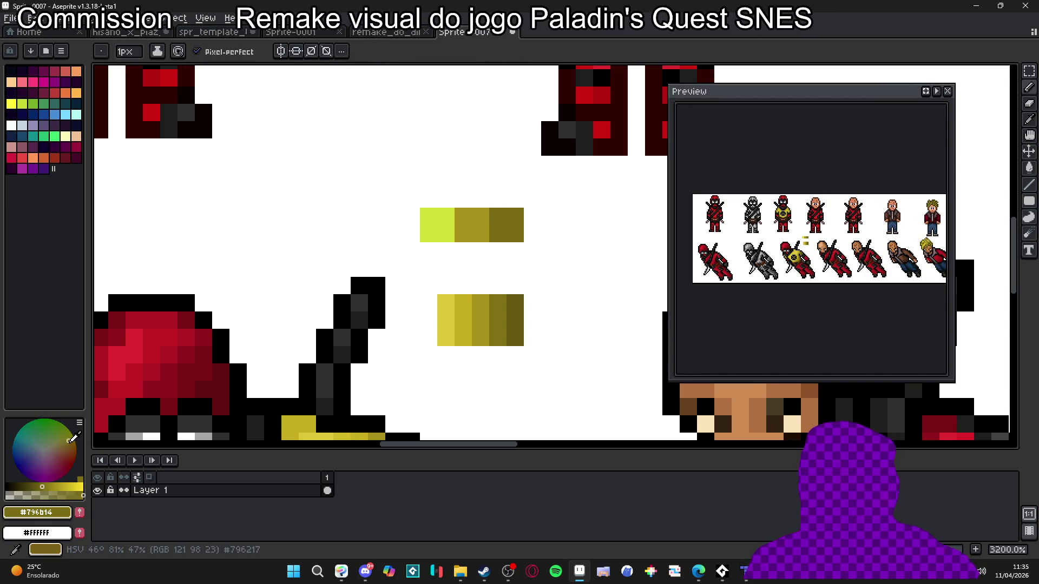
{"action": "left_click", "coordinate": [365, 309]}
{"action": "key", "text": "plus"}
{"action": "left_click", "coordinate": [507, 225]}
{"action": "scroll", "coordinate": [493, 250], "scroll_direction": "down", "scroll_amount": 3}
{"action": "scroll", "coordinate": [503, 257], "scroll_direction": "down", "scroll_amount": 1}
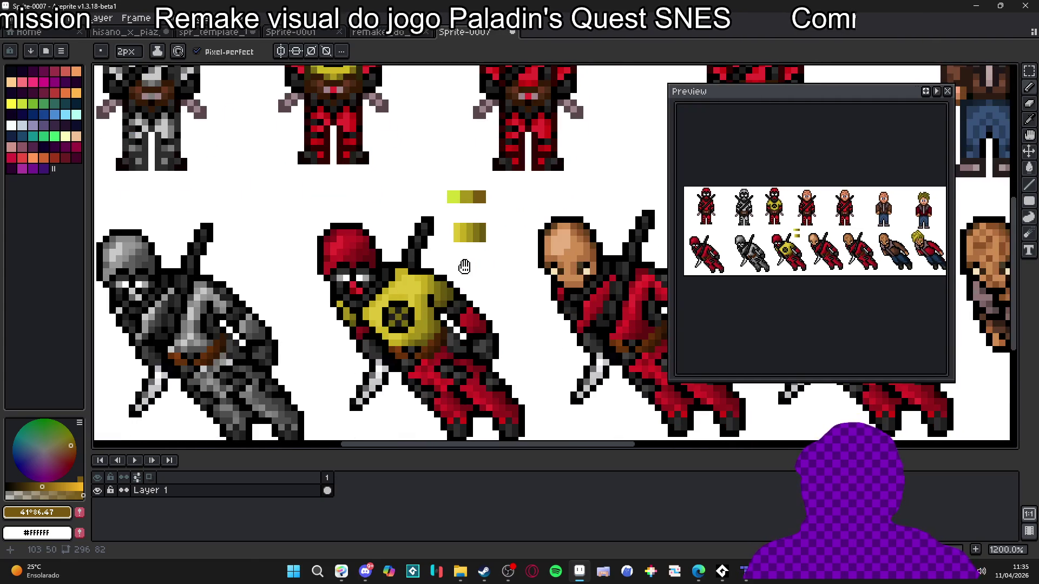
Select the yellow-chested figure with two rectangular selections and test-rotate it, then restore it.
{"action": "key", "text": "m"}
{"action": "scroll", "coordinate": [347, 246], "scroll_direction": "down", "scroll_amount": 2}
{"action": "mouse_move", "coordinate": [326, 159]}
{"action": "left_mouse_down"}
{"action": "mouse_move", "coordinate": [428, 350]}
{"action": "mouse_move", "coordinate": [454, 372]}
{"action": "left_mouse_up"}
{"action": "mouse_move", "coordinate": [393, 214]}
{"action": "left_mouse_down"}
{"action": "mouse_move", "coordinate": [498, 406]}
{"action": "mouse_move", "coordinate": [537, 409]}
{"action": "left_mouse_up"}
{"action": "mouse_move", "coordinate": [318, 145]}
{"action": "left_mouse_down"}
{"action": "mouse_move", "coordinate": [336, 135]}
{"action": "mouse_move", "coordinate": [371, 197]}
{"action": "mouse_move", "coordinate": [348, 174]}
{"action": "mouse_move", "coordinate": [379, 184]}
{"action": "left_mouse_up"}
With the Paint Bucket, sample the mid olive, make fills non-contiguous, and undo the stray olive pixels.
{"action": "key", "text": "w"}
{"action": "scroll", "coordinate": [436, 271], "scroll_direction": "up", "scroll_amount": 1}
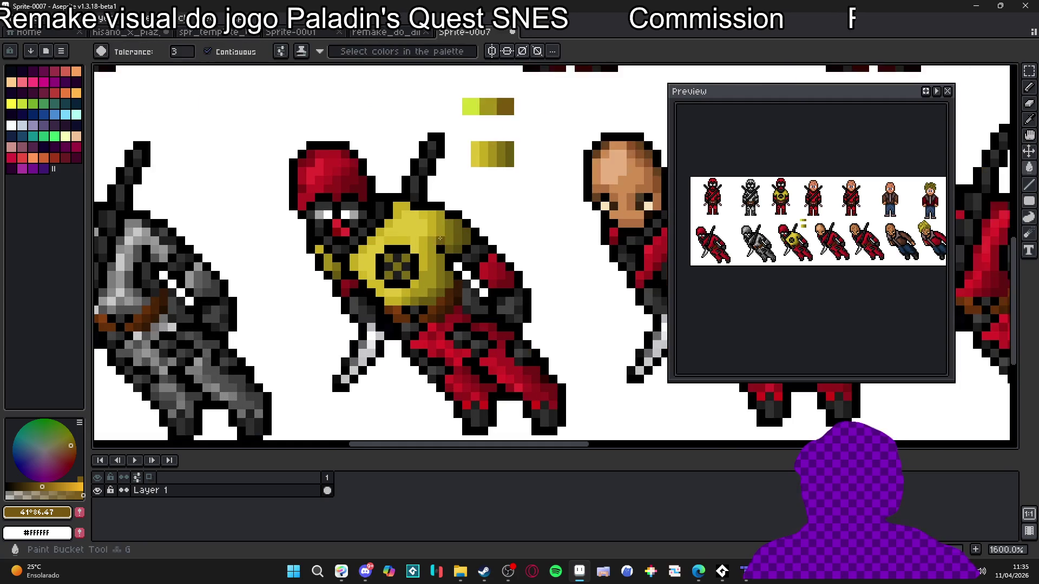
{"action": "scroll", "coordinate": [436, 271], "scroll_direction": "up", "scroll_amount": 1}
{"action": "scroll", "coordinate": [436, 271], "scroll_direction": "down", "scroll_amount": 1}
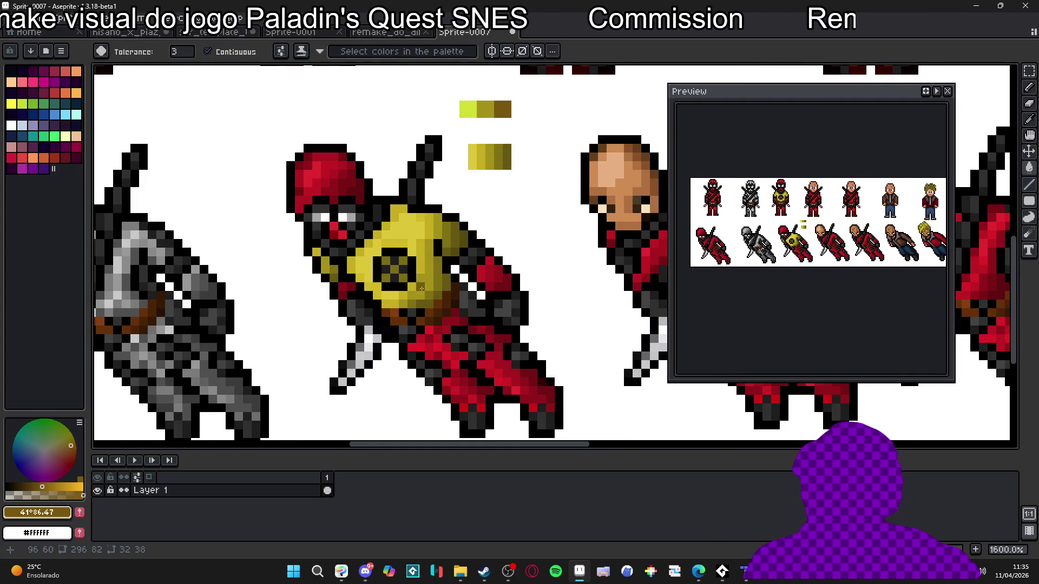
{"action": "scroll", "coordinate": [391, 290], "scroll_direction": "down", "scroll_amount": 1}
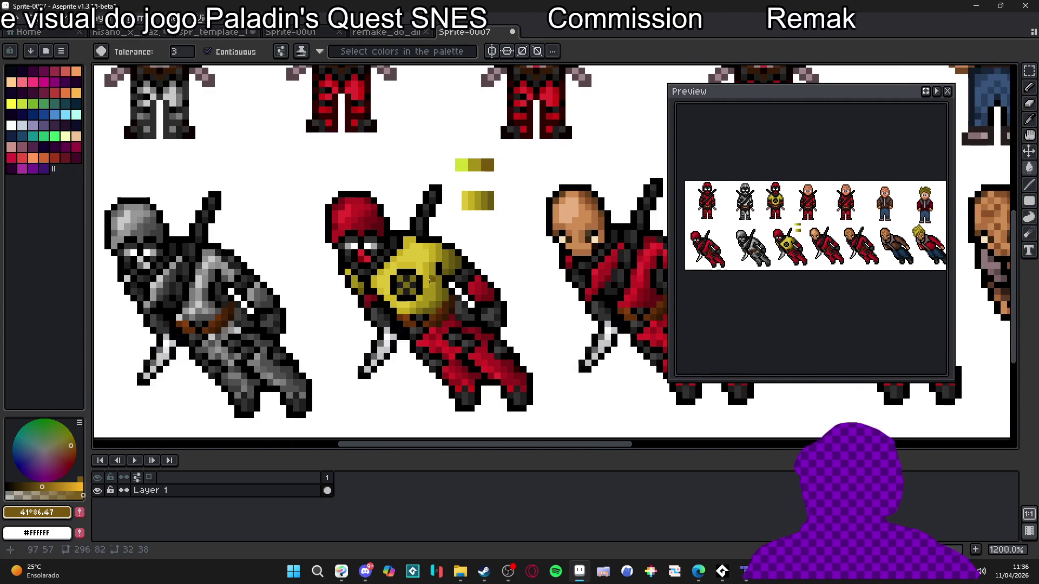
{"action": "scroll", "coordinate": [427, 285], "scroll_direction": "up", "scroll_amount": 1}
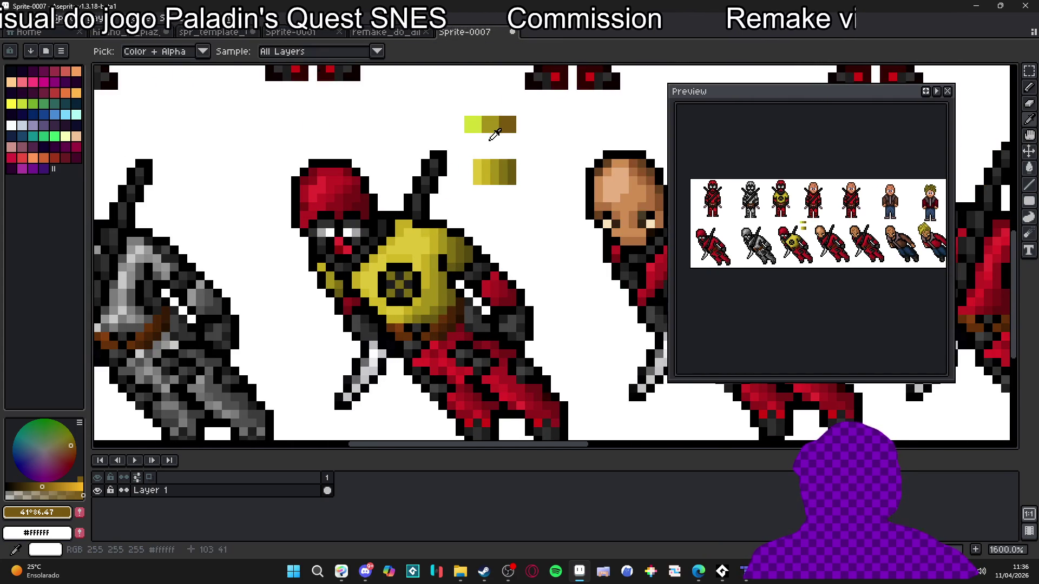
{"action": "left_click", "coordinate": [425, 297], "text": "alt"}
{"action": "left_click", "coordinate": [208, 52]}
{"action": "key", "text": "ctrl+z"}
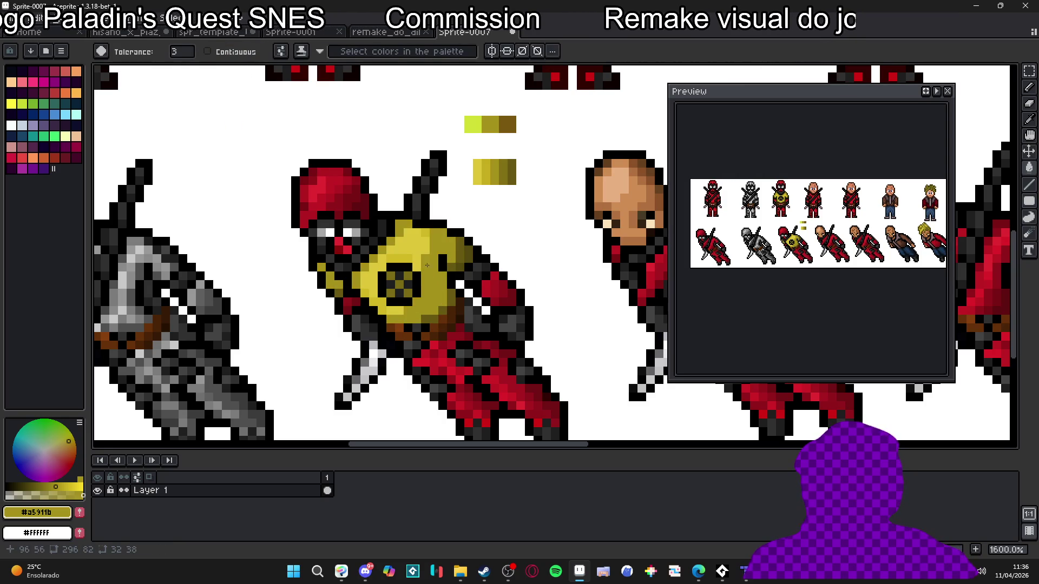
{"action": "left_click", "coordinate": [493, 224]}
{"action": "key", "text": "ctrl+z"}
Sample the chest's dark, light and mid yellows and repaint chest and torso pixels.
{"action": "left_click", "coordinate": [466, 259], "text": "alt"}
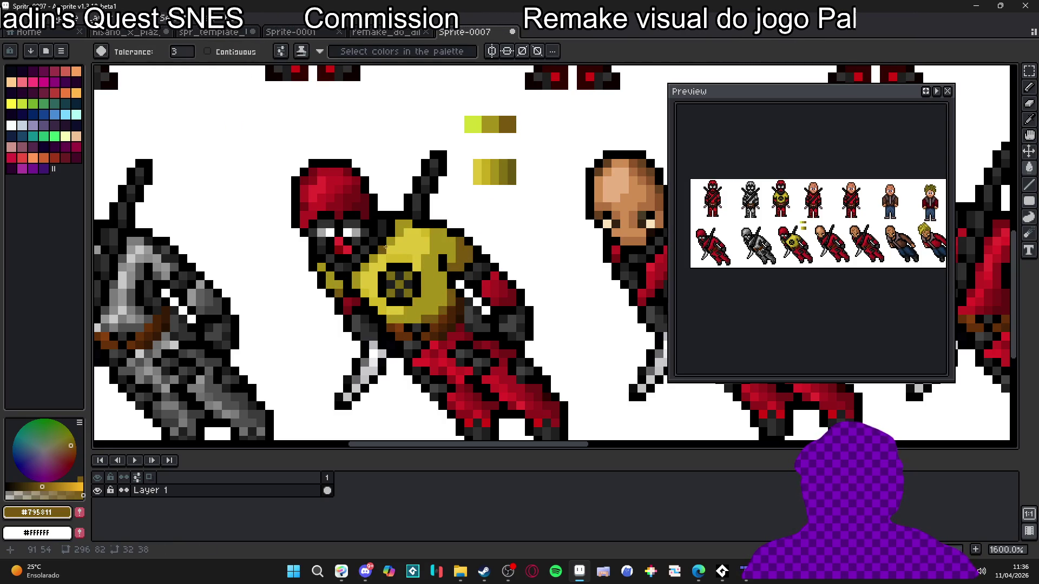
{"action": "left_click", "coordinate": [402, 234], "text": "alt"}
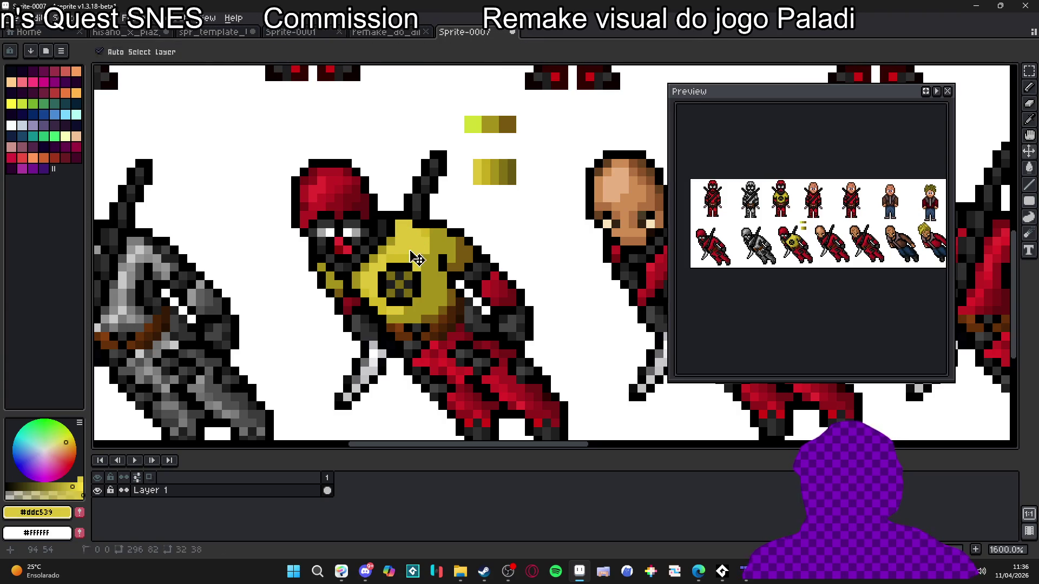
{"action": "scroll", "coordinate": [419, 235], "scroll_direction": "up", "scroll_amount": 5}
{"action": "scroll", "coordinate": [419, 235], "scroll_direction": "up", "scroll_amount": 1}
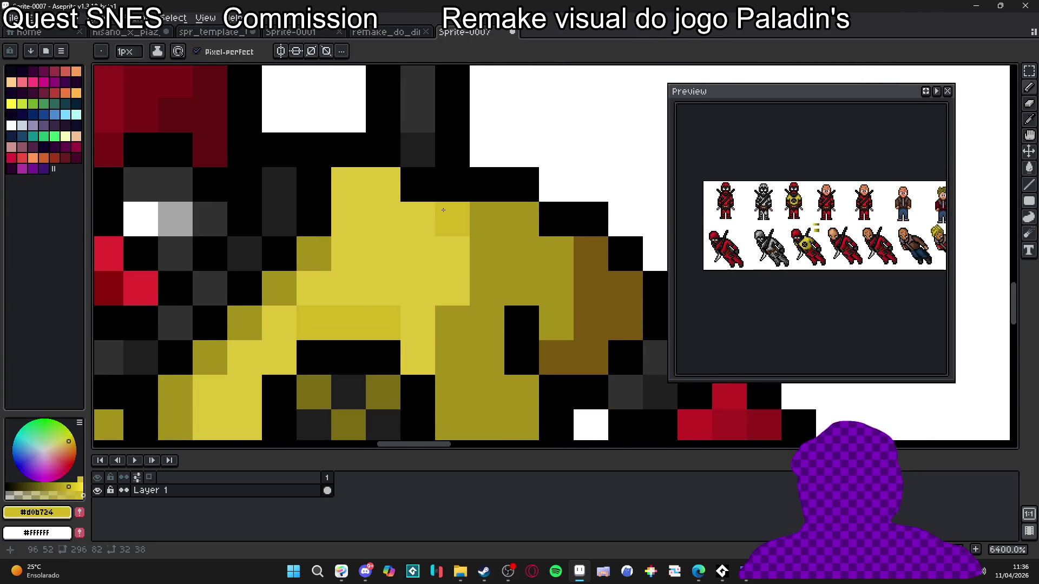
{"action": "left_click", "coordinate": [445, 232]}
{"action": "left_click", "coordinate": [427, 238], "text": "alt"}
{"action": "scroll", "coordinate": [421, 247], "scroll_direction": "down", "scroll_amount": 2}
{"action": "scroll", "coordinate": [421, 247], "scroll_direction": "up", "scroll_amount": 1}
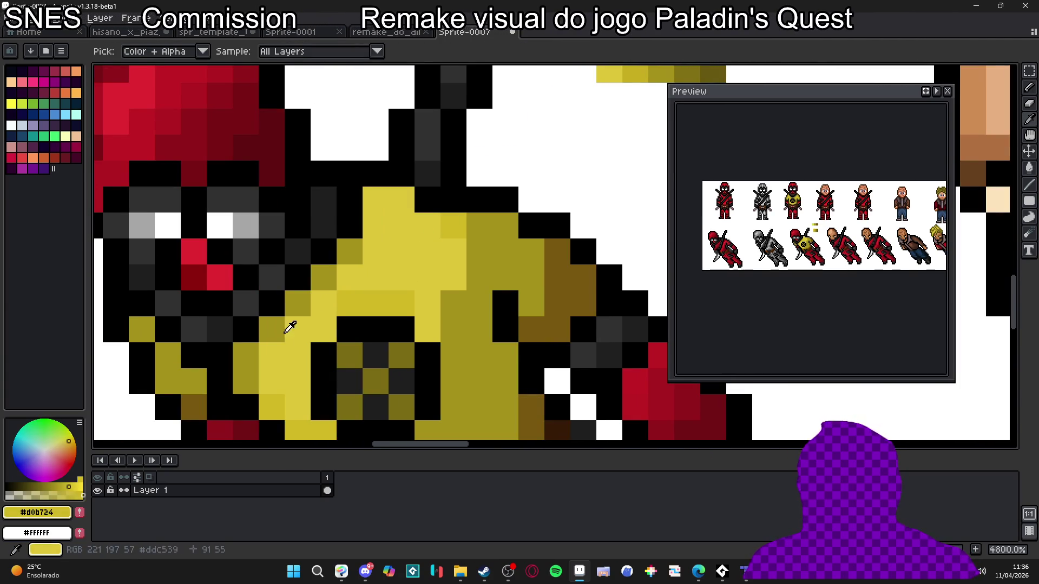
{"action": "left_click", "coordinate": [435, 243], "text": "alt"}
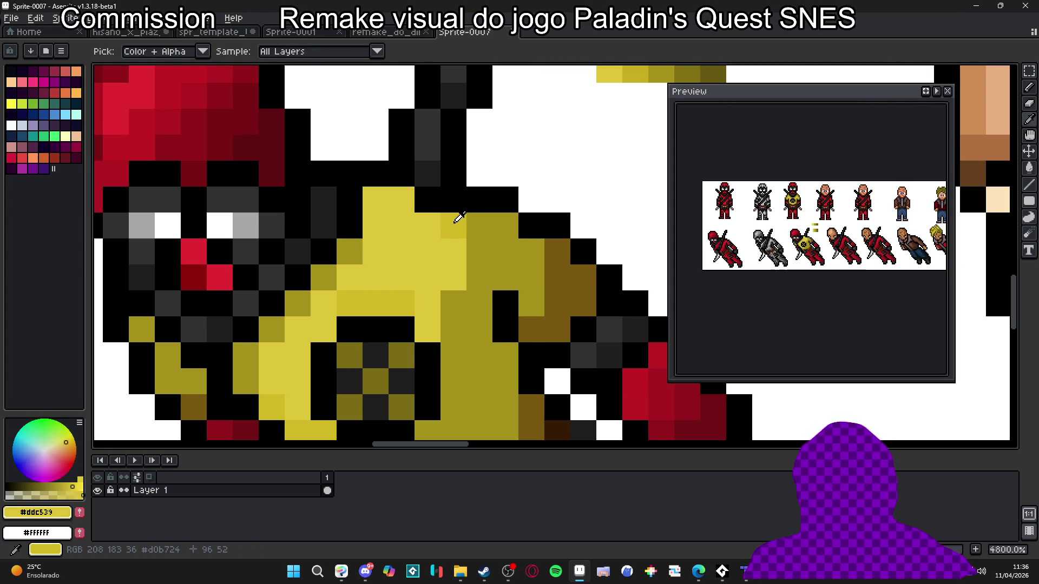
{"action": "scroll", "coordinate": [438, 244], "scroll_direction": "down", "scroll_amount": 2}
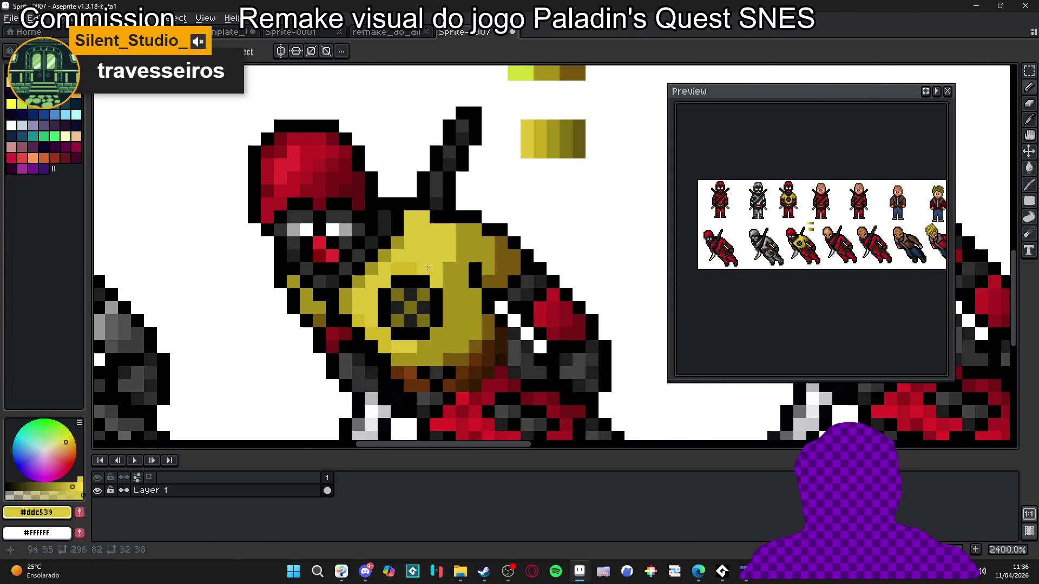
{"action": "left_click", "coordinate": [395, 323]}
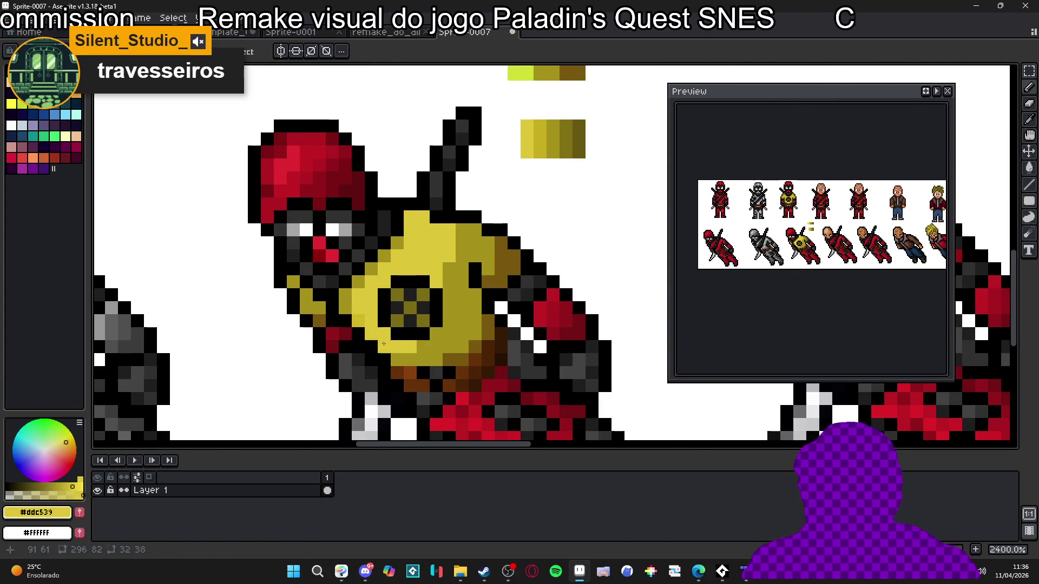
Eyedrop the torso's mid olive and dark brown shades from the sprite.
{"action": "scroll", "coordinate": [355, 323], "scroll_direction": "down", "scroll_amount": 1}
{"action": "scroll", "coordinate": [357, 311], "scroll_direction": "up", "scroll_amount": 1}
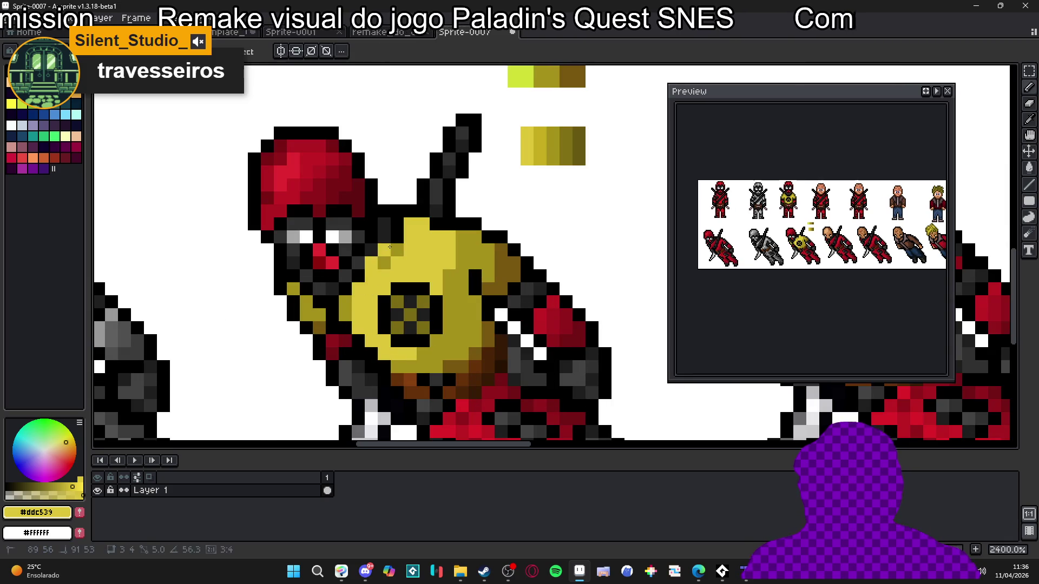
{"action": "scroll", "coordinate": [379, 303], "scroll_direction": "down", "scroll_amount": 3}
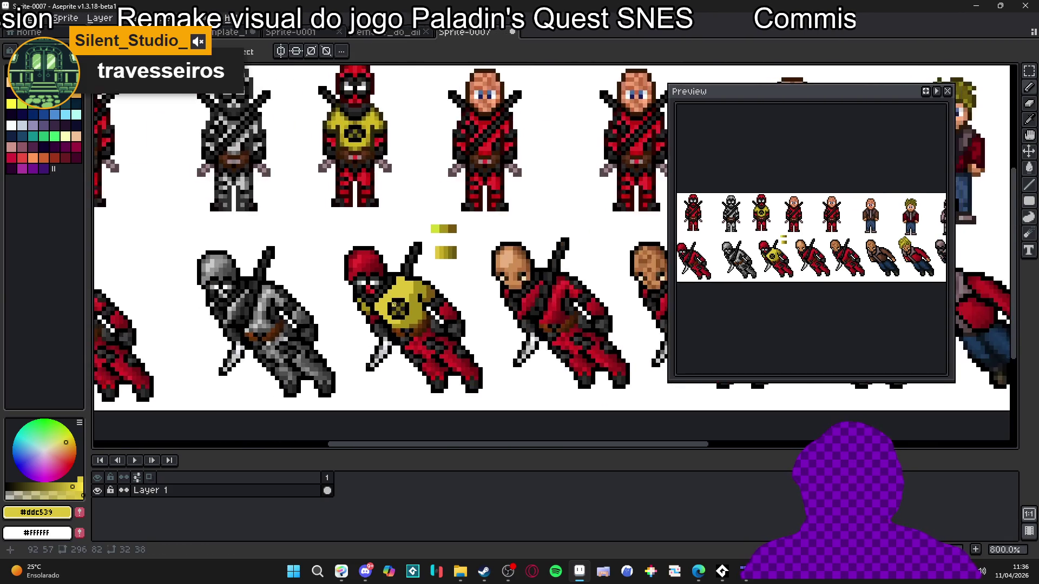
{"action": "scroll", "coordinate": [414, 287], "scroll_direction": "up", "scroll_amount": 2}
{"action": "key", "text": "alt"}
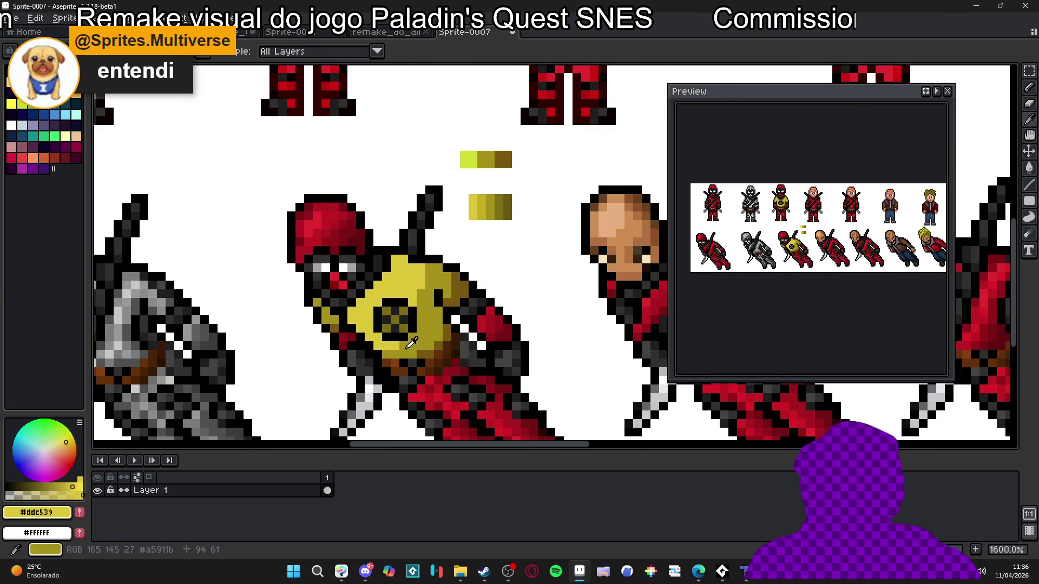
{"action": "left_click", "coordinate": [405, 348], "text": "alt"}
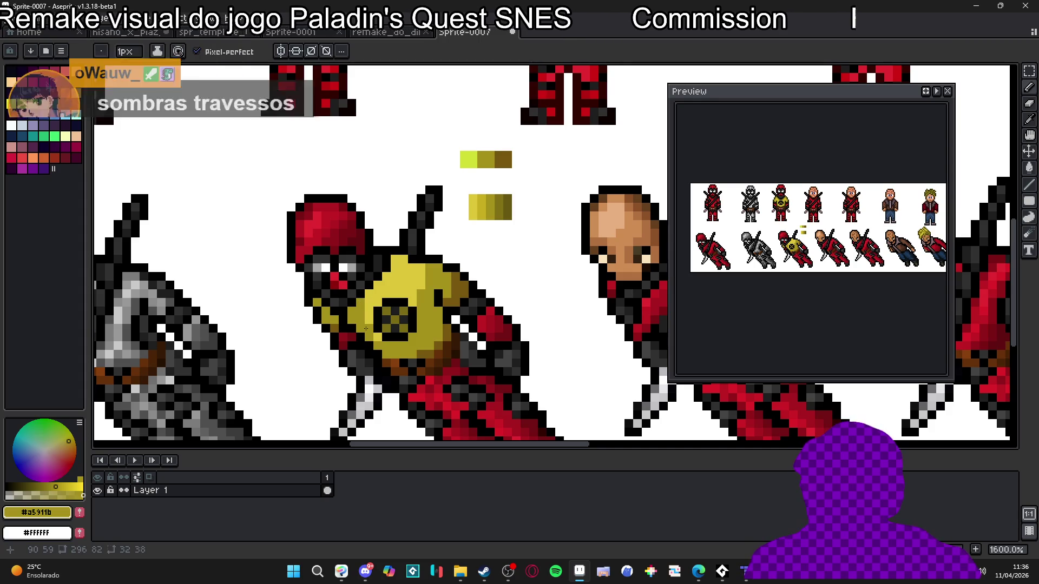
{"action": "scroll", "coordinate": [420, 326], "scroll_direction": "down", "scroll_amount": 2}
{"action": "scroll", "coordinate": [420, 325], "scroll_direction": "up", "scroll_amount": 1}
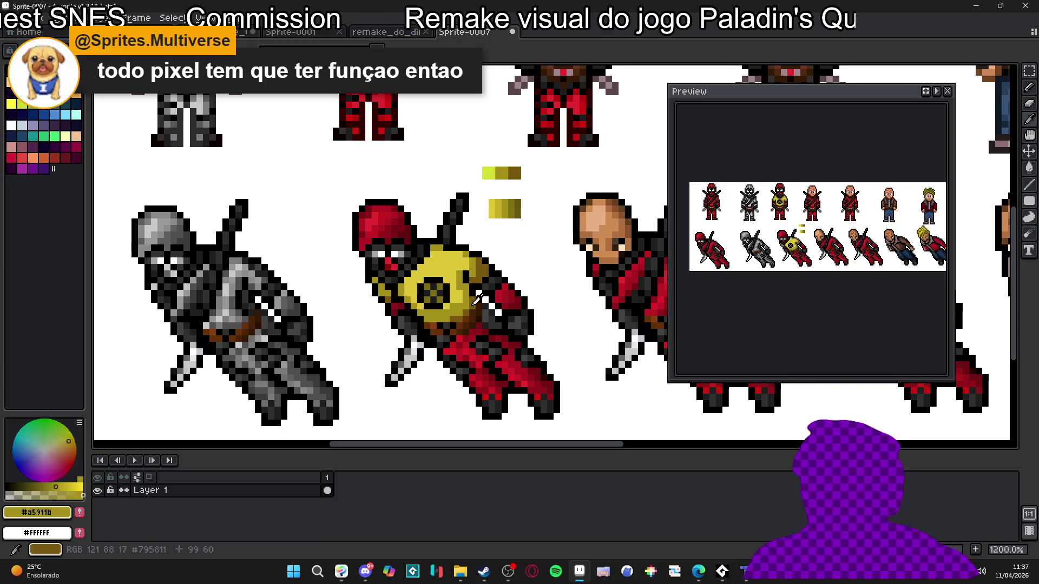
{"action": "left_click", "coordinate": [466, 295], "text": "alt"}
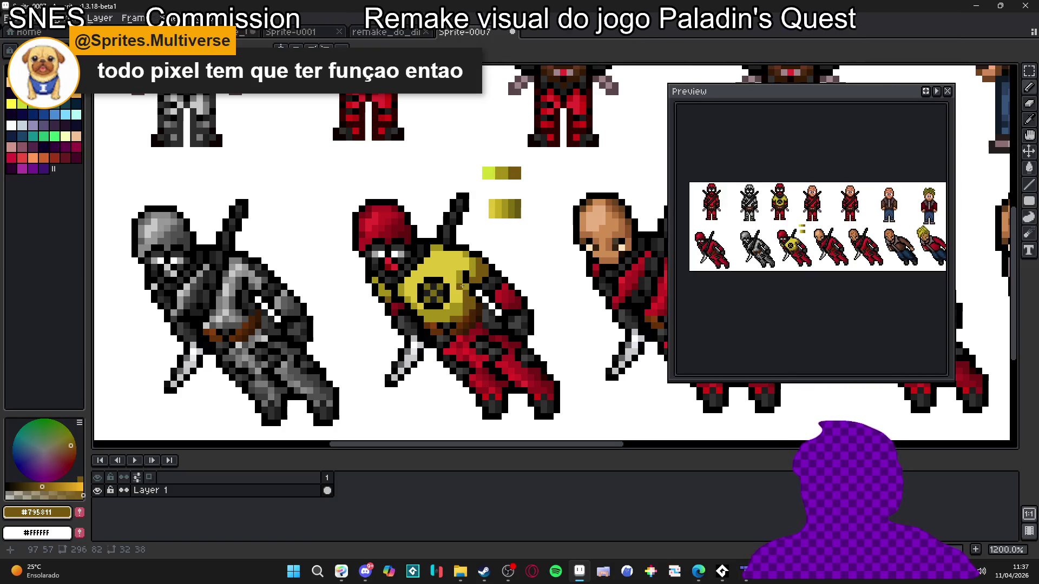
{"action": "left_click", "coordinate": [460, 302], "text": "alt"}
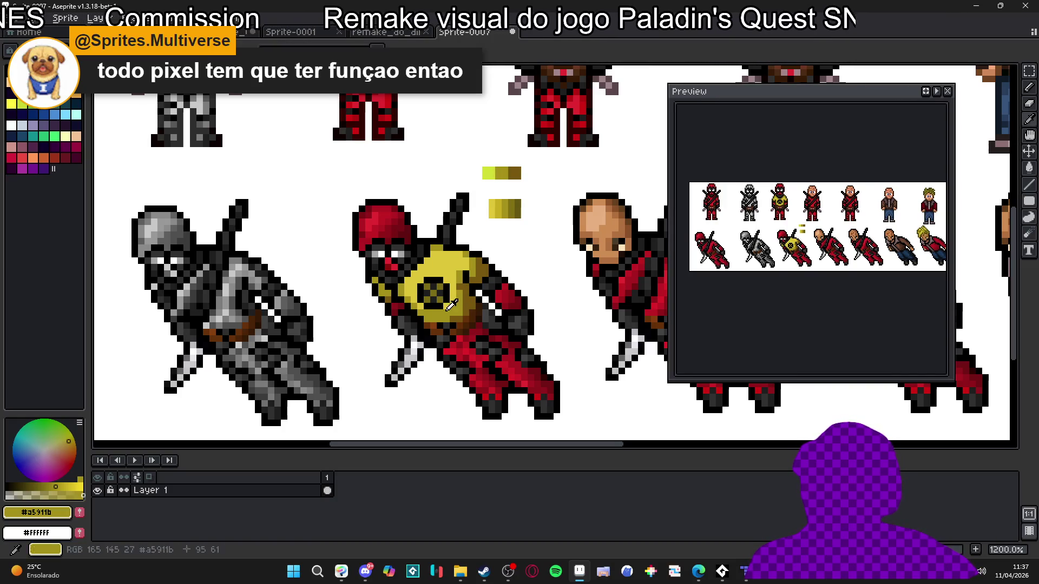
{"action": "scroll", "coordinate": [449, 306], "scroll_direction": "down", "scroll_amount": 2}
{"action": "scroll", "coordinate": [449, 306], "scroll_direction": "down", "scroll_amount": 1}
{"action": "scroll", "coordinate": [451, 305], "scroll_direction": "up", "scroll_amount": 1}
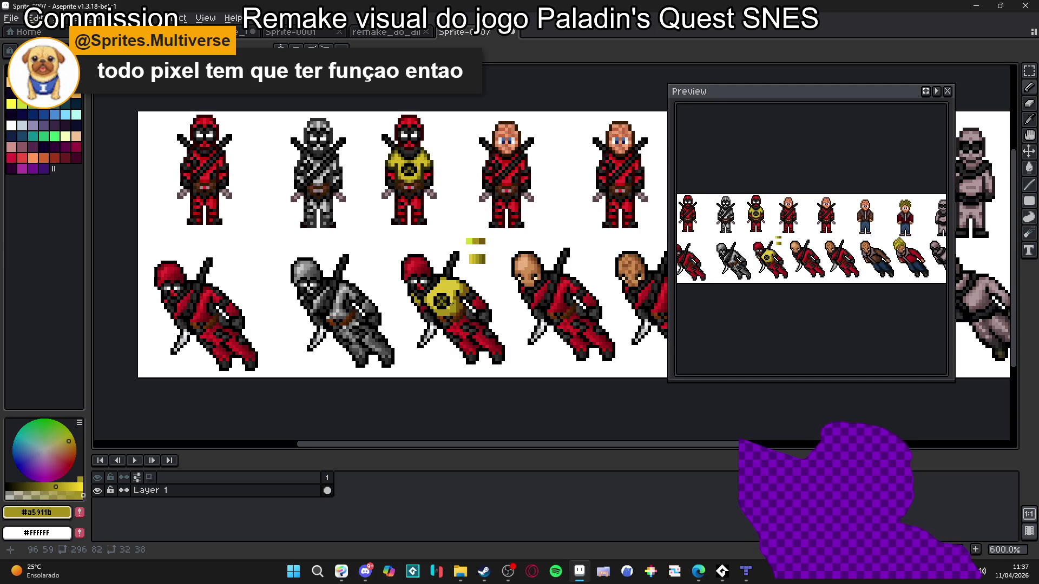
{"action": "scroll", "coordinate": [456, 301], "scroll_direction": "up", "scroll_amount": 3}
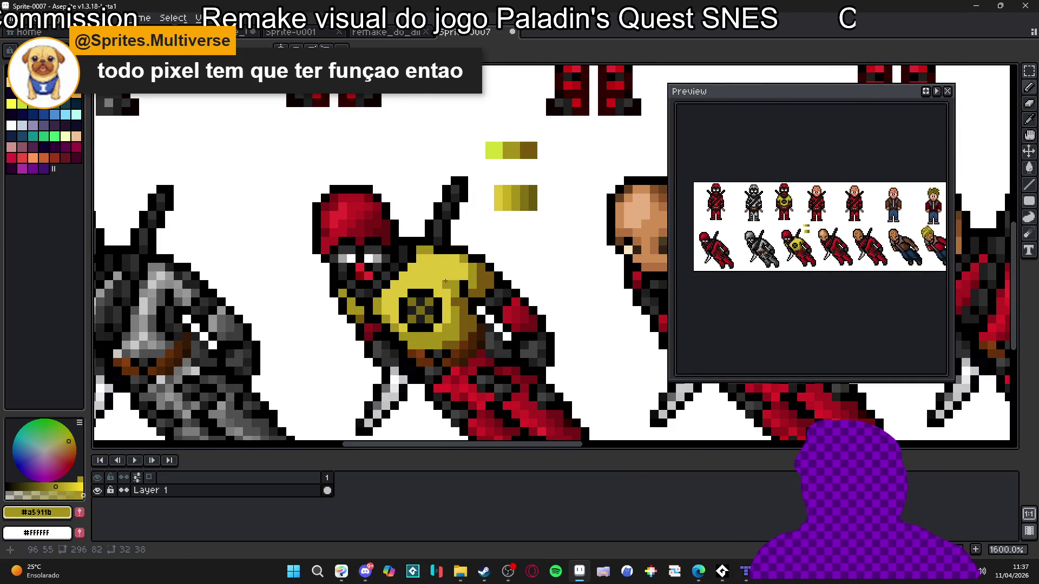
{"action": "scroll", "coordinate": [435, 302], "scroll_direction": "down", "scroll_amount": 5}
{"action": "scroll", "coordinate": [474, 281], "scroll_direction": "up", "scroll_amount": 5}
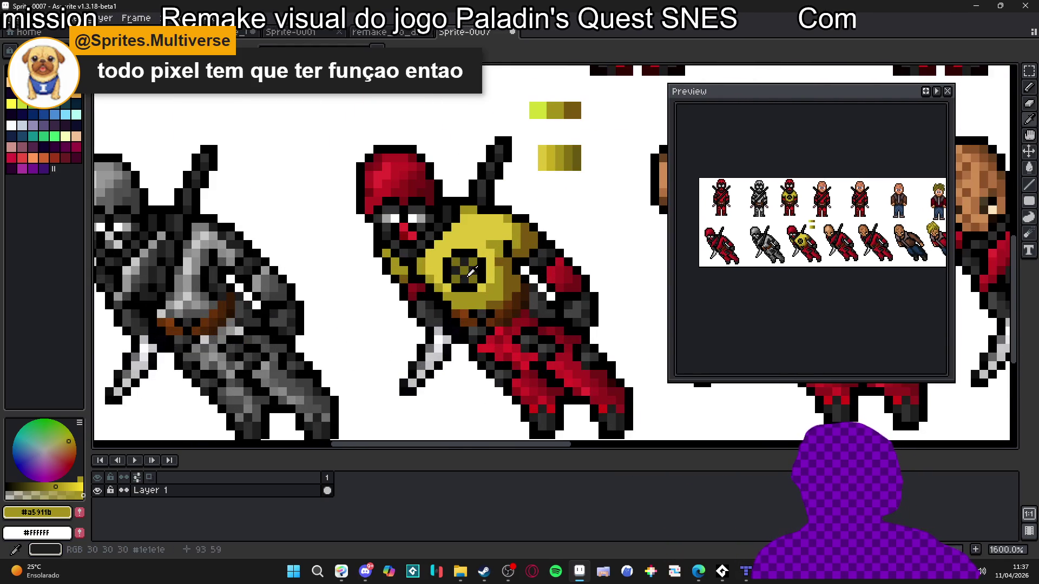
Sample black from the chest emblem, the dark brown, and the torso's light yellow.
{"action": "left_click", "coordinate": [474, 282], "text": "alt"}
{"action": "scroll", "coordinate": [475, 281], "scroll_direction": "down", "scroll_amount": 3}
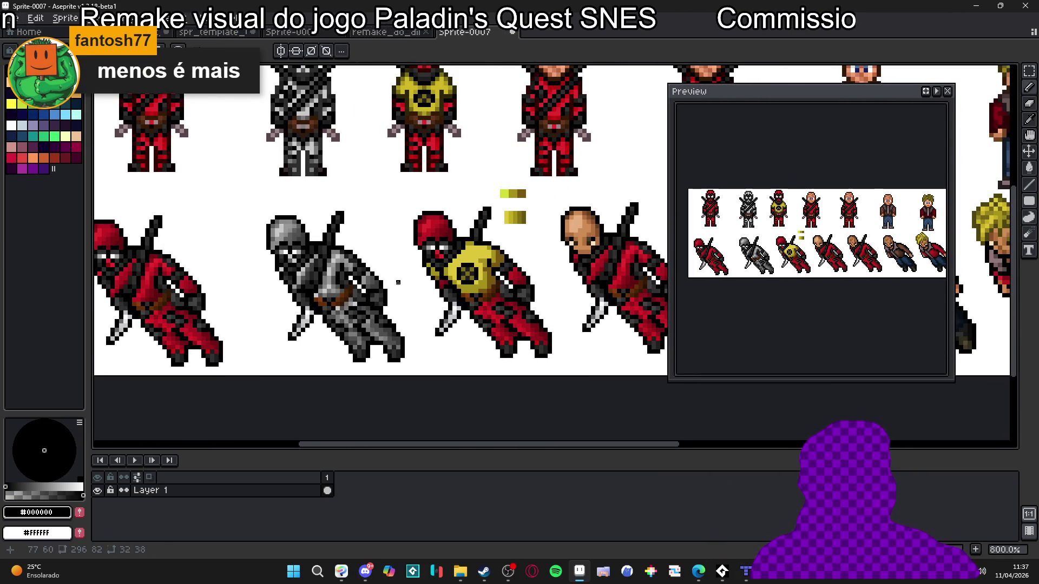
{"action": "scroll", "coordinate": [472, 274], "scroll_direction": "down", "scroll_amount": 1}
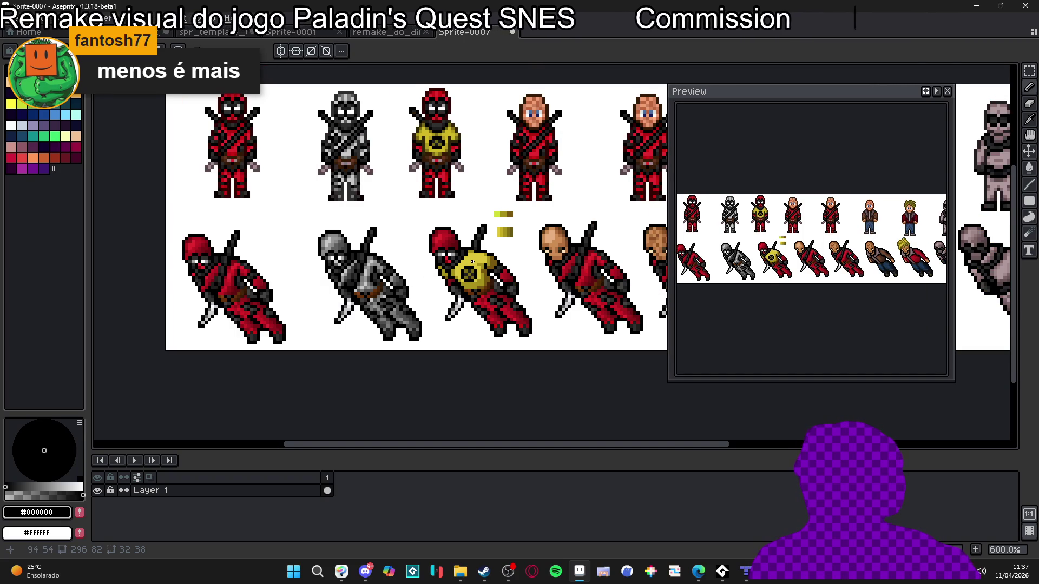
{"action": "scroll", "coordinate": [472, 262], "scroll_direction": "right", "scroll_amount": 1}
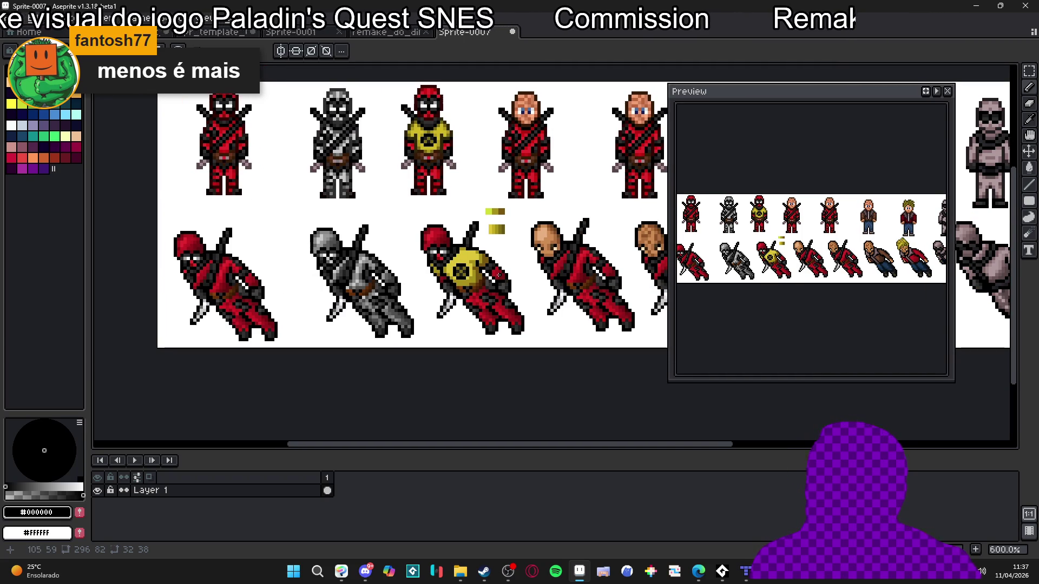
{"action": "scroll", "coordinate": [481, 283], "scroll_direction": "up", "scroll_amount": 3}
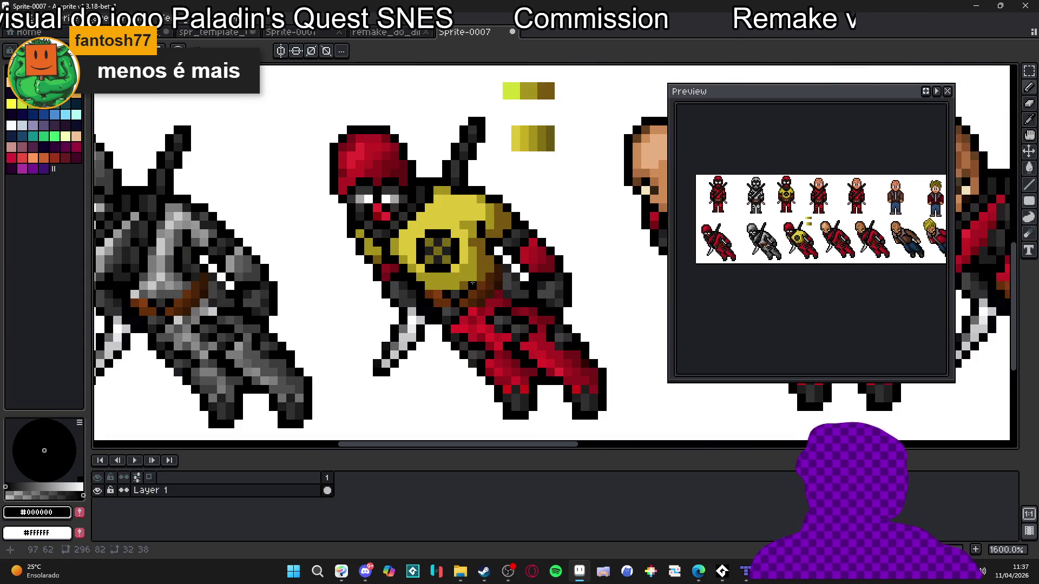
{"action": "left_click", "coordinate": [475, 280], "text": "alt"}
{"action": "scroll", "coordinate": [454, 289], "scroll_direction": "down", "scroll_amount": 3}
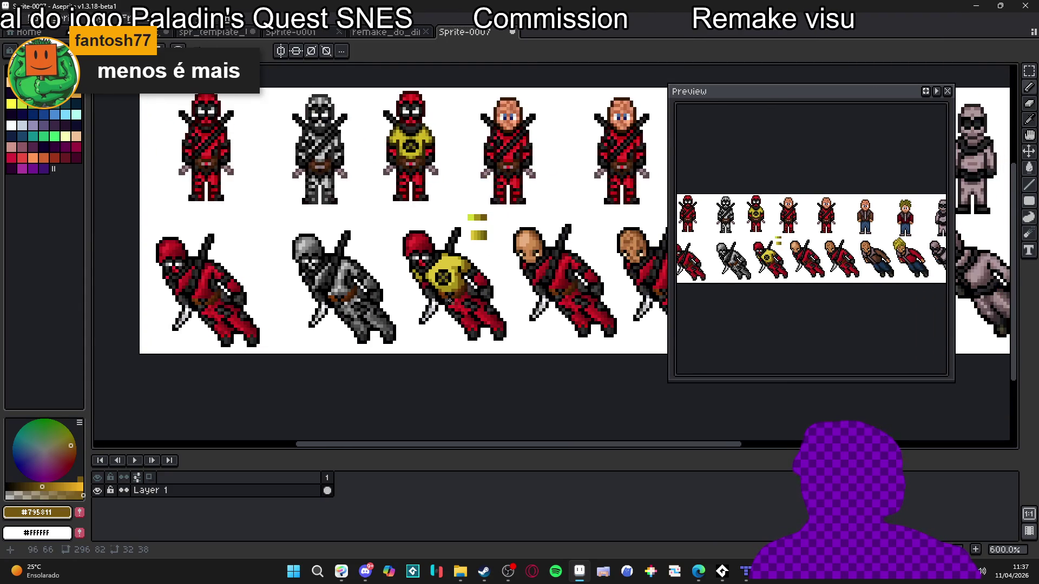
{"action": "scroll", "coordinate": [437, 278], "scroll_direction": "up", "scroll_amount": 3}
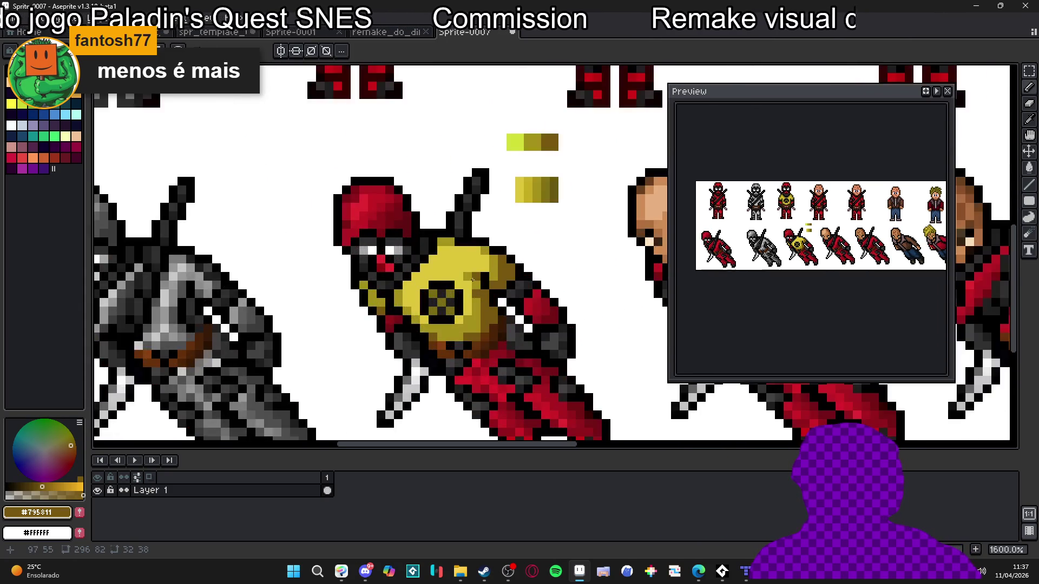
{"action": "scroll", "coordinate": [473, 292], "scroll_direction": "down", "scroll_amount": 2}
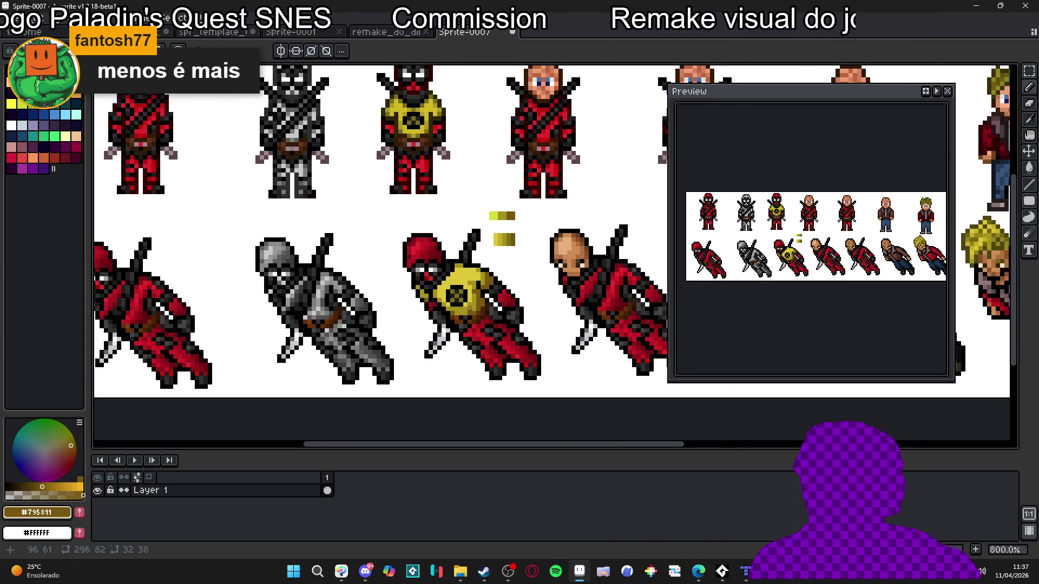
{"action": "scroll", "coordinate": [467, 302], "scroll_direction": "up", "scroll_amount": 2}
{"action": "scroll", "coordinate": [464, 306], "scroll_direction": "down", "scroll_amount": 2}
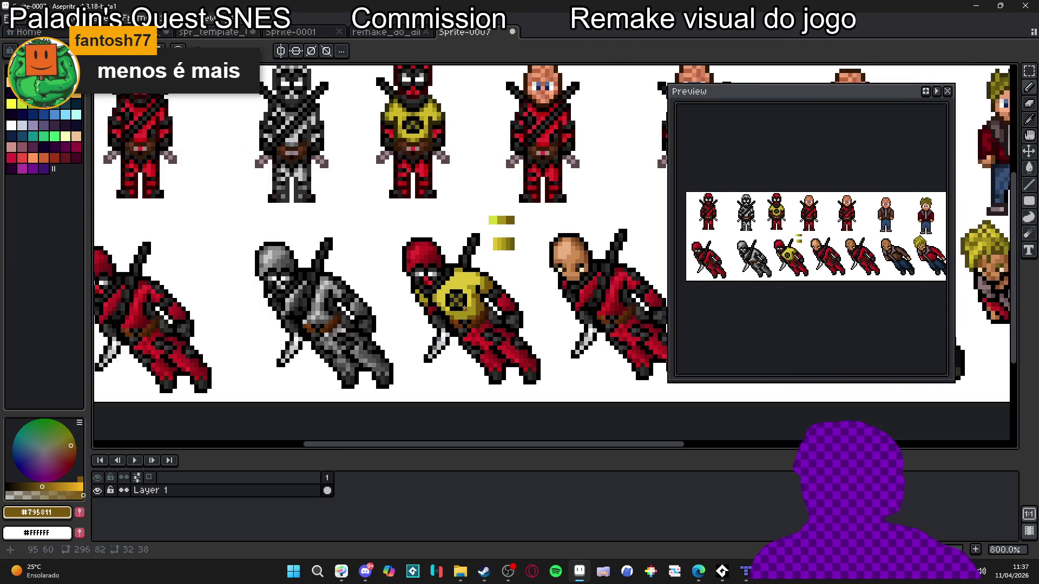
{"action": "scroll", "coordinate": [470, 308], "scroll_direction": "up", "scroll_amount": 2}
{"action": "left_click", "coordinate": [458, 304], "text": "alt"}
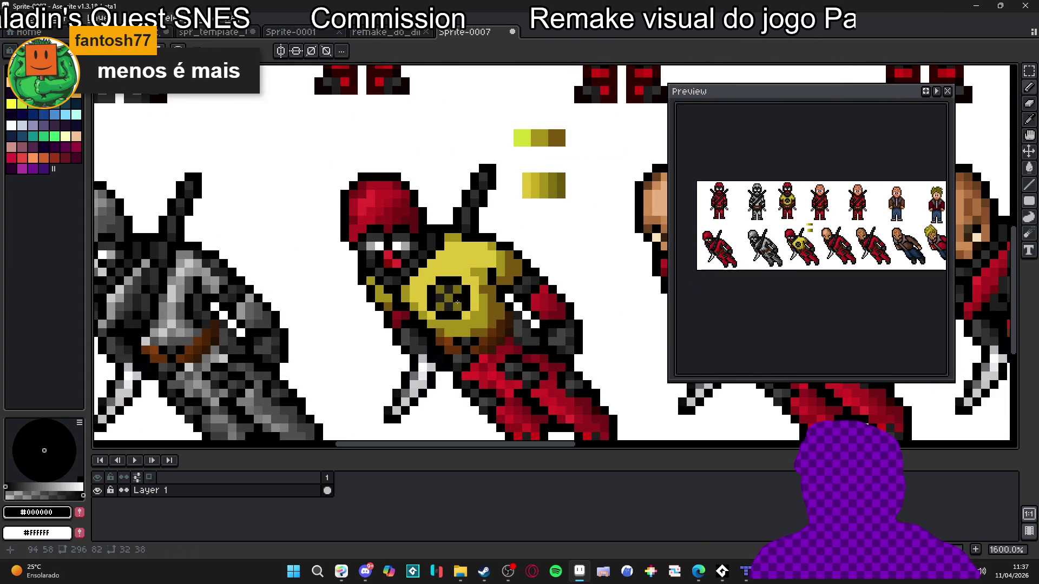
{"action": "scroll", "coordinate": [457, 302], "scroll_direction": "down", "scroll_amount": 2}
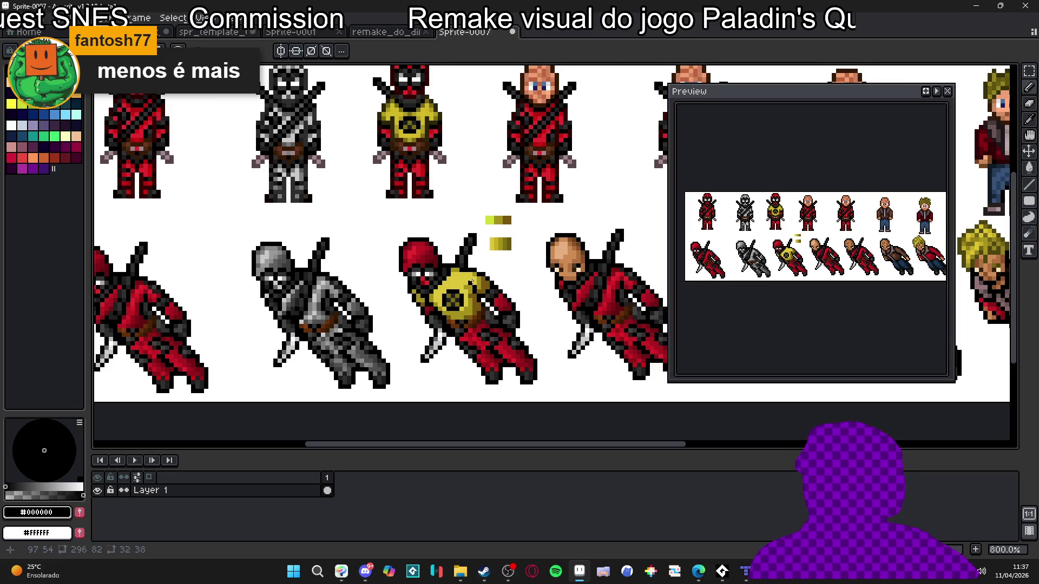
{"action": "scroll", "coordinate": [471, 281], "scroll_direction": "up", "scroll_amount": 3}
{"action": "left_click", "coordinate": [537, 370], "text": "alt"}
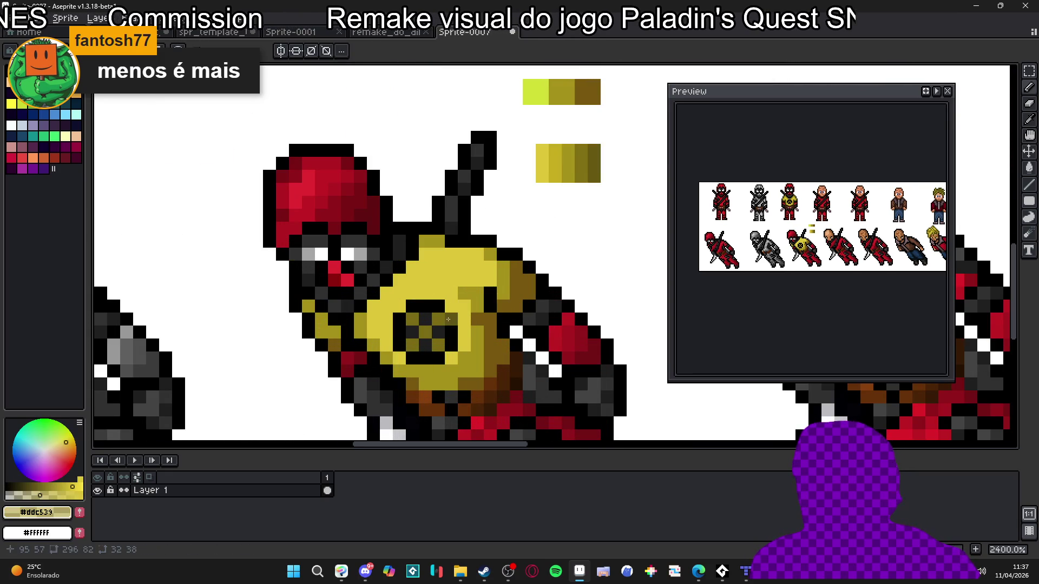
{"action": "left_click", "coordinate": [437, 357], "text": "alt"}
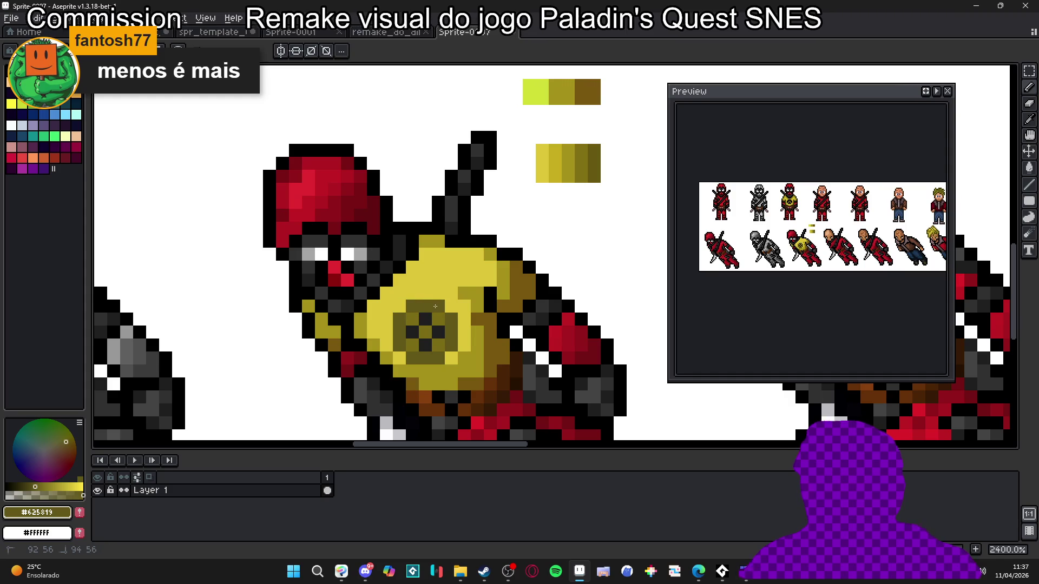
{"action": "left_click", "coordinate": [461, 295], "text": "alt"}
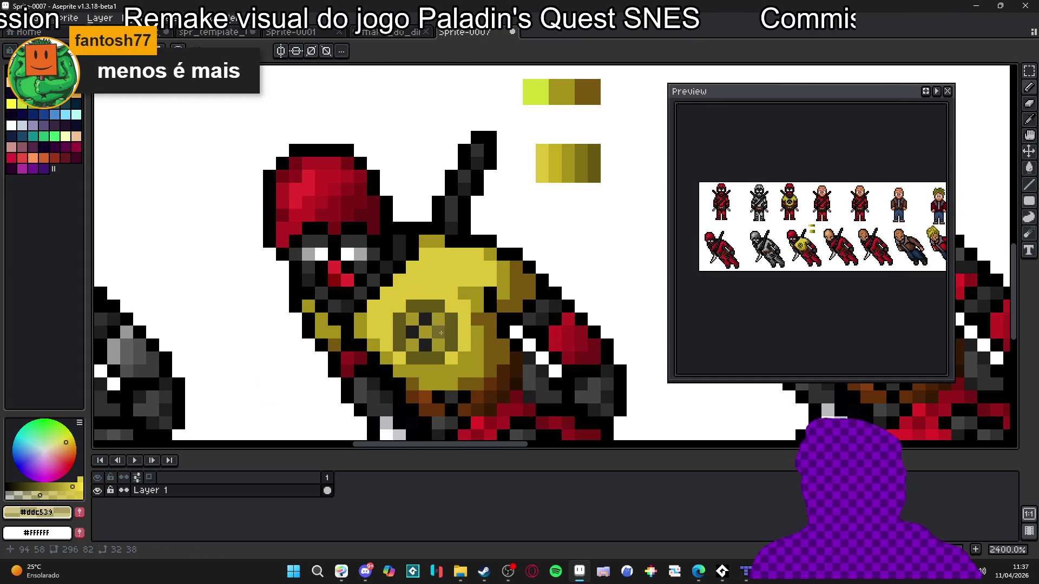
{"action": "scroll", "coordinate": [426, 339], "scroll_direction": "down", "scroll_amount": 7}
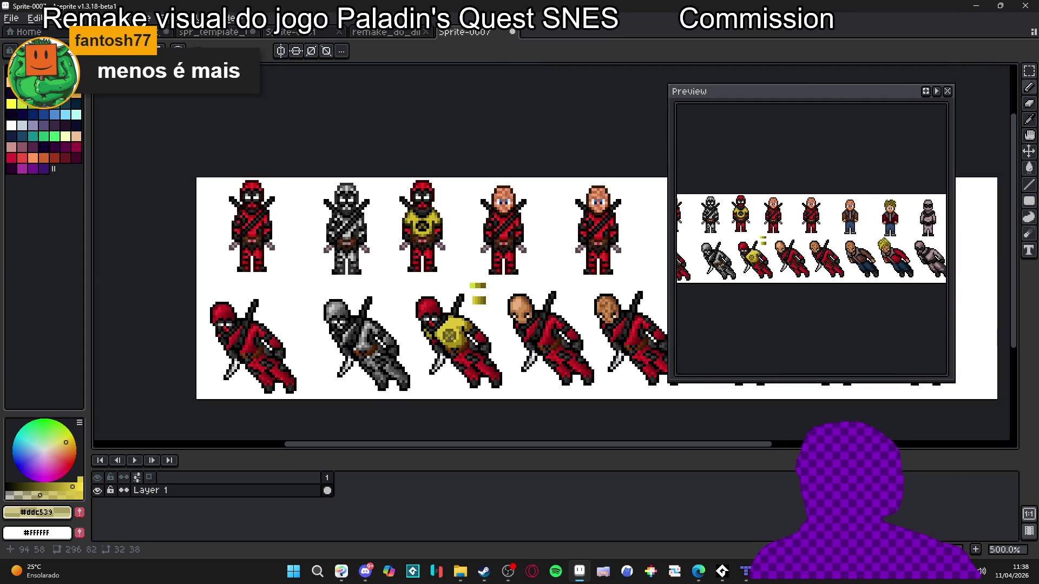
{"action": "scroll", "coordinate": [456, 334], "scroll_direction": "up", "scroll_amount": 6}
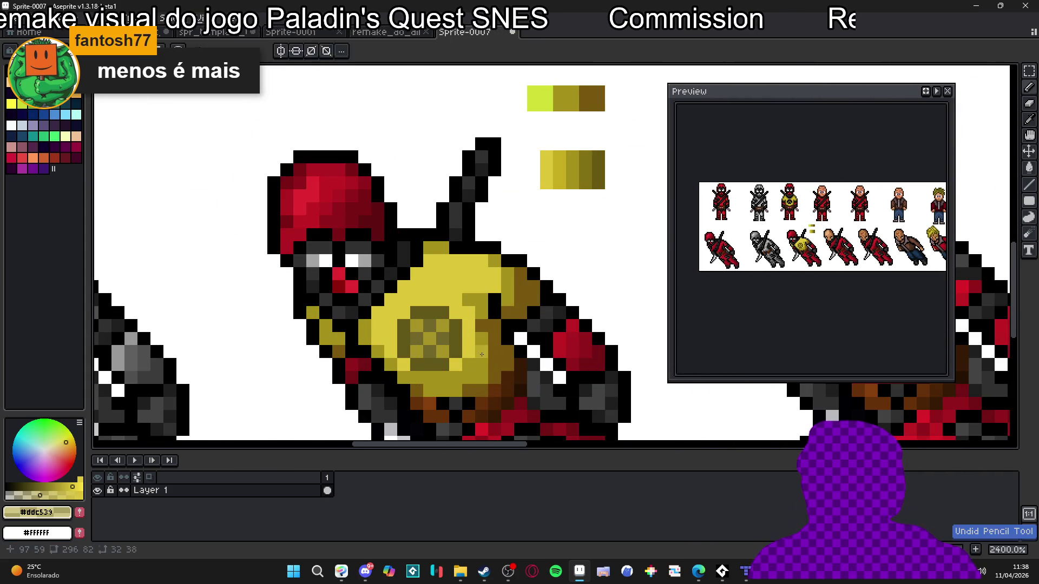
{"action": "left_click", "coordinate": [460, 336], "text": "alt"}
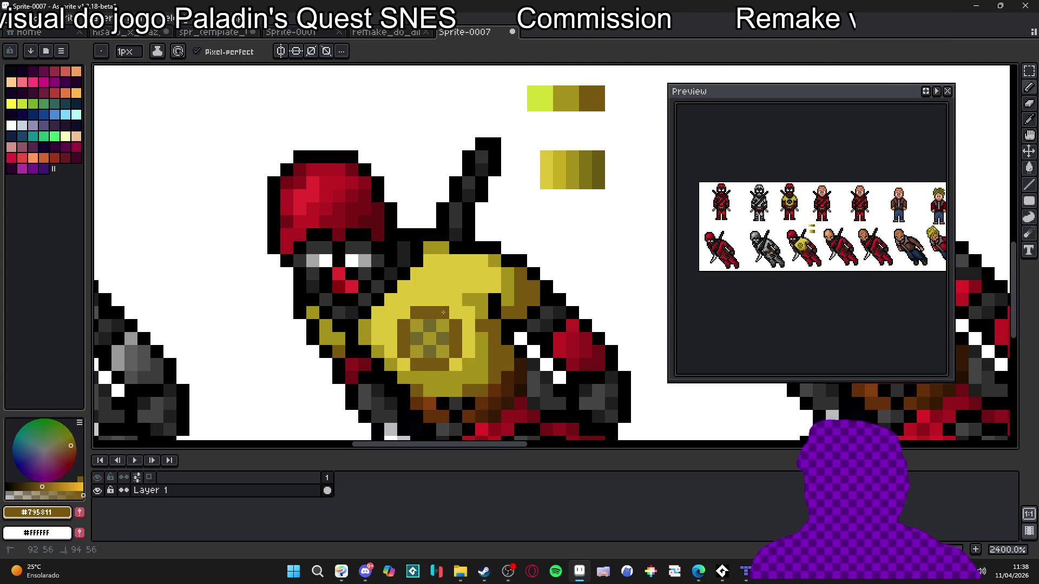
{"action": "left_click", "coordinate": [441, 324], "text": "alt"}
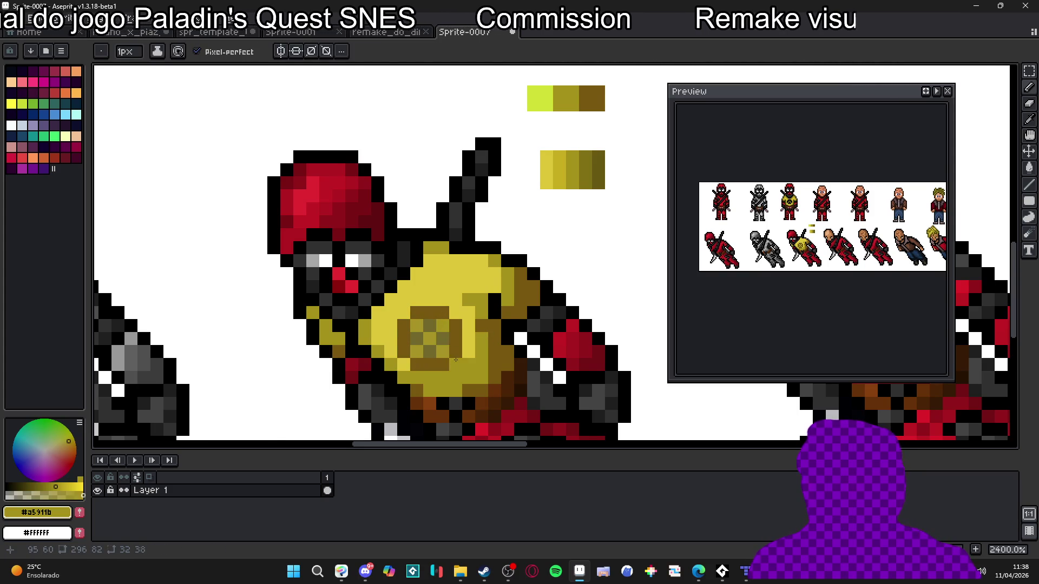
{"action": "scroll", "coordinate": [444, 338], "scroll_direction": "down", "scroll_amount": 6}
{"action": "scroll", "coordinate": [464, 366], "scroll_direction": "up", "scroll_amount": 3}
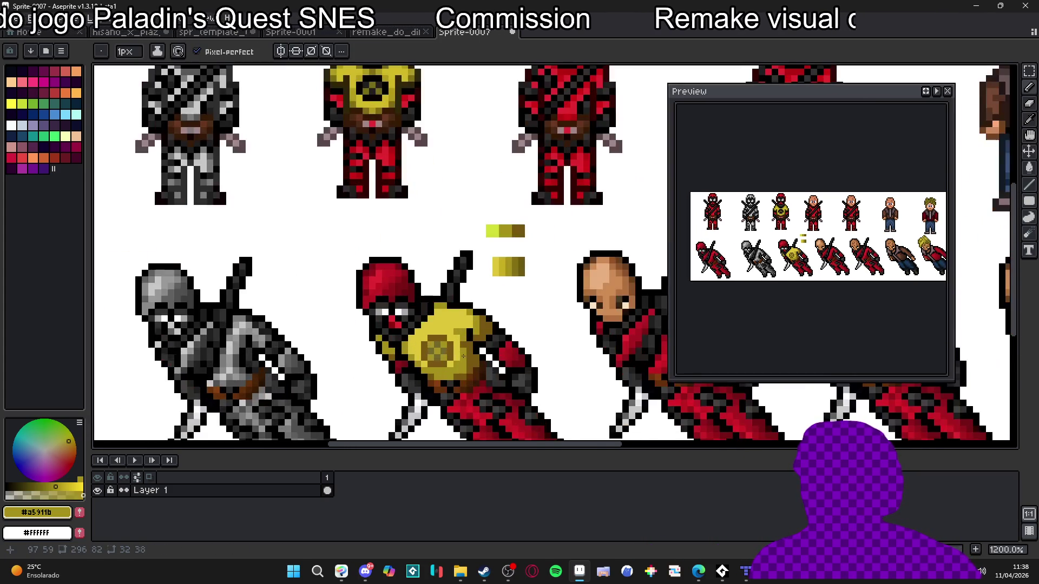
{"action": "scroll", "coordinate": [466, 356], "scroll_direction": "down", "scroll_amount": 2}
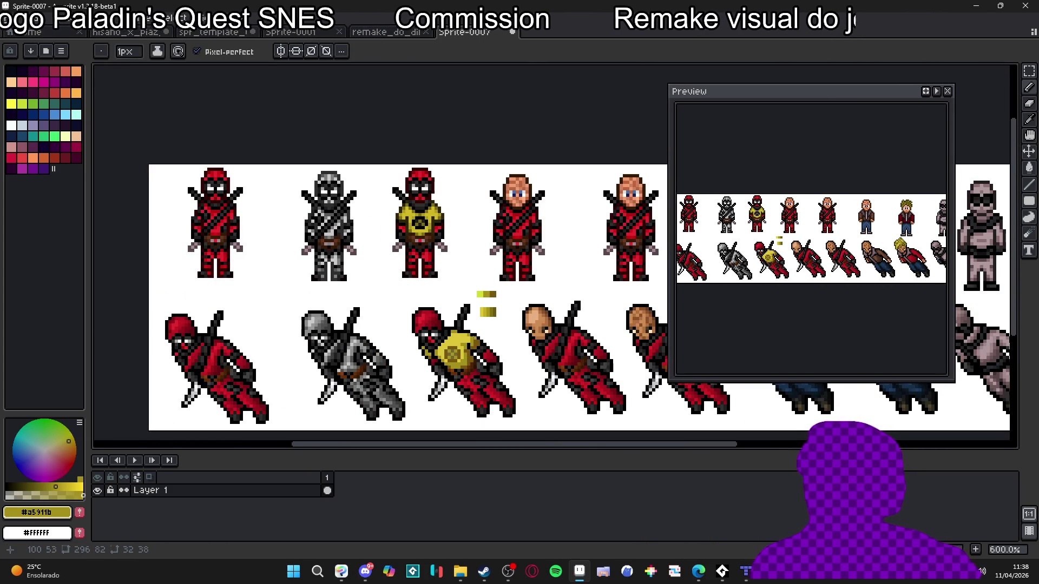
Set the pencil to 2px and paint a #c21b23 highlight and #7a1015 shadow on the hood.
{"action": "scroll", "coordinate": [458, 308], "scroll_direction": "up", "scroll_amount": 6}
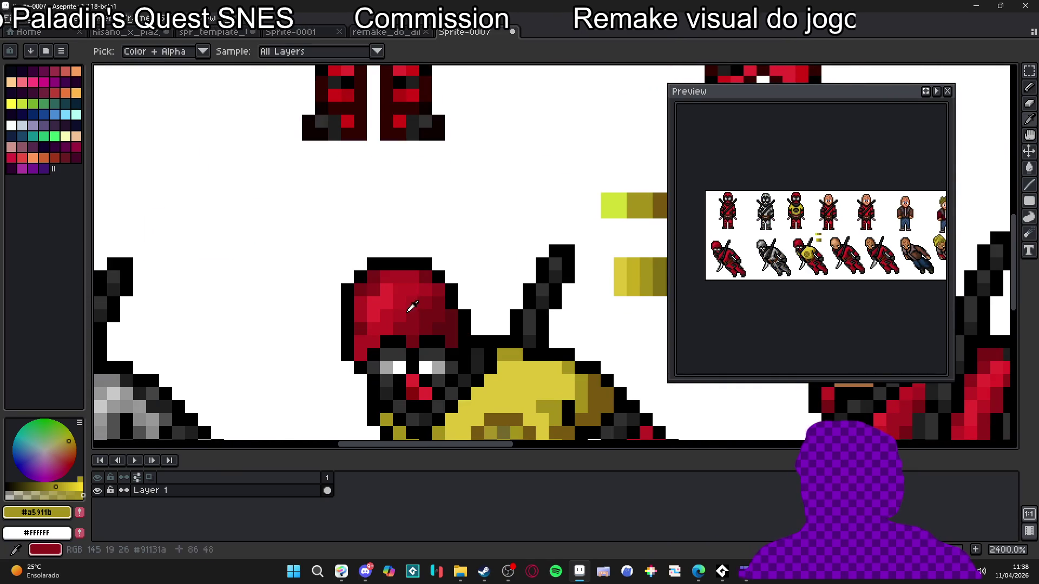
{"action": "left_click", "coordinate": [425, 326], "text": "alt"}
{"action": "key", "text": "plus"}
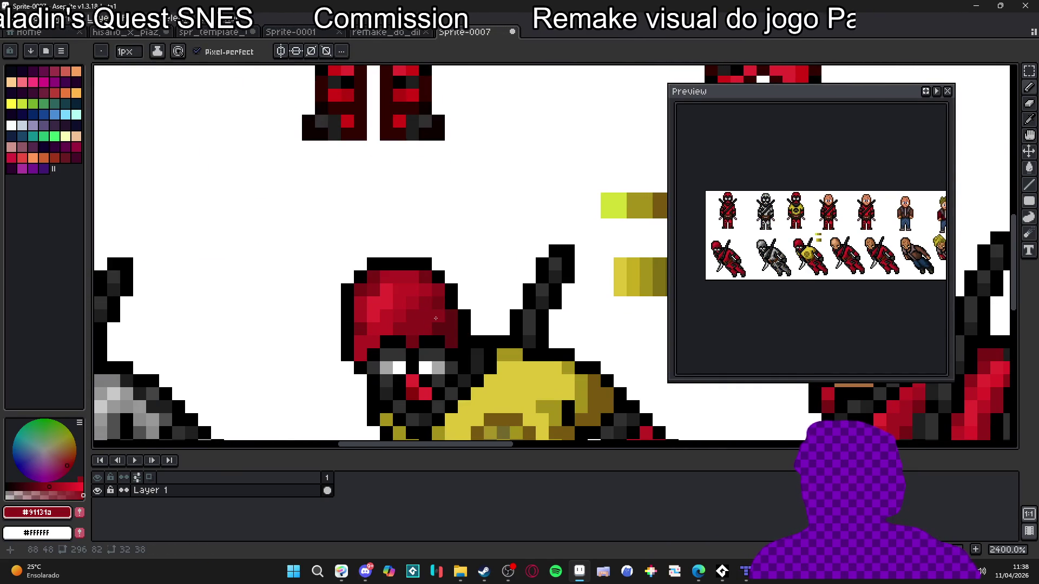
{"action": "left_click", "coordinate": [426, 287], "text": "alt"}
{"action": "left_click", "coordinate": [418, 292], "text": "alt"}
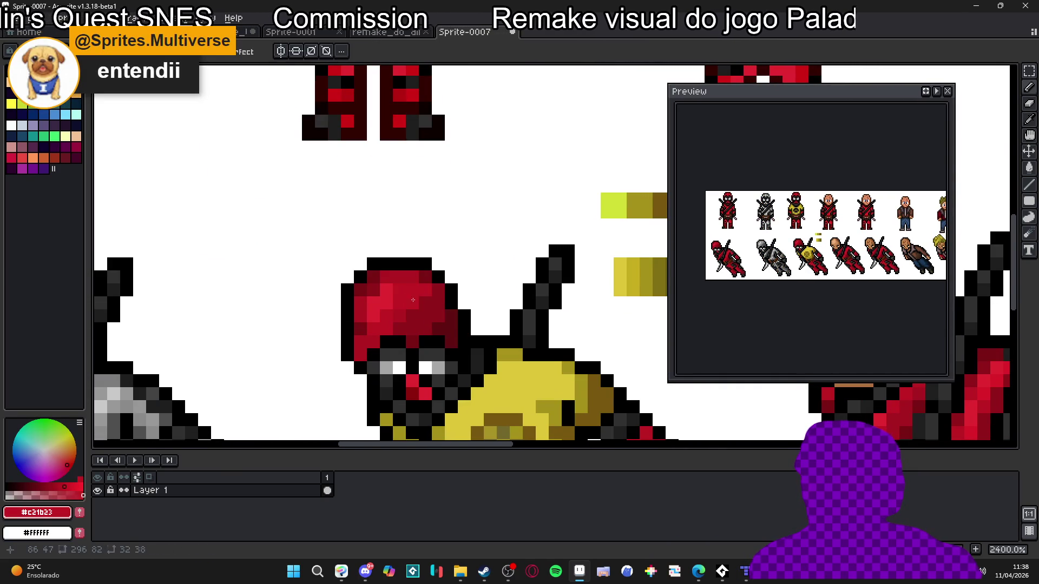
{"action": "left_click", "coordinate": [408, 327]}
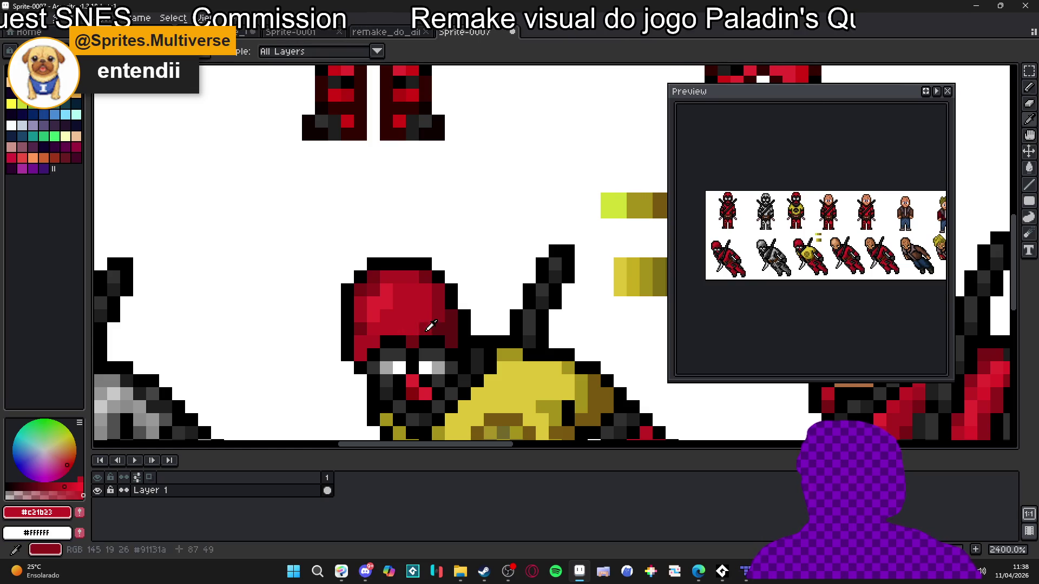
{"action": "left_click", "coordinate": [414, 341], "text": "alt"}
{"action": "left_click", "coordinate": [363, 348]}
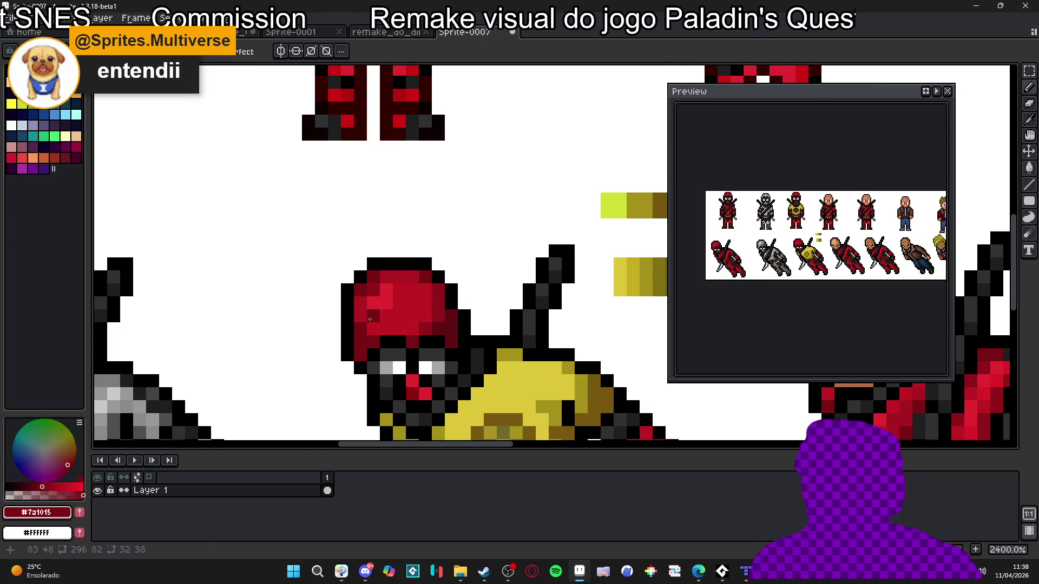
Try a #91131a mid-red stroke across the hood, undo it, and brighten a hood pixel.
{"action": "scroll", "coordinate": [442, 312], "scroll_direction": "up", "scroll_amount": 1}
{"action": "left_click", "coordinate": [434, 318], "text": "alt"}
{"action": "mouse_move", "coordinate": [406, 335]}
{"action": "left_mouse_down"}
{"action": "mouse_move", "coordinate": [421, 352]}
{"action": "mouse_move", "coordinate": [405, 265]}
{"action": "mouse_move", "coordinate": [378, 265]}
{"action": "mouse_move", "coordinate": [407, 286]}
{"action": "left_mouse_up"}
{"action": "key", "text": "ctrl+z"}
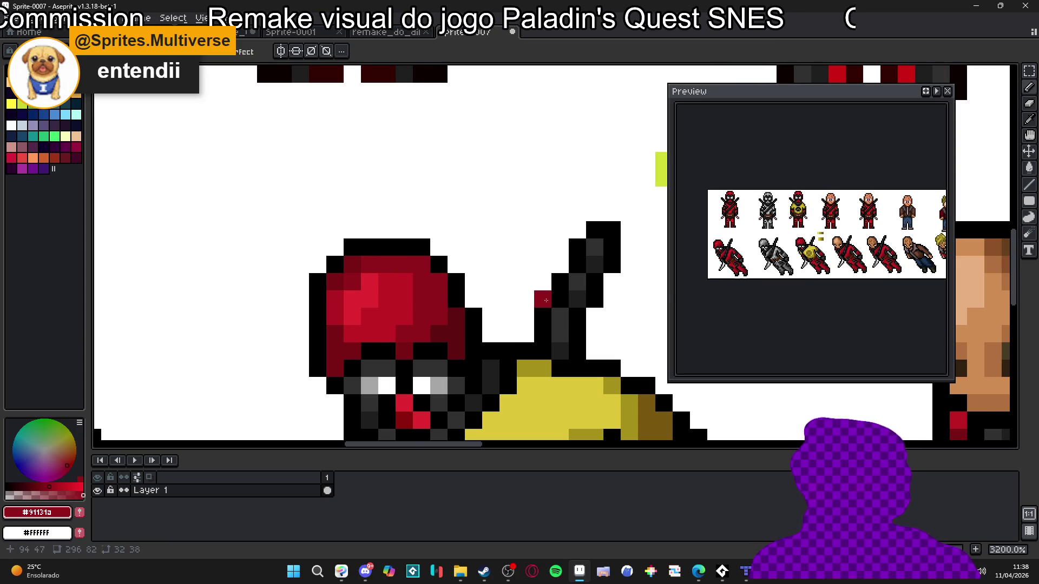
{"action": "scroll", "coordinate": [799, 252], "scroll_direction": "up", "scroll_amount": 1}
{"action": "scroll", "coordinate": [519, 327], "scroll_direction": "down", "scroll_amount": 1}
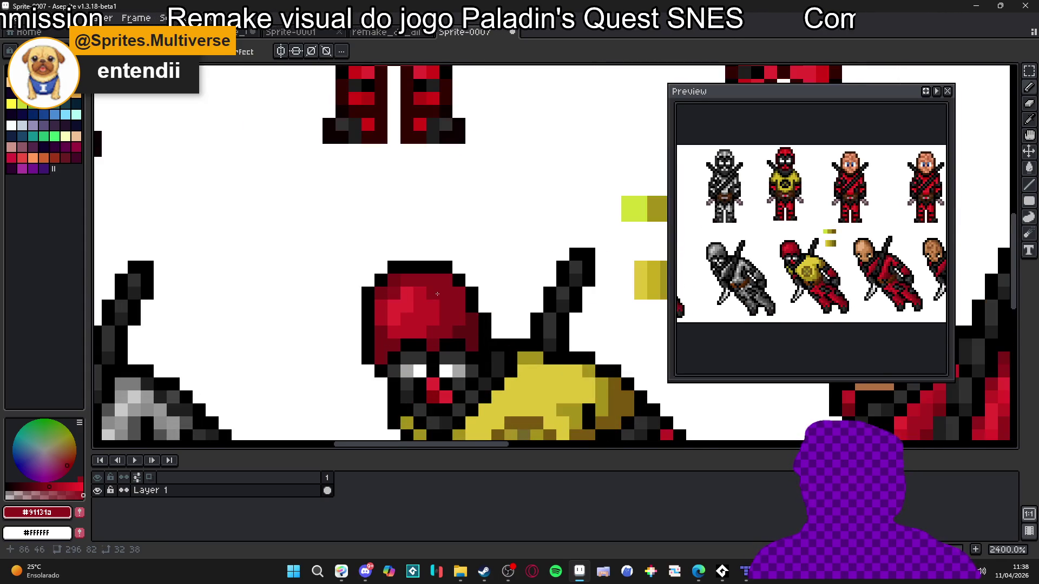
{"action": "left_click", "coordinate": [458, 286], "text": "alt"}
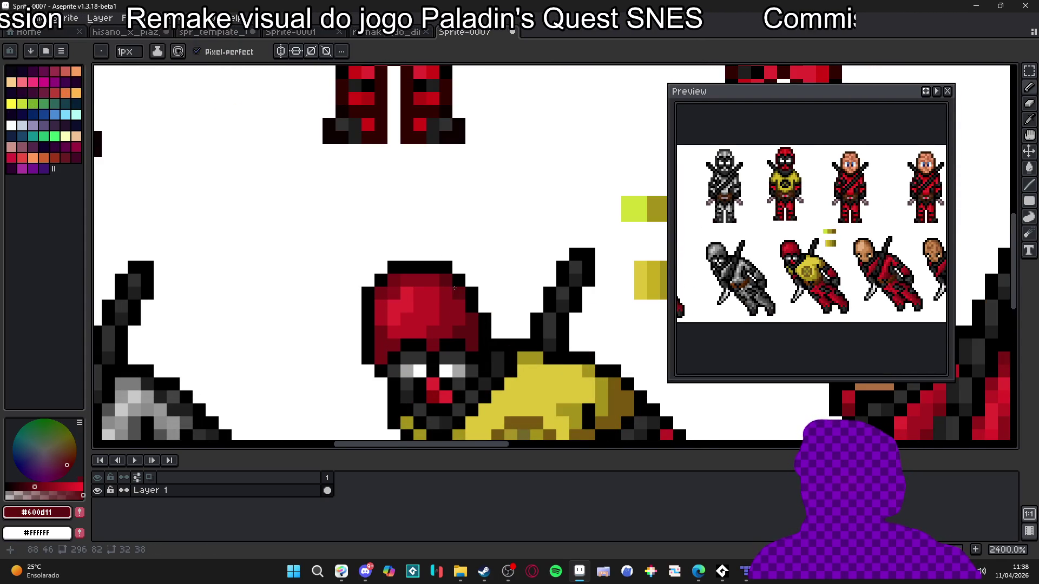
{"action": "scroll", "coordinate": [455, 293], "scroll_direction": "down", "scroll_amount": 1}
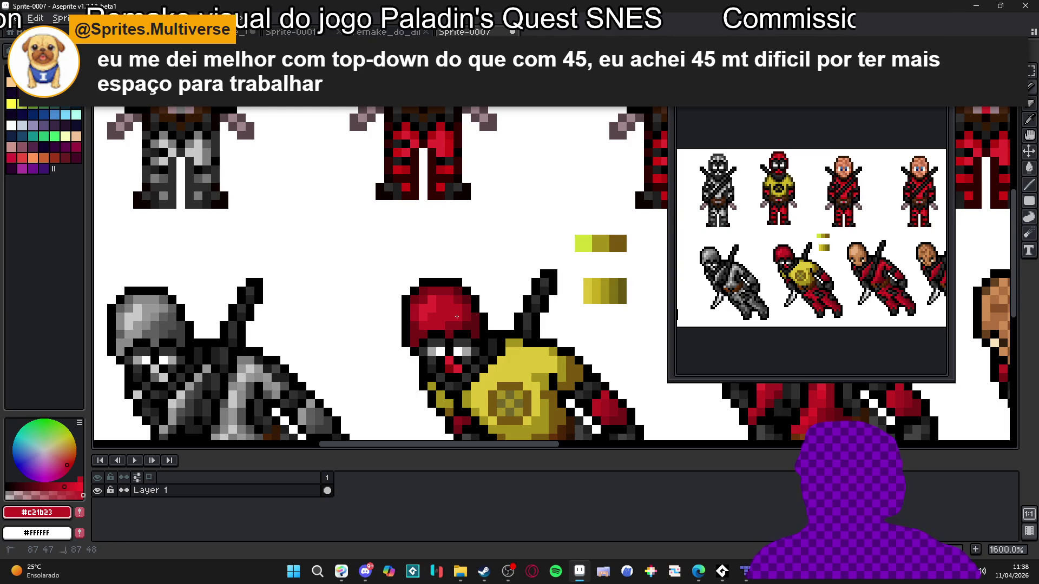
{"action": "scroll", "coordinate": [455, 328], "scroll_direction": "down", "scroll_amount": 1}
{"action": "scroll", "coordinate": [456, 328], "scroll_direction": "down", "scroll_amount": 1}
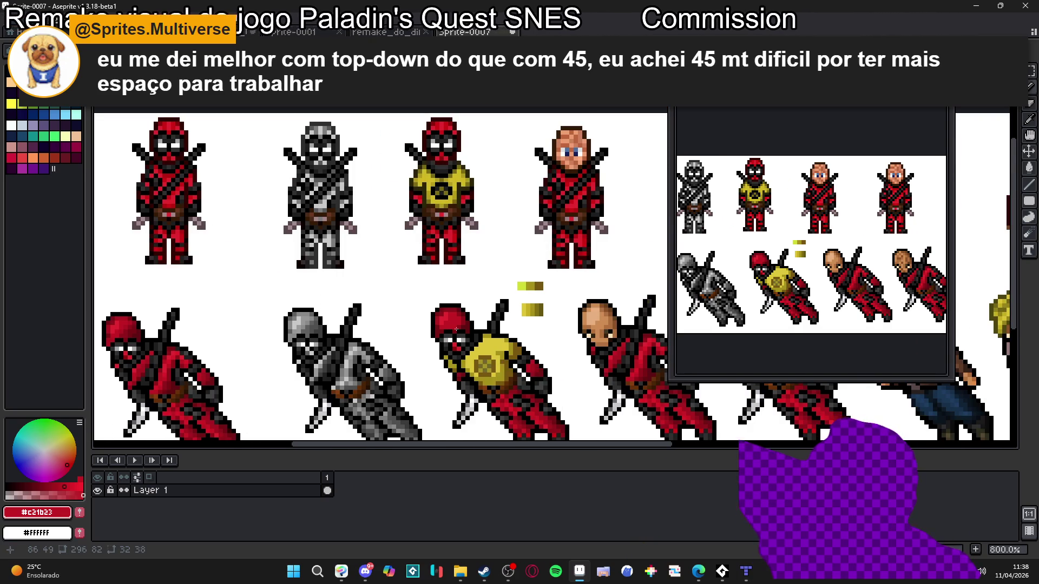
{"action": "scroll", "coordinate": [471, 319], "scroll_direction": "up", "scroll_amount": 4}
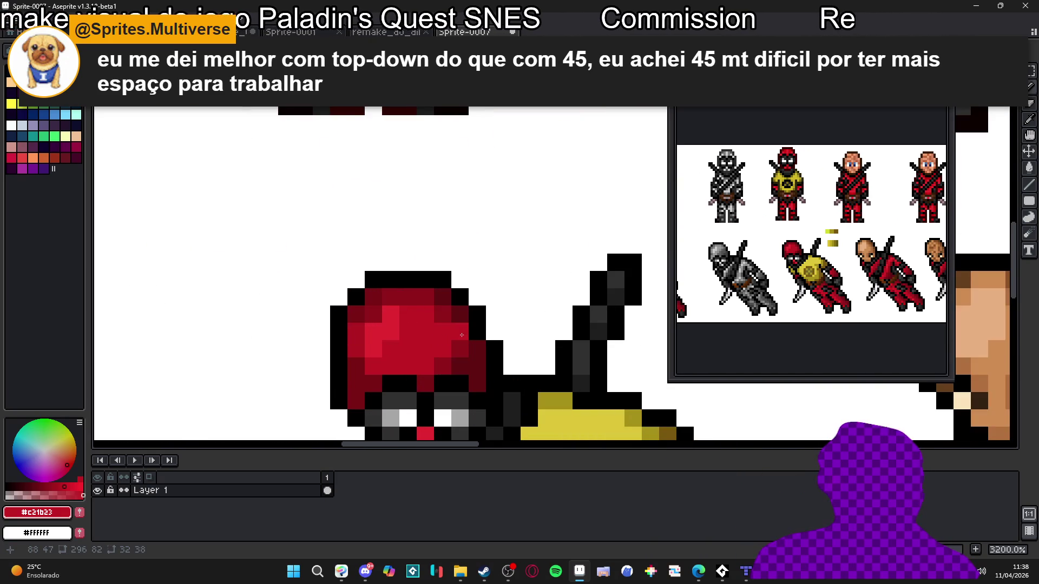
Shade the hood's right edge in #600d11 and repaint a few pixels in mid red #91131a.
{"action": "left_click", "coordinate": [461, 332], "text": "alt"}
{"action": "scroll", "coordinate": [464, 352], "scroll_direction": "down", "scroll_amount": 1}
{"action": "scroll", "coordinate": [465, 354], "scroll_direction": "up", "scroll_amount": 1}
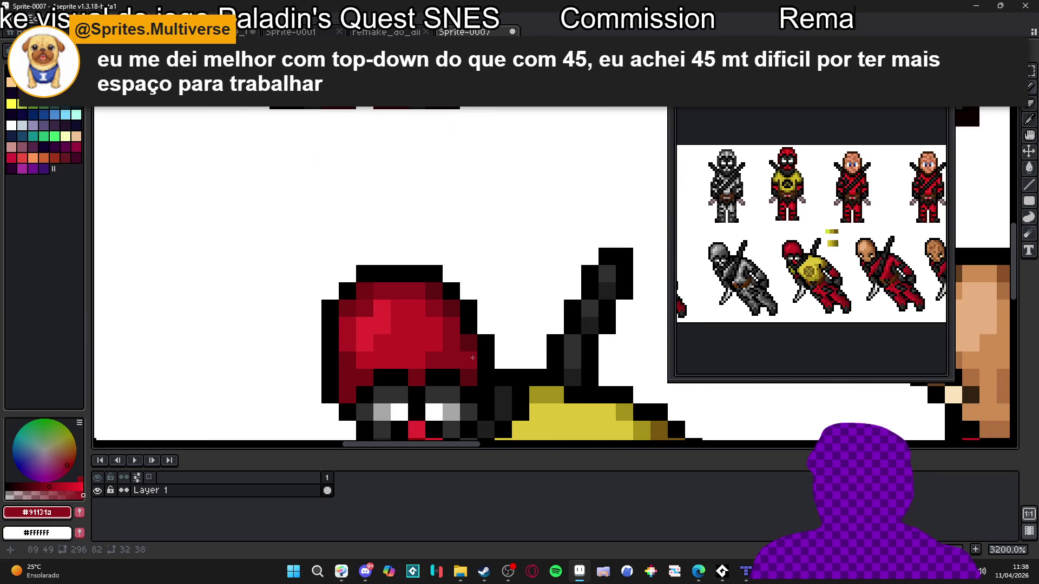
{"action": "left_click", "coordinate": [473, 373], "text": "alt"}
{"action": "left_click_drag", "start_coordinate": [469, 362], "coordinate": [468, 352]}
{"action": "scroll", "coordinate": [454, 342], "scroll_direction": "up", "scroll_amount": 1}
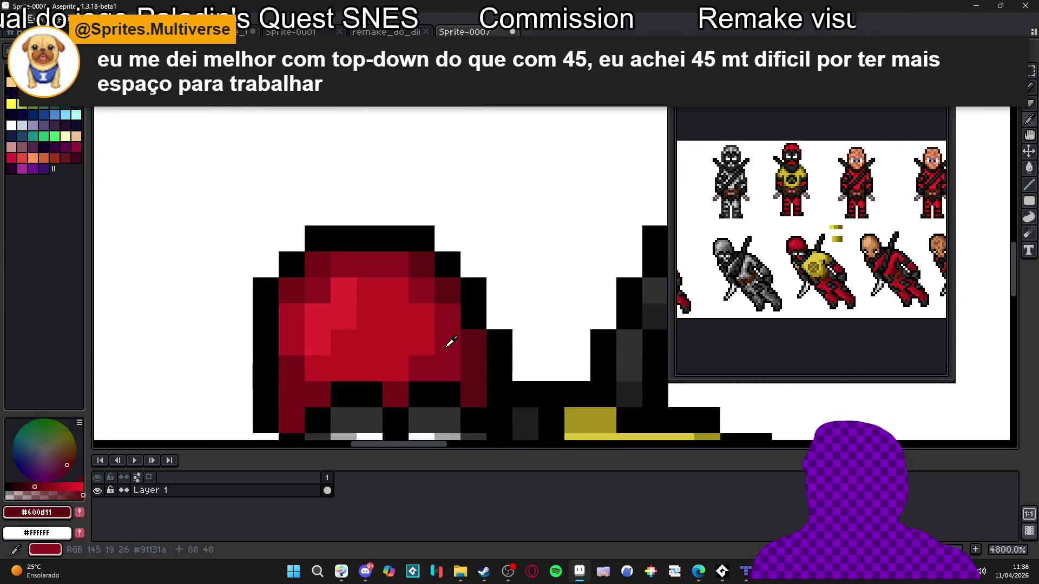
{"action": "left_click", "coordinate": [427, 325], "text": "alt"}
{"action": "left_click", "coordinate": [424, 316]}
{"action": "left_click_drag", "start_coordinate": [424, 316], "coordinate": [396, 368]}
{"action": "scroll", "coordinate": [420, 370], "scroll_direction": "down", "scroll_amount": 2}
{"action": "scroll", "coordinate": [400, 367], "scroll_direction": "up", "scroll_amount": 2}
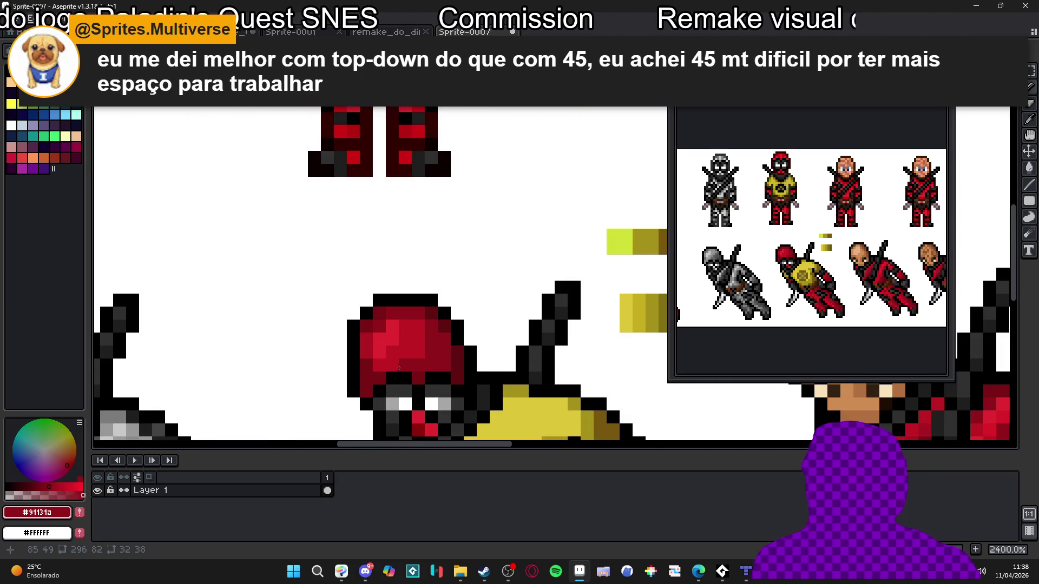
{"action": "scroll", "coordinate": [400, 367], "scroll_direction": "down", "scroll_amount": 2}
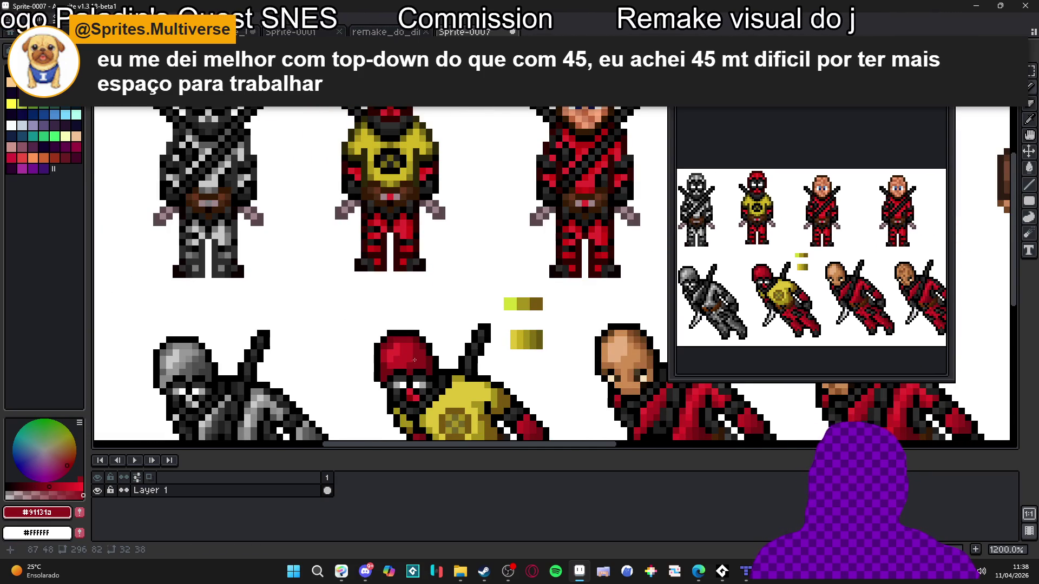
{"action": "scroll", "coordinate": [410, 361], "scroll_direction": "up", "scroll_amount": 1}
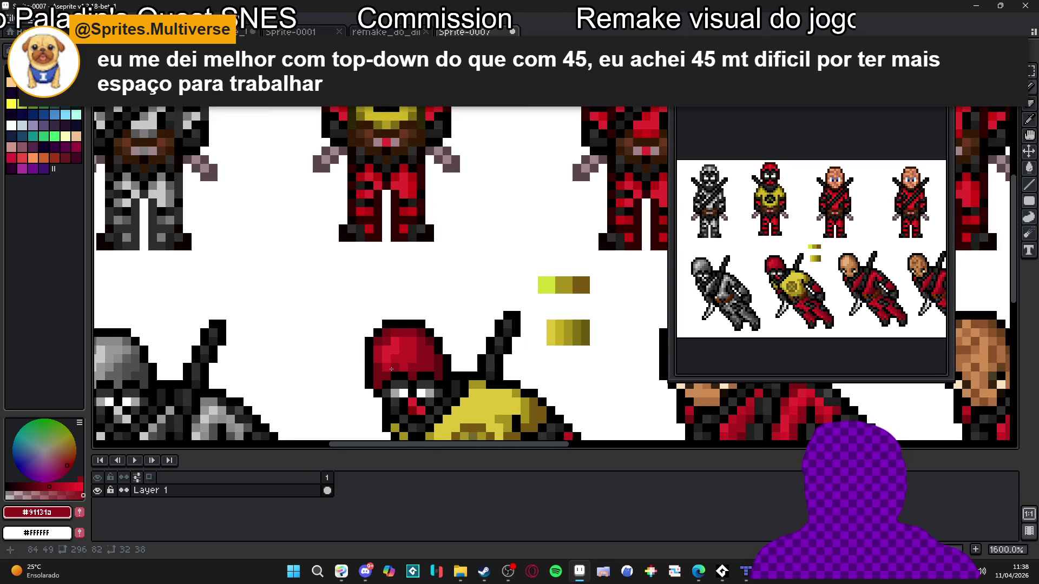
{"action": "scroll", "coordinate": [383, 369], "scroll_direction": "up", "scroll_amount": 2}
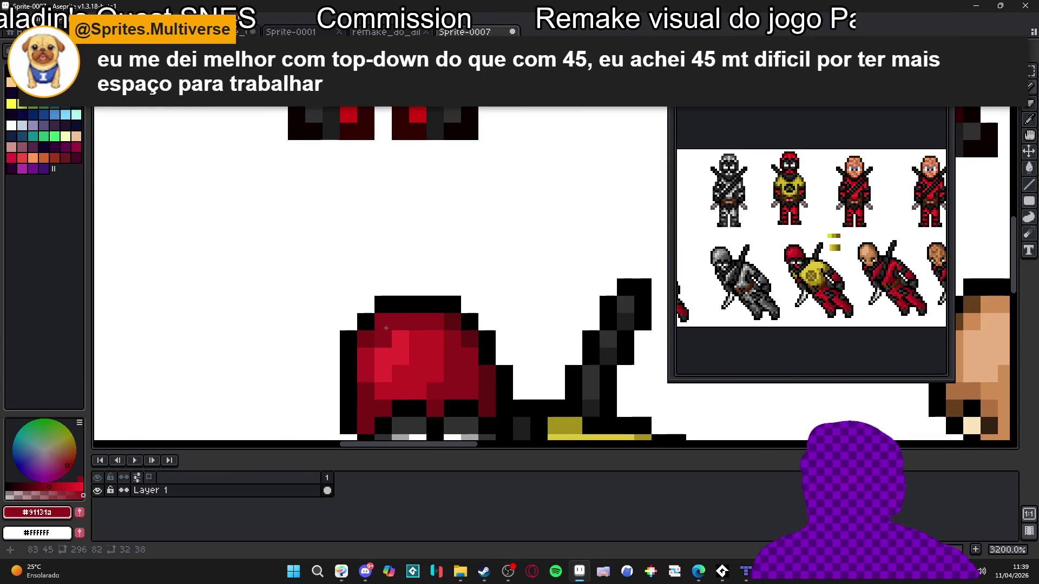
Brighten the hood highlight with #c21b23 and touch up nearby hood pixels.
{"action": "left_click", "coordinate": [400, 356], "text": "alt"}
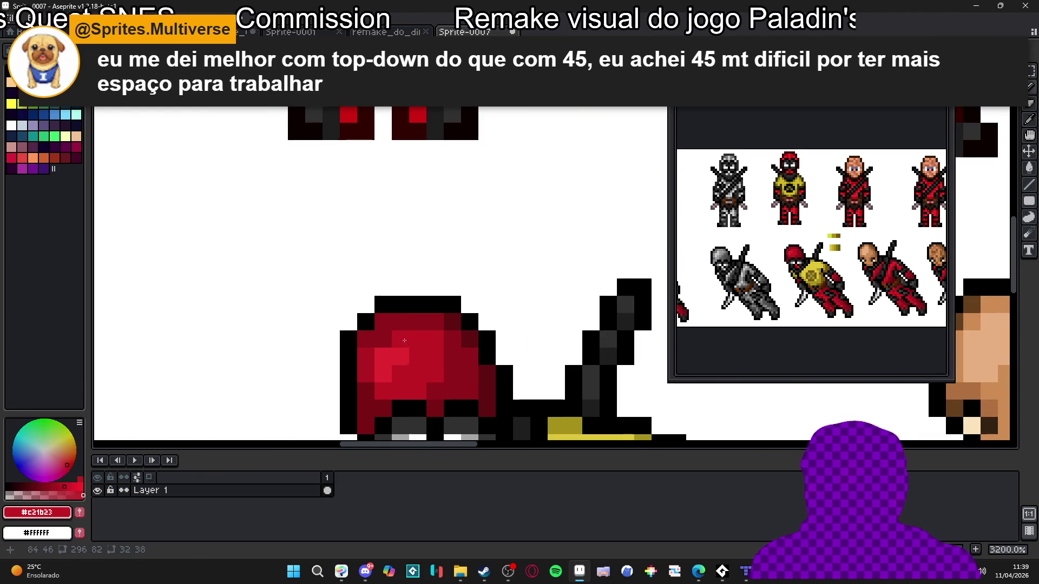
{"action": "left_click", "coordinate": [402, 361]}
{"action": "scroll", "coordinate": [402, 360], "scroll_direction": "down", "scroll_amount": 3}
{"action": "scroll", "coordinate": [411, 352], "scroll_direction": "up", "scroll_amount": 3}
{"action": "scroll", "coordinate": [427, 336], "scroll_direction": "down", "scroll_amount": 3}
{"action": "scroll", "coordinate": [433, 330], "scroll_direction": "down", "scroll_amount": 2}
{"action": "scroll", "coordinate": [427, 314], "scroll_direction": "up", "scroll_amount": 3}
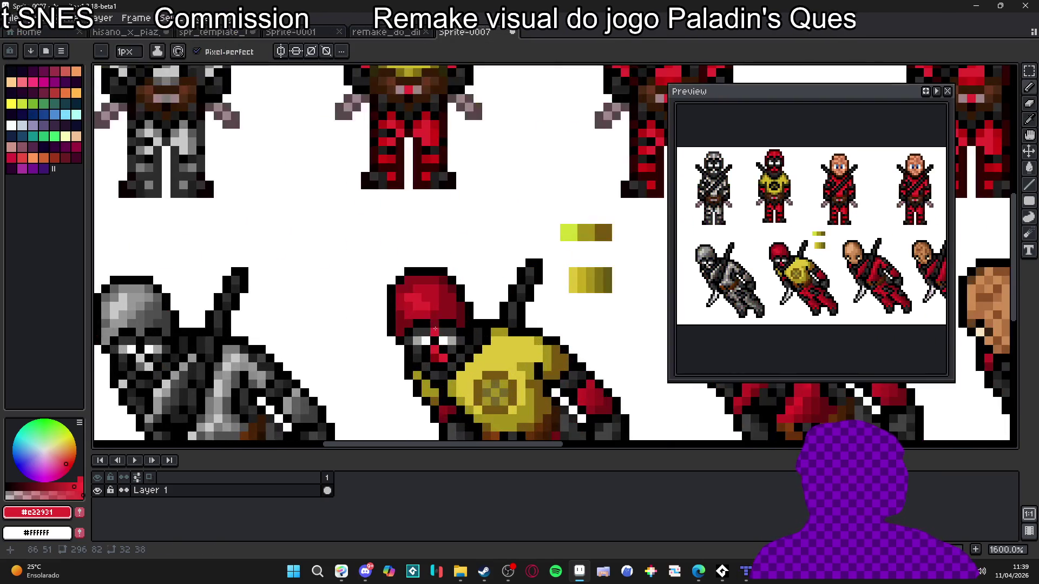
{"action": "scroll", "coordinate": [427, 297], "scroll_direction": "up", "scroll_amount": 1}
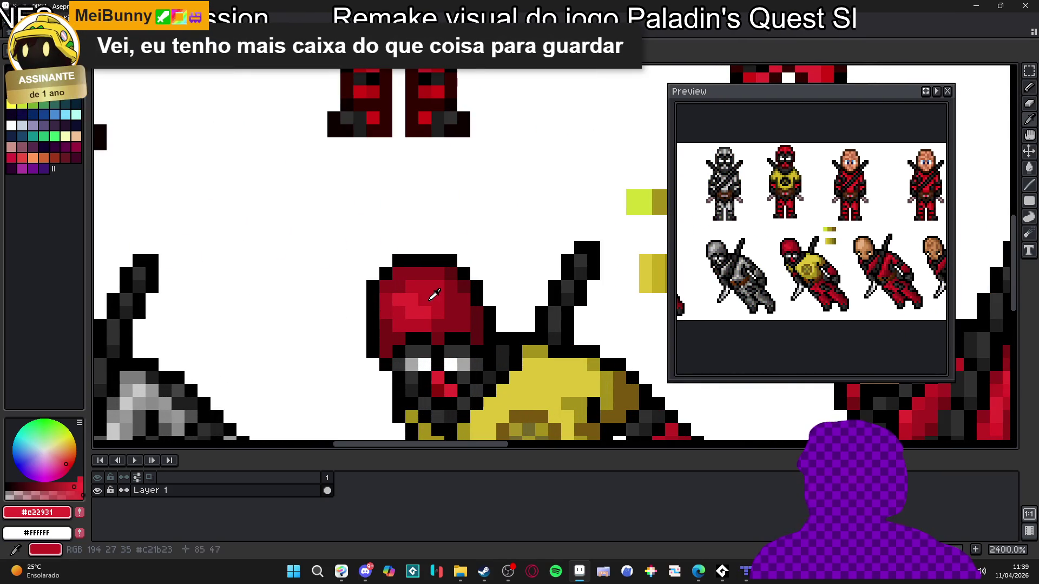
{"action": "left_click", "coordinate": [432, 294], "text": "alt"}
{"action": "left_click", "coordinate": [425, 311]}
{"action": "left_click", "coordinate": [412, 313]}
{"action": "left_click", "coordinate": [410, 303]}
{"action": "left_click", "coordinate": [401, 301]}
{"action": "scroll", "coordinate": [403, 303], "scroll_direction": "down", "scroll_amount": 1}
{"action": "scroll", "coordinate": [398, 292], "scroll_direction": "up", "scroll_amount": 1}
{"action": "left_click", "coordinate": [394, 287], "text": "alt"}
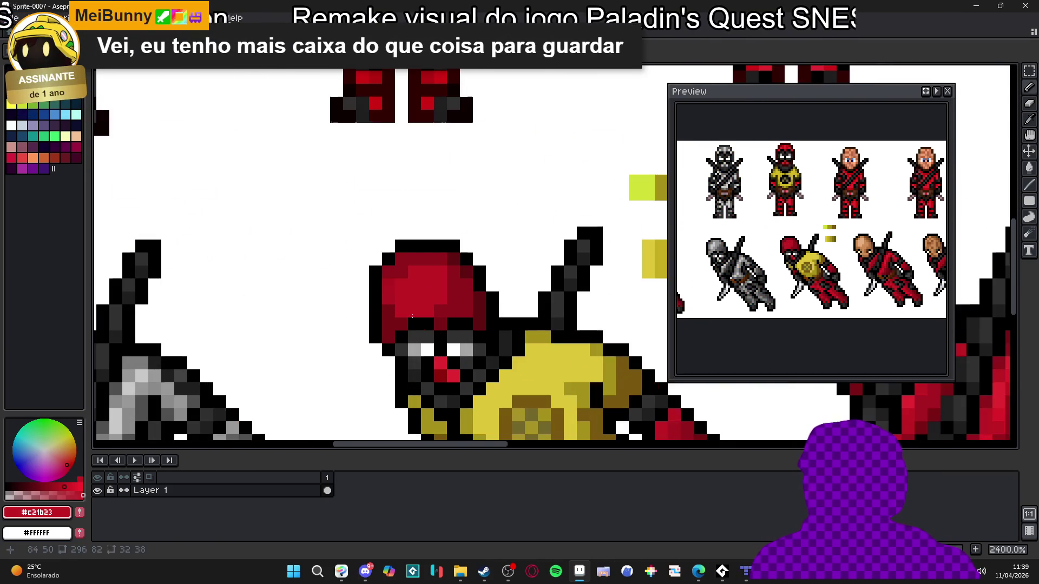
Darken two hood pixels with mid red #91131a, then sample the bright red #c21b23.
{"action": "left_click", "coordinate": [383, 283], "text": "alt"}
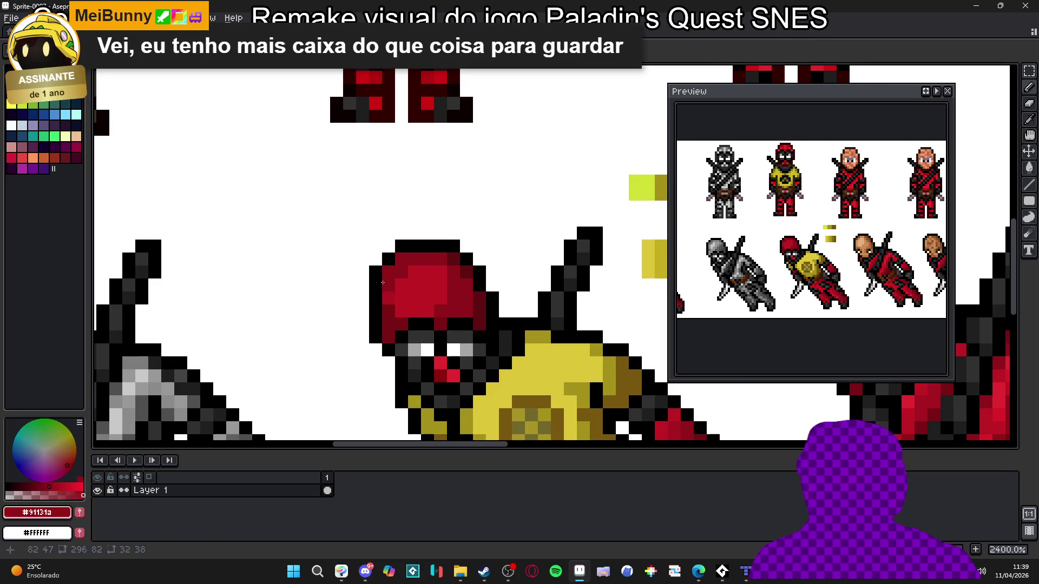
{"action": "left_click", "coordinate": [389, 296]}
{"action": "left_click", "coordinate": [397, 299]}
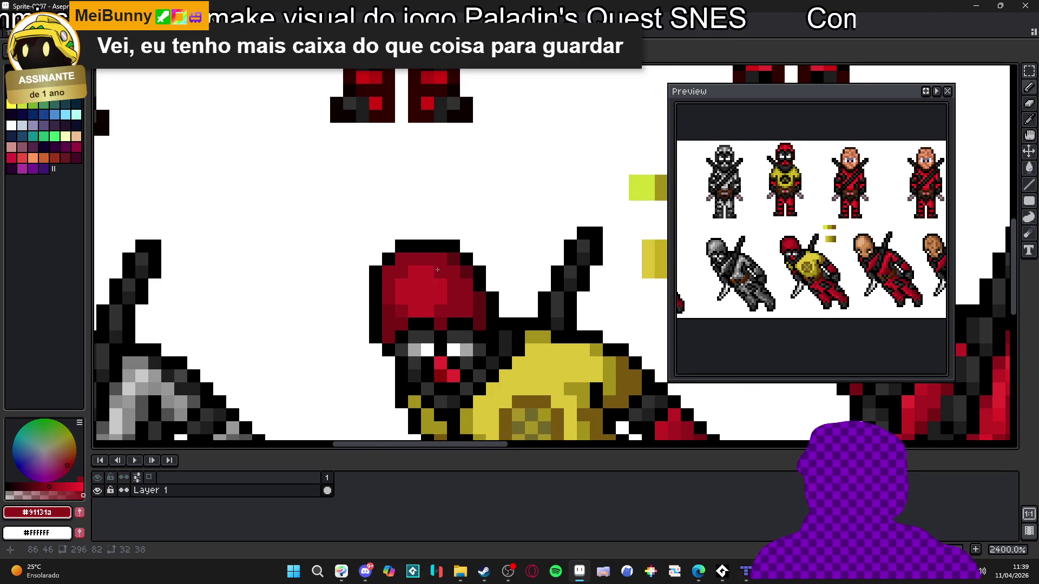
{"action": "scroll", "coordinate": [435, 270], "scroll_direction": "down", "scroll_amount": 5}
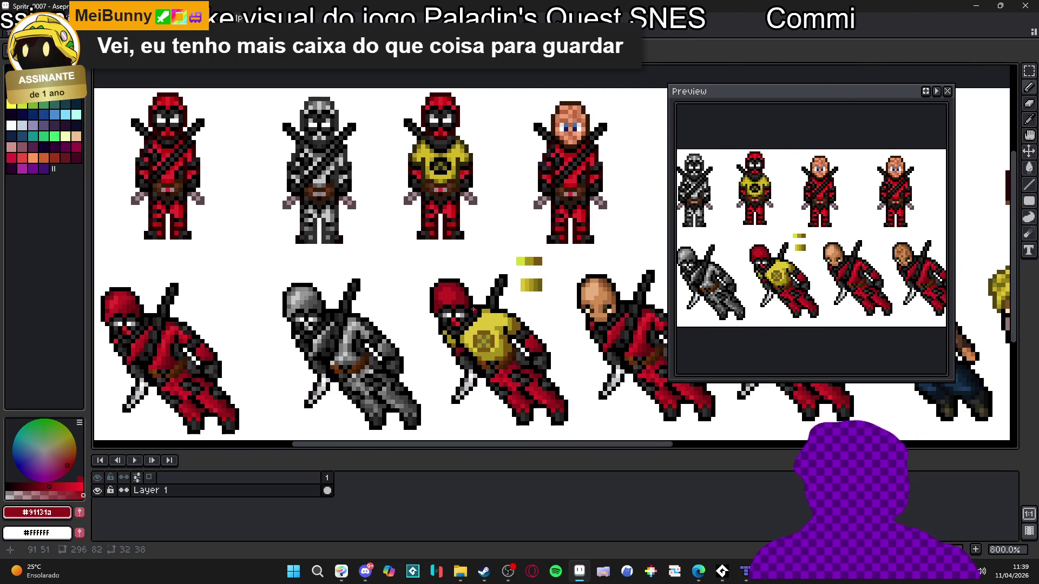
{"action": "scroll", "coordinate": [474, 310], "scroll_direction": "up", "scroll_amount": 2}
{"action": "left_click", "coordinate": [441, 281], "text": "alt"}
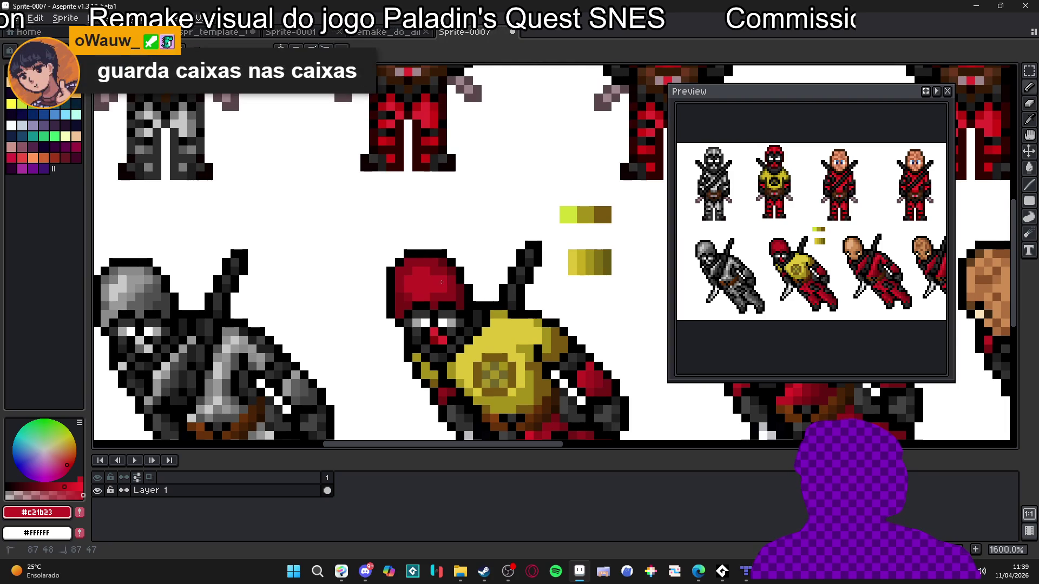
Darken two more hood pixels with mid red #91131a.
{"action": "scroll", "coordinate": [438, 276], "scroll_direction": "up", "scroll_amount": 2}
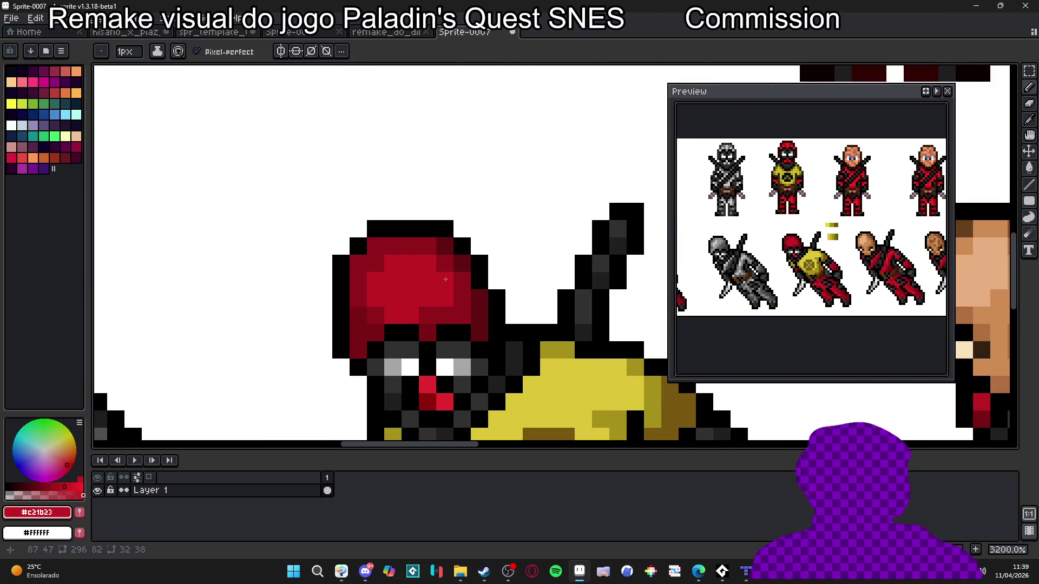
{"action": "left_click", "coordinate": [443, 262], "text": "alt"}
{"action": "left_click", "coordinate": [442, 280]}
{"action": "left_click", "coordinate": [443, 297]}
Pick up the reshaded torso yellow as the drawing colour.
{"action": "scroll", "coordinate": [443, 296], "scroll_direction": "down", "scroll_amount": 1}
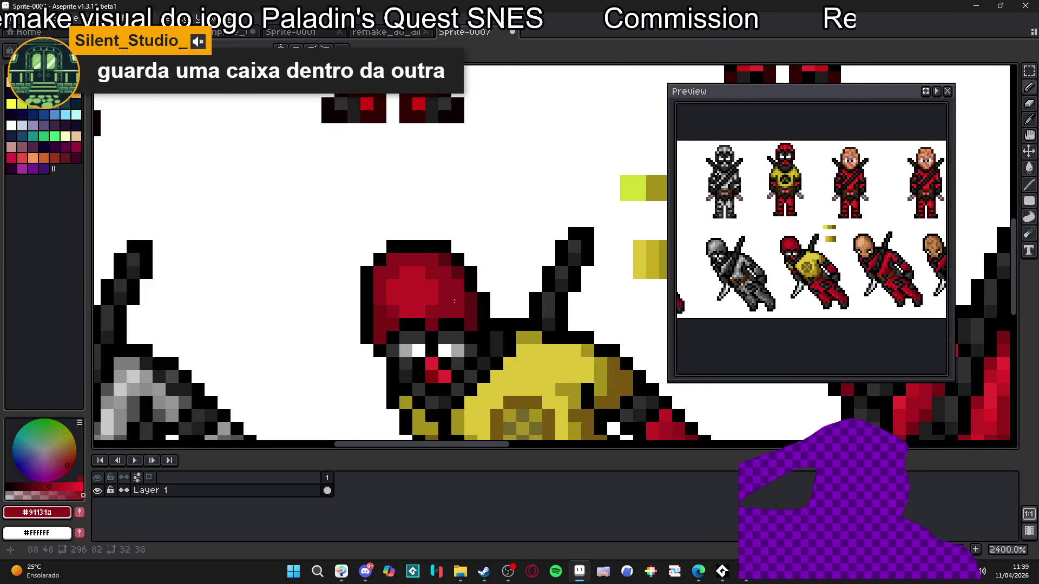
{"action": "scroll", "coordinate": [454, 301], "scroll_direction": "down", "scroll_amount": 4}
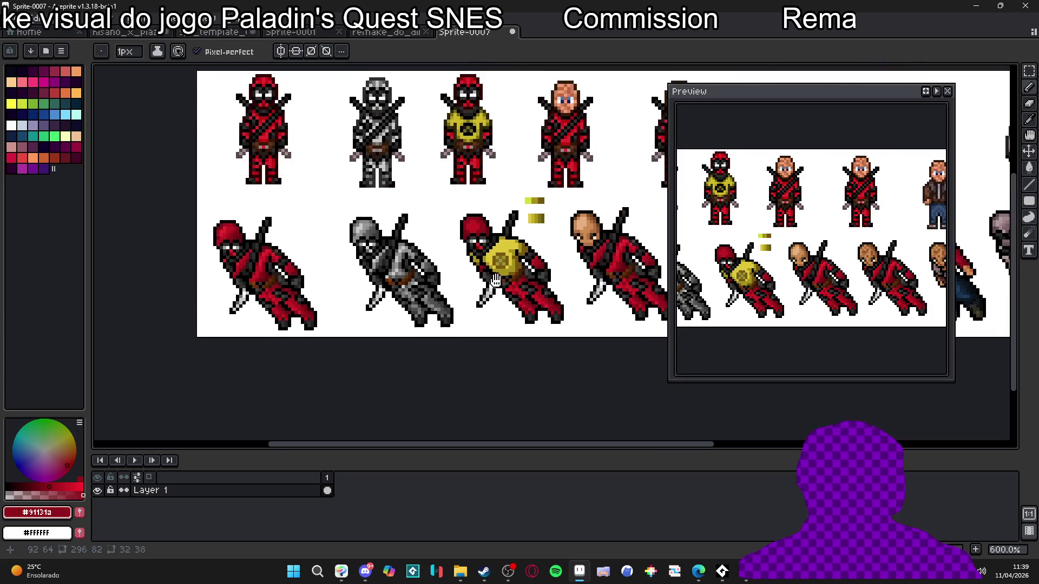
{"action": "scroll", "coordinate": [500, 278], "scroll_direction": "right", "scroll_amount": 2}
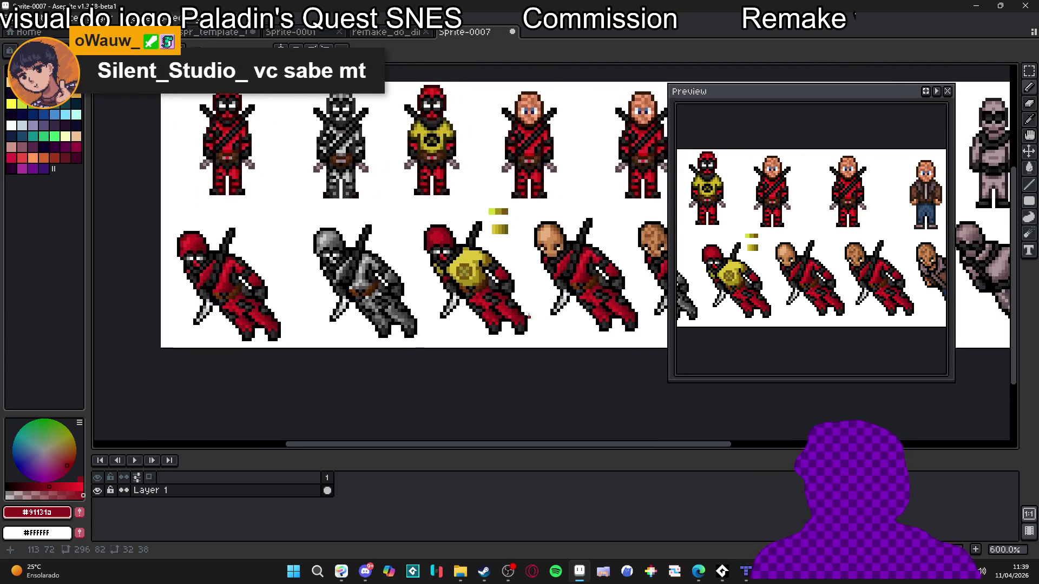
{"action": "scroll", "coordinate": [554, 319], "scroll_direction": "down", "scroll_amount": 3}
{"action": "scroll", "coordinate": [521, 312], "scroll_direction": "up", "scroll_amount": 7}
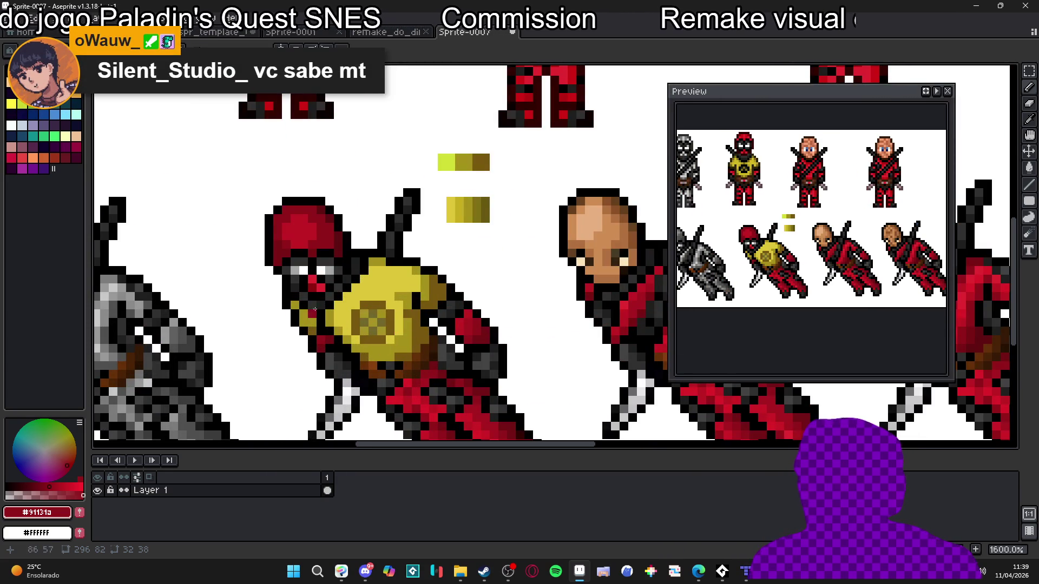
{"action": "scroll", "coordinate": [461, 339], "scroll_direction": "down", "scroll_amount": 2}
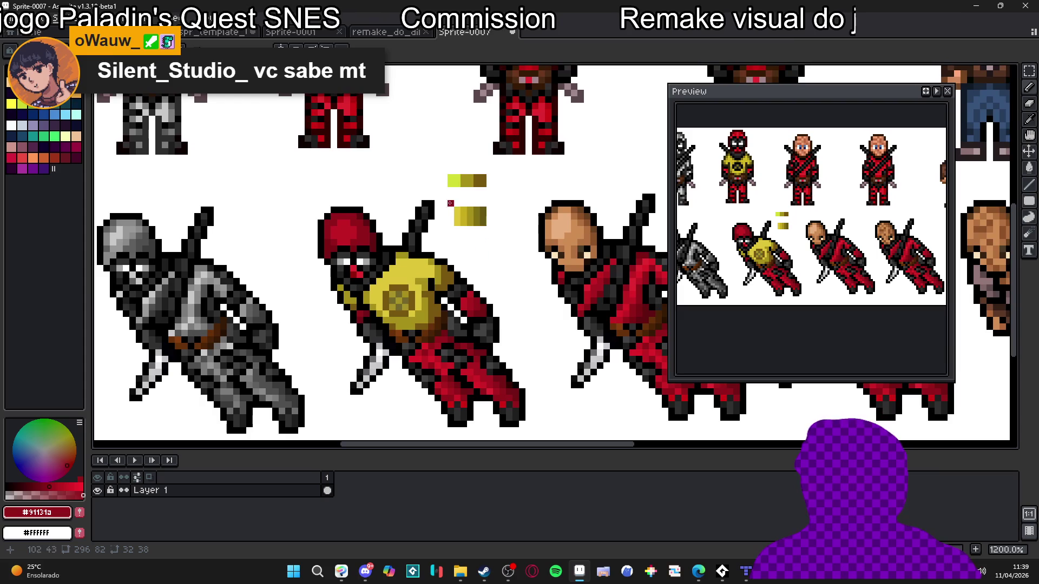
{"action": "scroll", "coordinate": [428, 260], "scroll_direction": "down", "scroll_amount": 3}
{"action": "scroll", "coordinate": [421, 292], "scroll_direction": "up", "scroll_amount": 2}
{"action": "scroll", "coordinate": [413, 314], "scroll_direction": "down", "scroll_amount": 2}
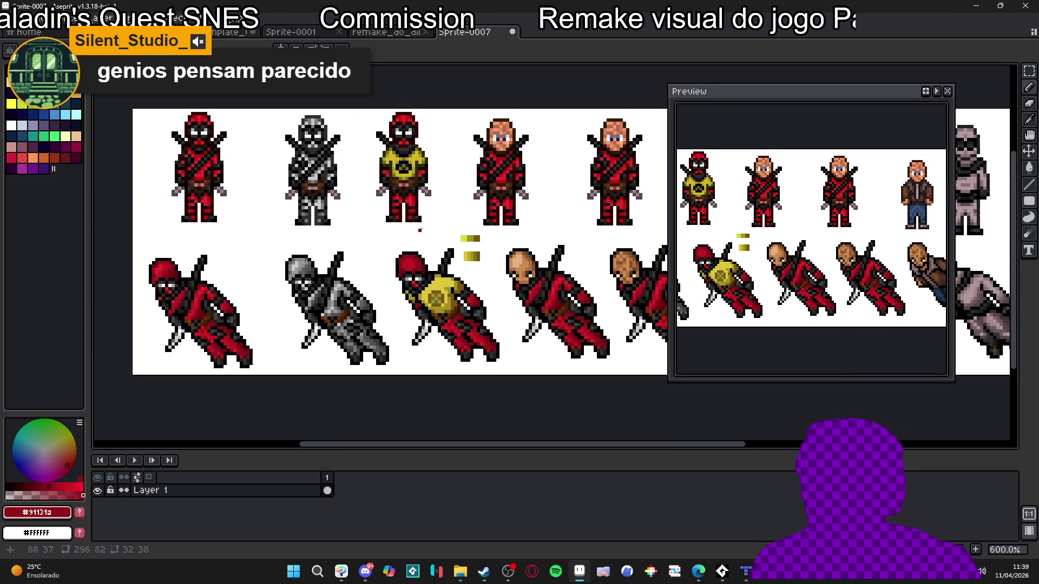
{"action": "scroll", "coordinate": [427, 238], "scroll_direction": "up", "scroll_amount": 3}
{"action": "scroll", "coordinate": [449, 242], "scroll_direction": "down", "scroll_amount": 2}
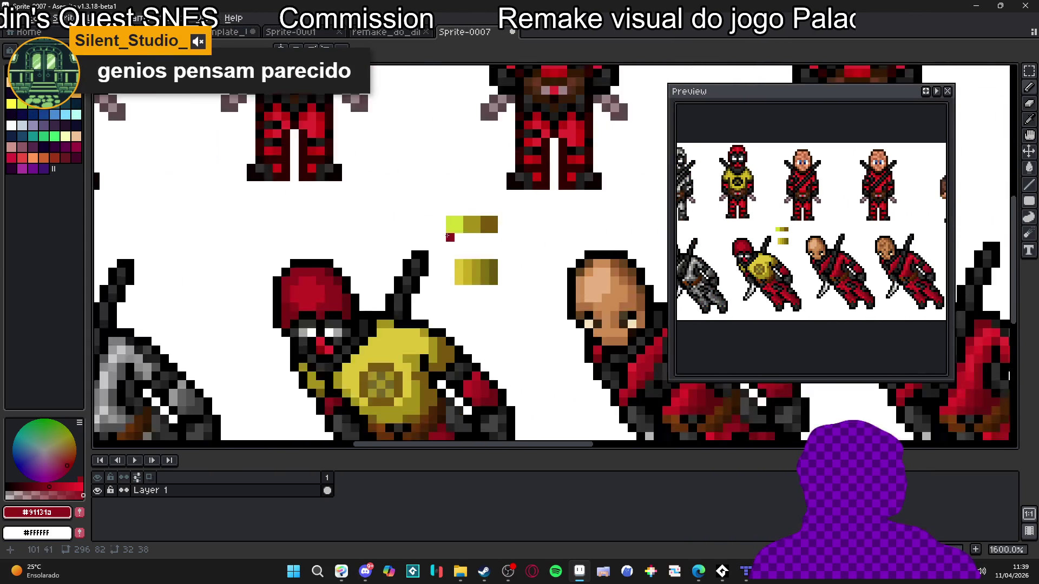
{"action": "scroll", "coordinate": [449, 242], "scroll_direction": "up", "scroll_amount": 3}
{"action": "left_click", "coordinate": [457, 274], "text": "alt"}
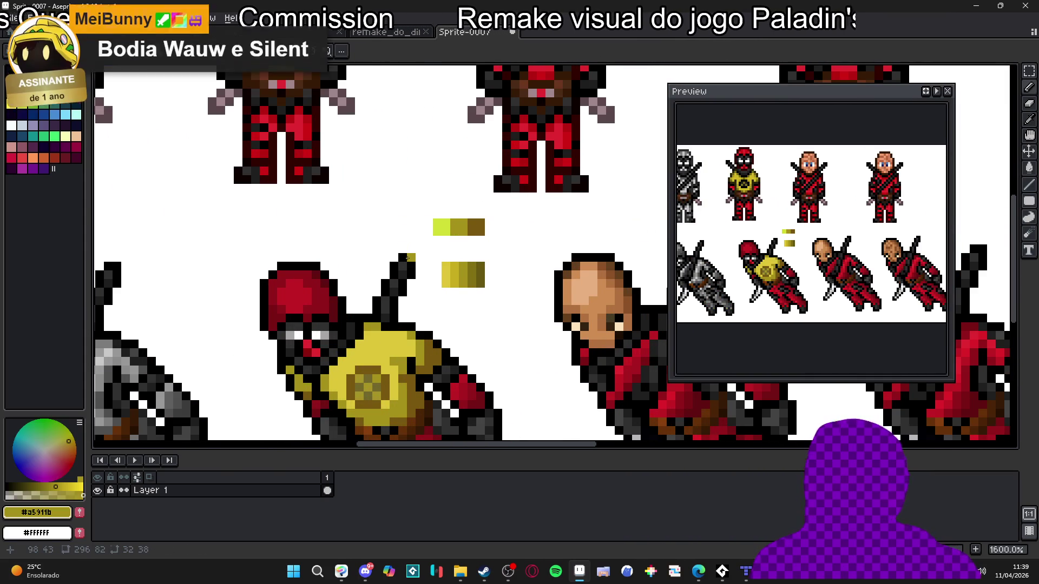
Zoom out to review every sprite on the character sheet, then open the File menu.
{"action": "scroll", "coordinate": [426, 275], "scroll_direction": "down", "scroll_amount": 4}
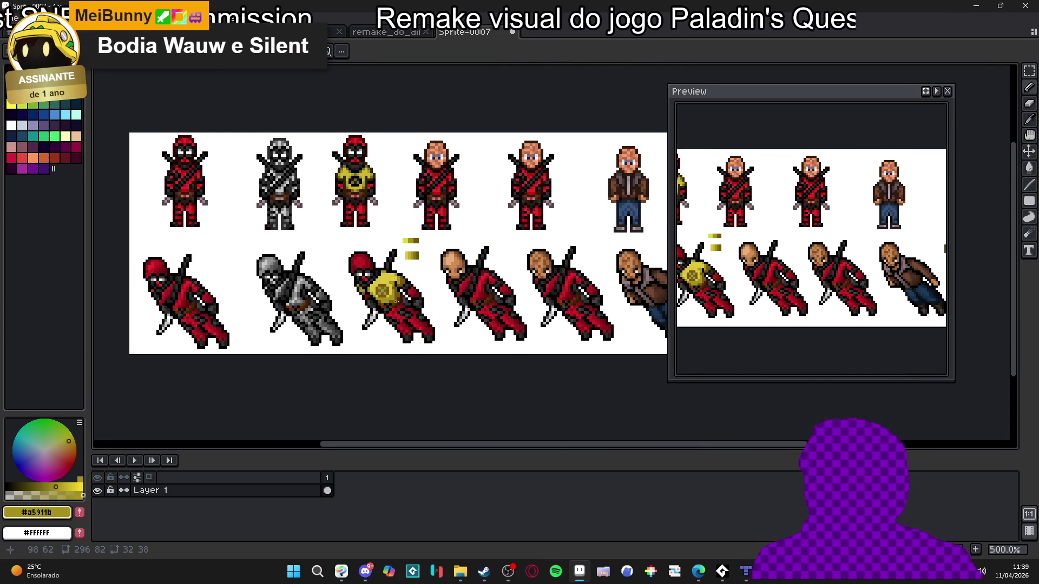
{"action": "scroll", "coordinate": [396, 300], "scroll_direction": "up", "scroll_amount": 1}
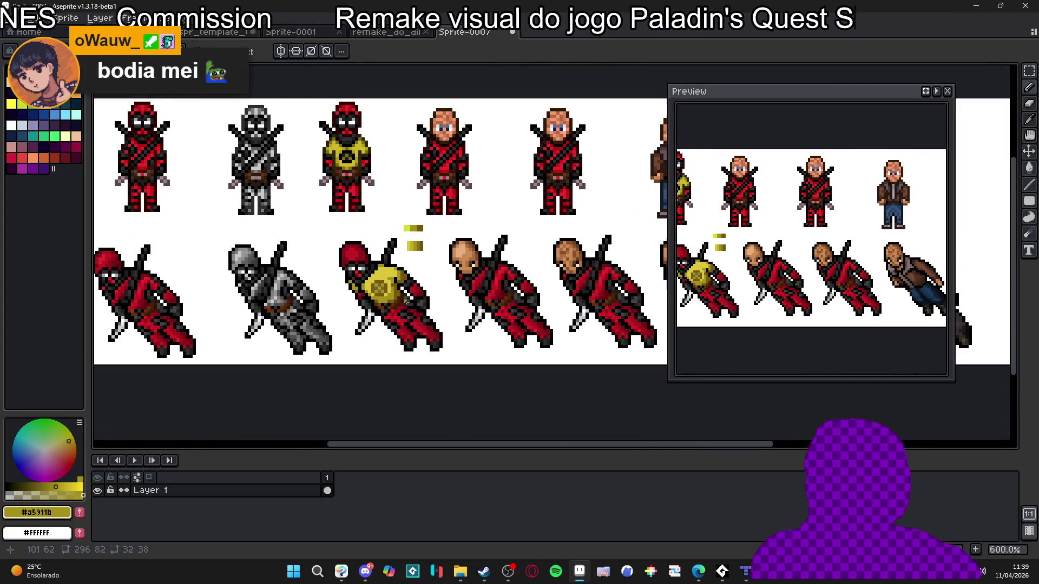
{"action": "scroll", "coordinate": [387, 287], "scroll_direction": "up", "scroll_amount": 3}
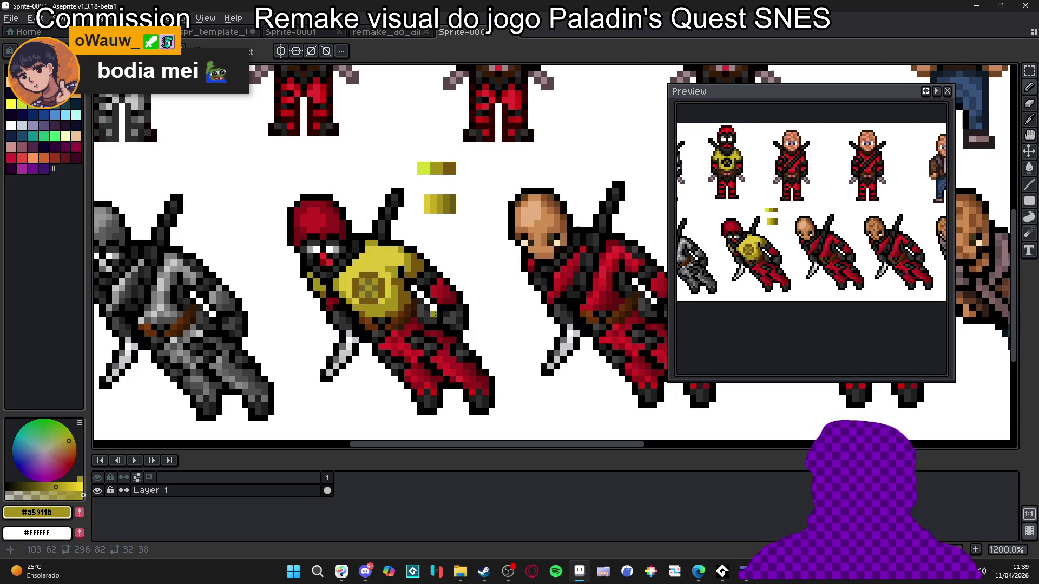
{"action": "scroll", "coordinate": [432, 288], "scroll_direction": "down", "scroll_amount": 2}
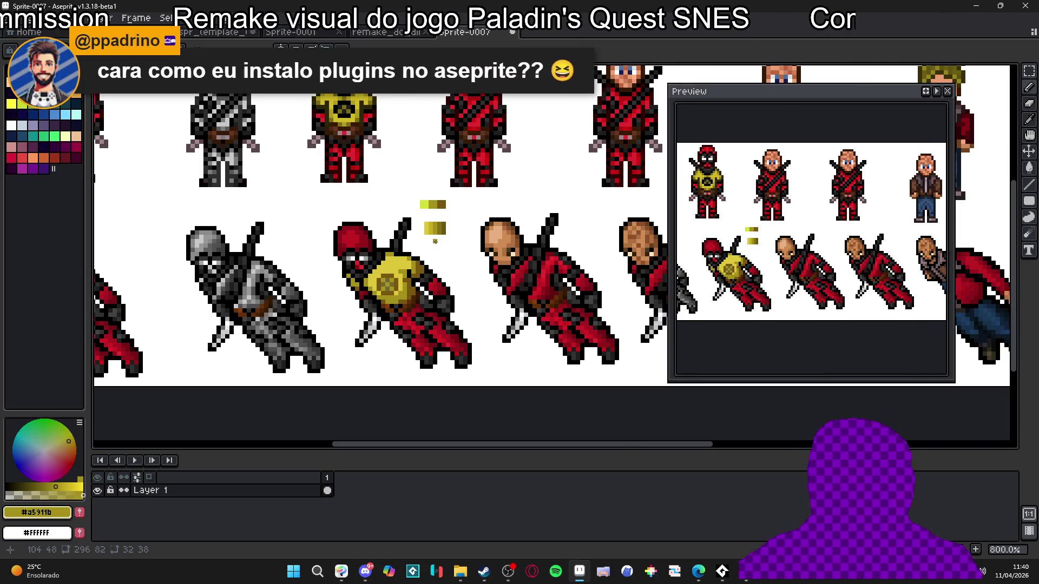
{"action": "scroll", "coordinate": [435, 242], "scroll_direction": "up", "scroll_amount": 3}
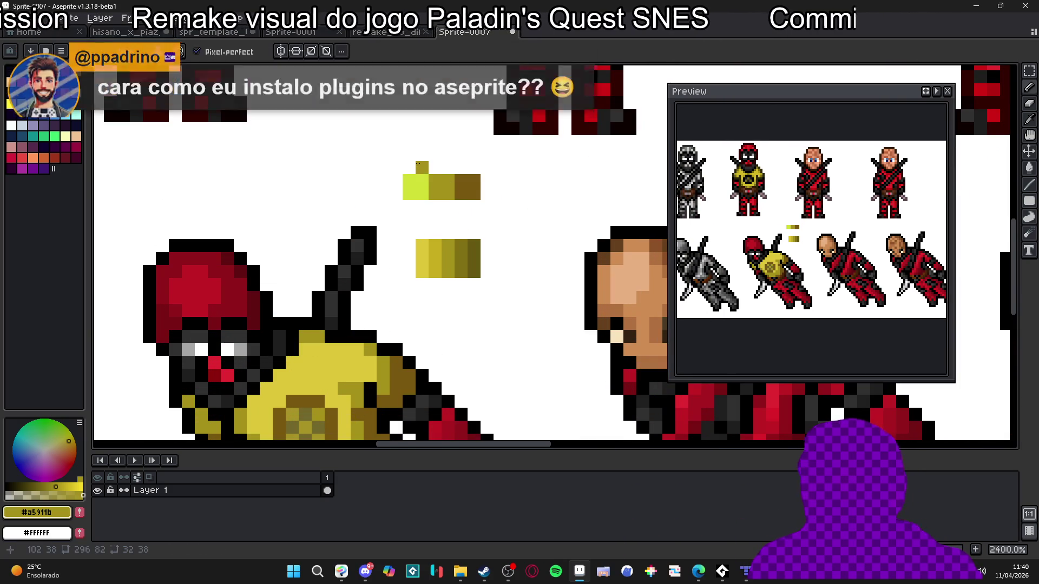
{"action": "scroll", "coordinate": [422, 243], "scroll_direction": "down", "scroll_amount": 5}
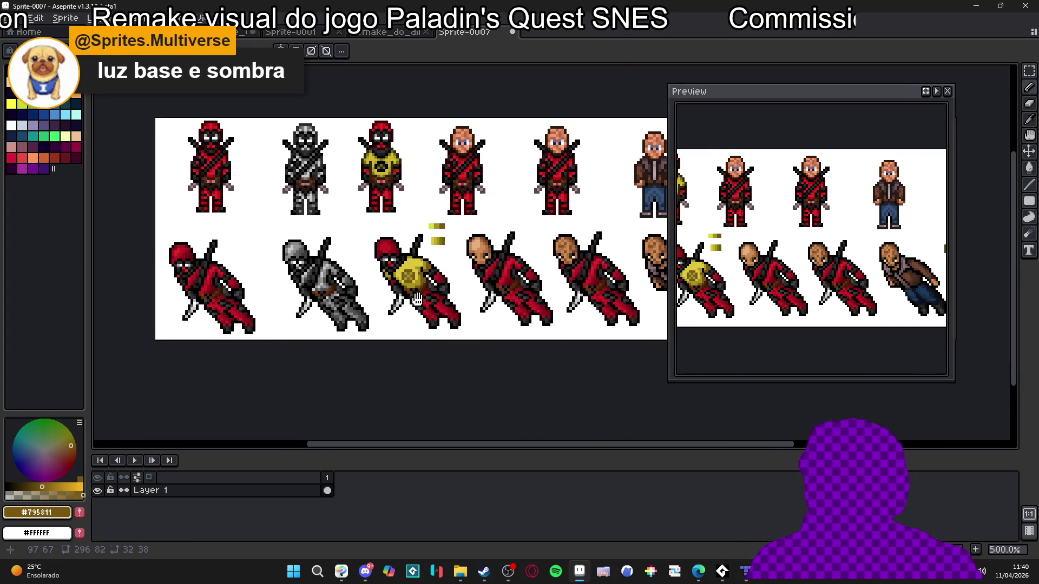
{"action": "scroll", "coordinate": [428, 292], "scroll_direction": "down", "scroll_amount": 3}
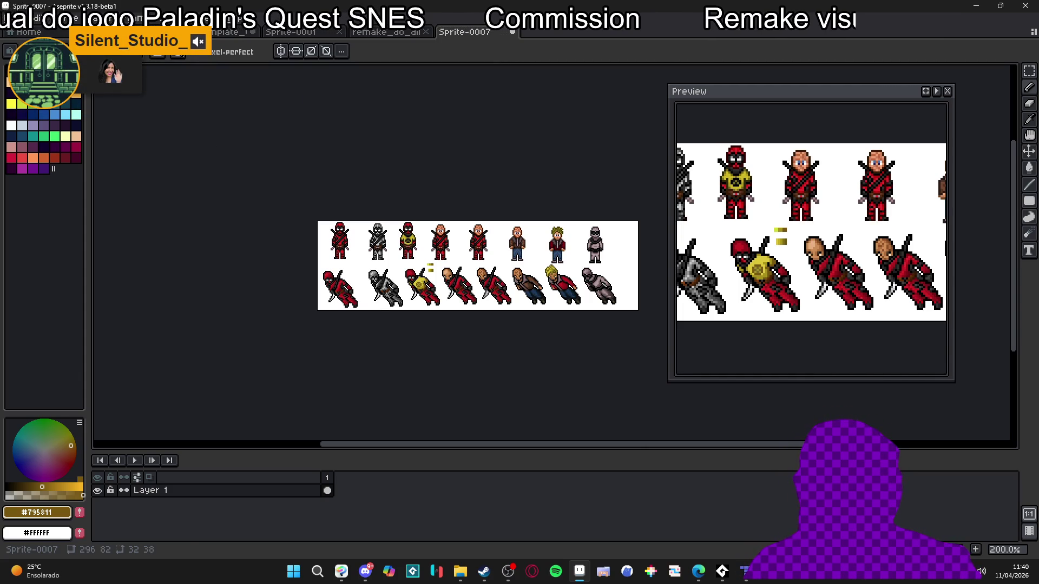
{"action": "left_click", "coordinate": [26, 20]}
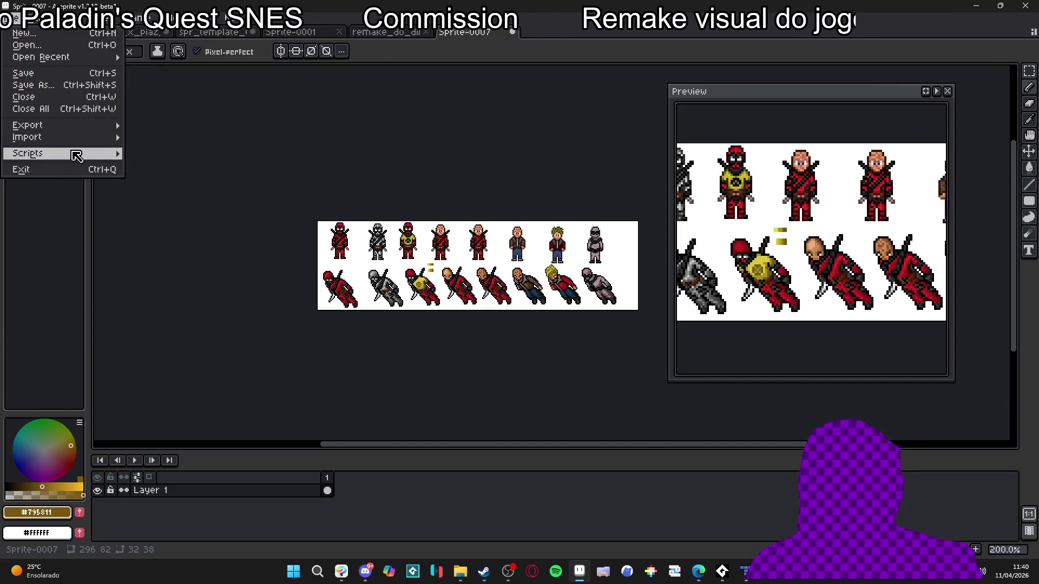
Dismiss the File > Scripts menu and show the grid over the character sheet.
{"action": "mouse_move", "coordinate": [70, 153]}
{"action": "left_click", "coordinate": [568, 33]}
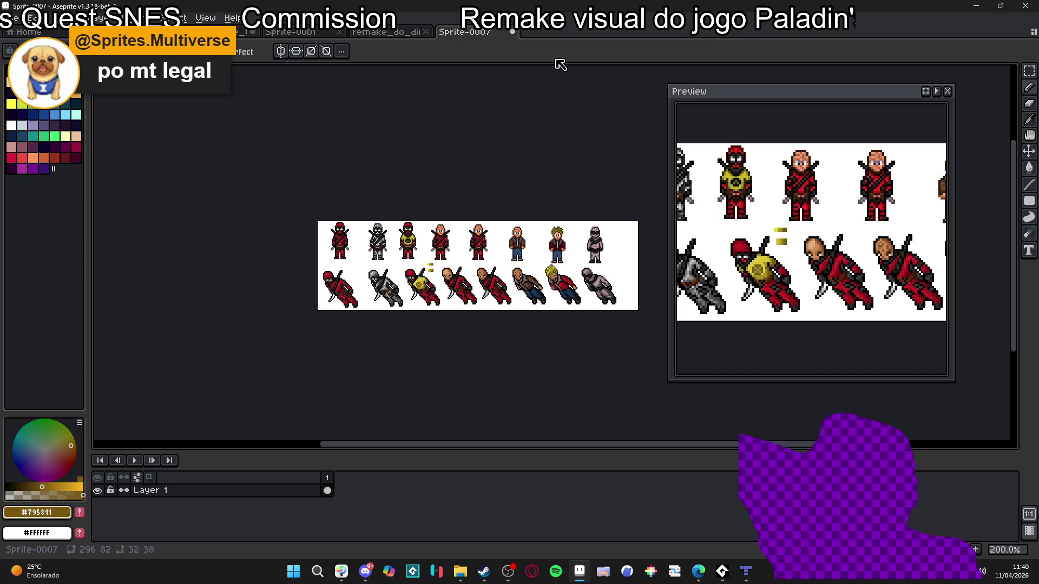
{"action": "scroll", "coordinate": [435, 282], "scroll_direction": "up", "scroll_amount": 2}
{"action": "scroll", "coordinate": [435, 282], "scroll_direction": "up", "scroll_amount": 1}
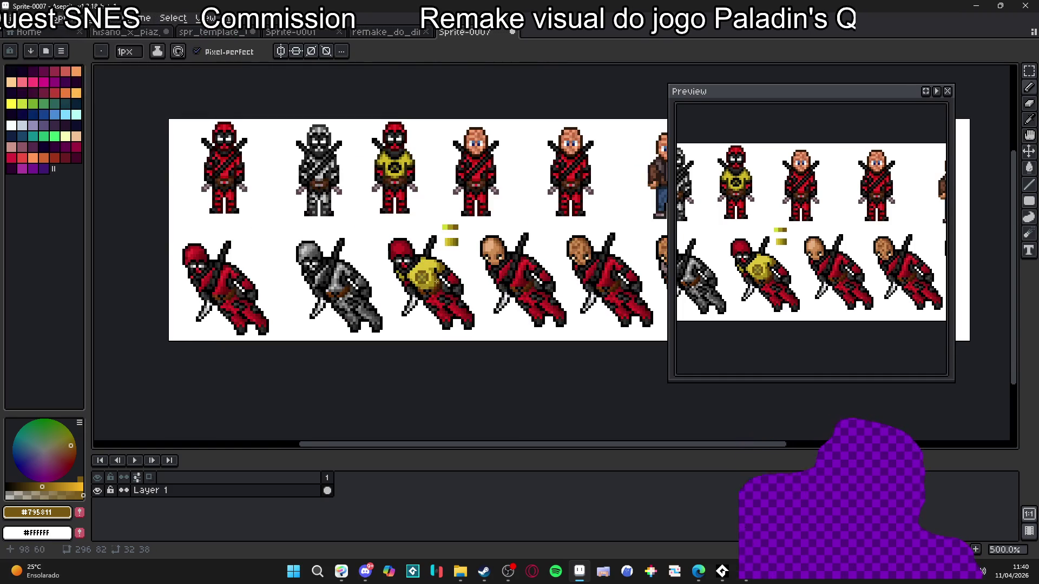
{"action": "scroll", "coordinate": [435, 282], "scroll_direction": "down", "scroll_amount": 1}
{"action": "key", "text": "ctrl+apostrophe"}
Nudge the sprites one pixel left and two pixels down with the Move tool.
{"action": "scroll", "coordinate": [435, 282], "scroll_direction": "up", "scroll_amount": 1}
{"action": "key", "text": "v"}
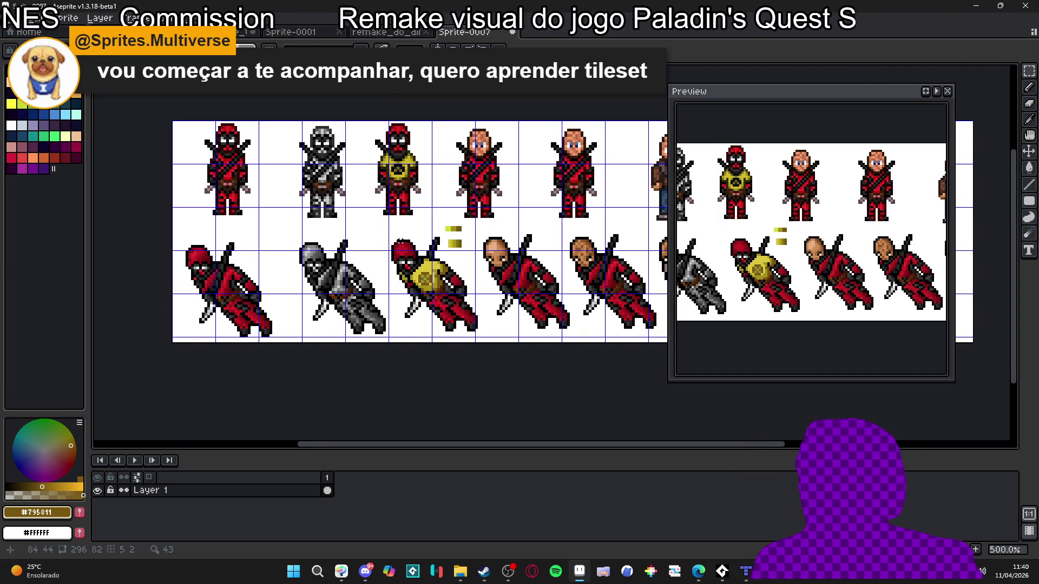
{"action": "left_click_drag", "start_coordinate": [444, 299], "coordinate": [441, 305]}
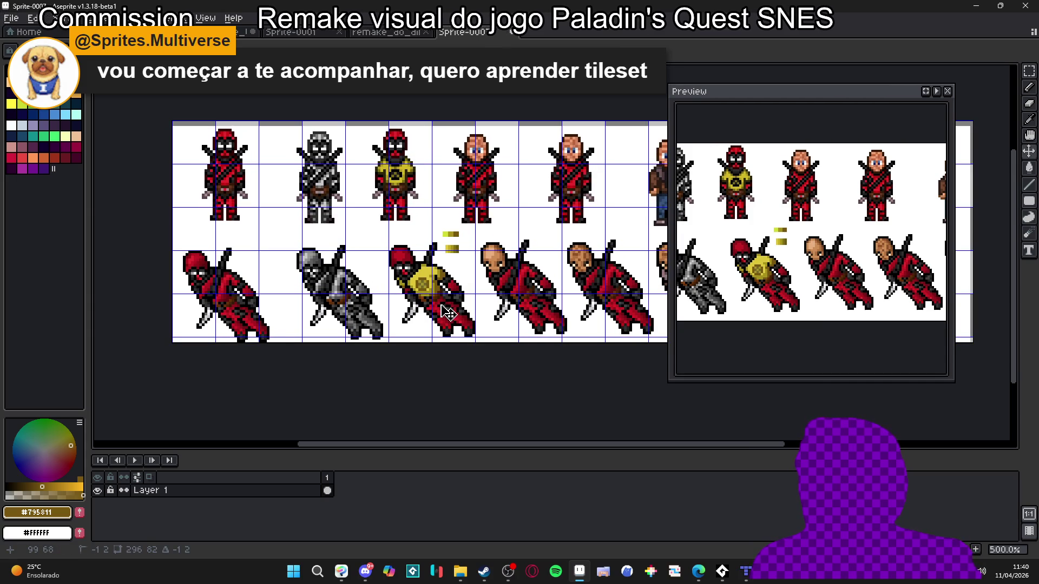
Close the Sprite-0007 document so the save prompt appears.
{"action": "scroll", "coordinate": [447, 313], "scroll_direction": "down", "scroll_amount": 2}
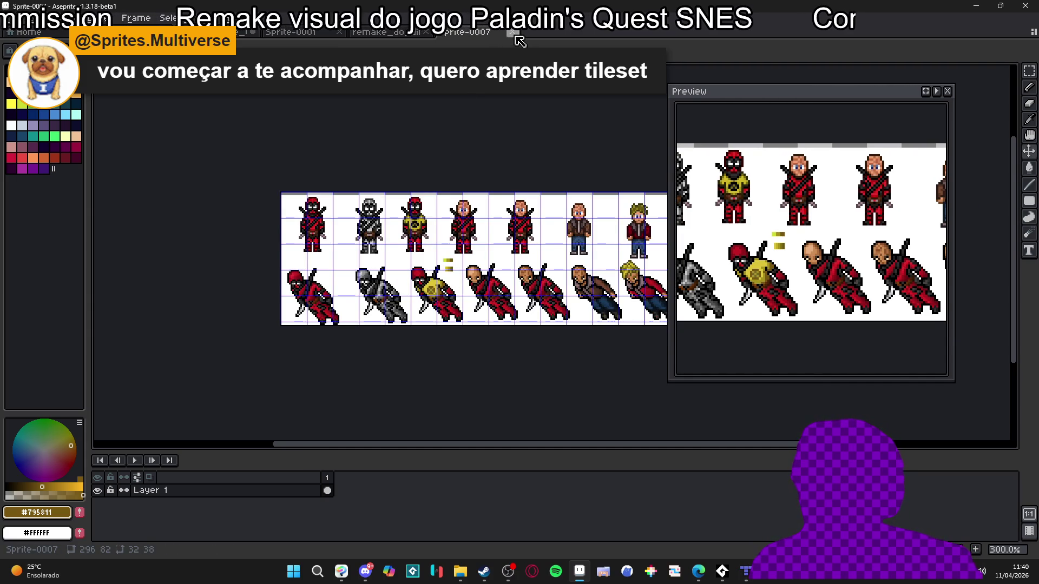
{"action": "scroll", "coordinate": [535, 237], "scroll_direction": "up", "scroll_amount": 2}
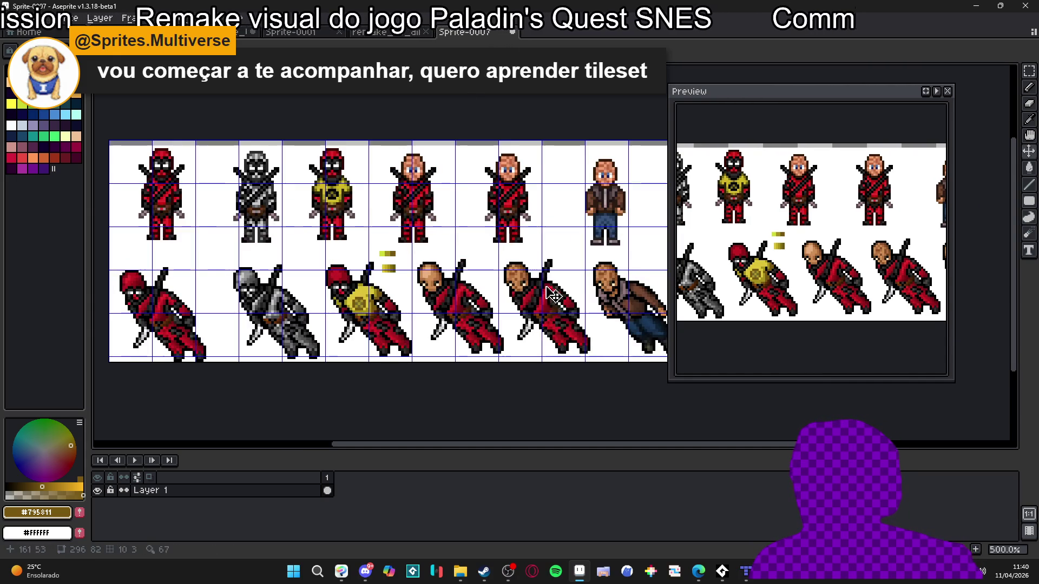
{"action": "key", "text": "ctrl+w"}
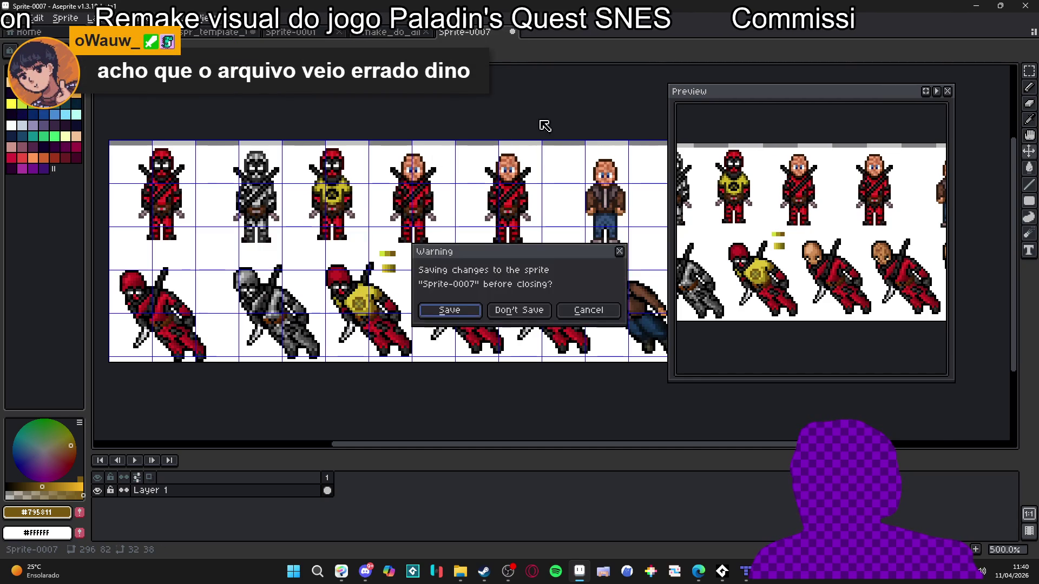
Close Sprite-0007 without saving, switch to the tower tileset, and show its tile grid.
{"action": "left_click", "coordinate": [529, 314]}
{"action": "key", "text": "ctrl+Tab"}
{"action": "key", "text": "ctrl+Tab"}
{"action": "key", "text": "ctrl+Tab"}
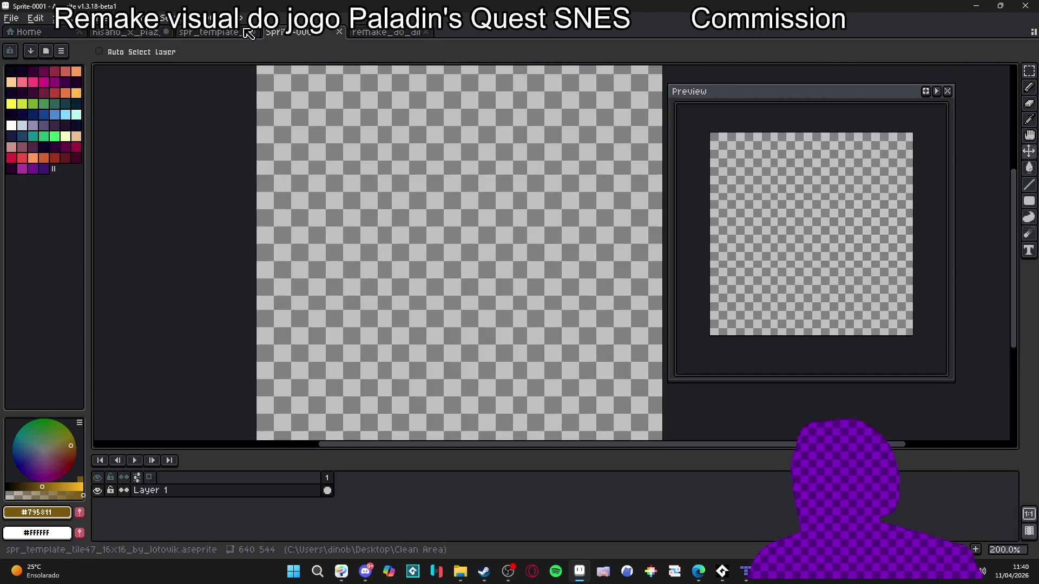
{"action": "scroll", "coordinate": [418, 275], "scroll_direction": "down", "scroll_amount": 2}
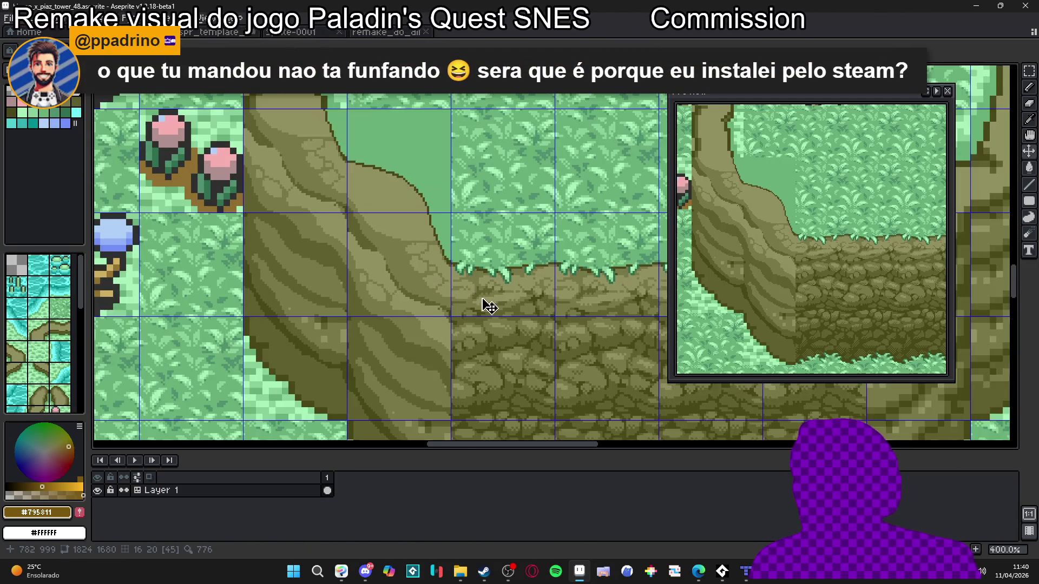
{"action": "scroll", "coordinate": [406, 306], "scroll_direction": "down", "scroll_amount": 1}
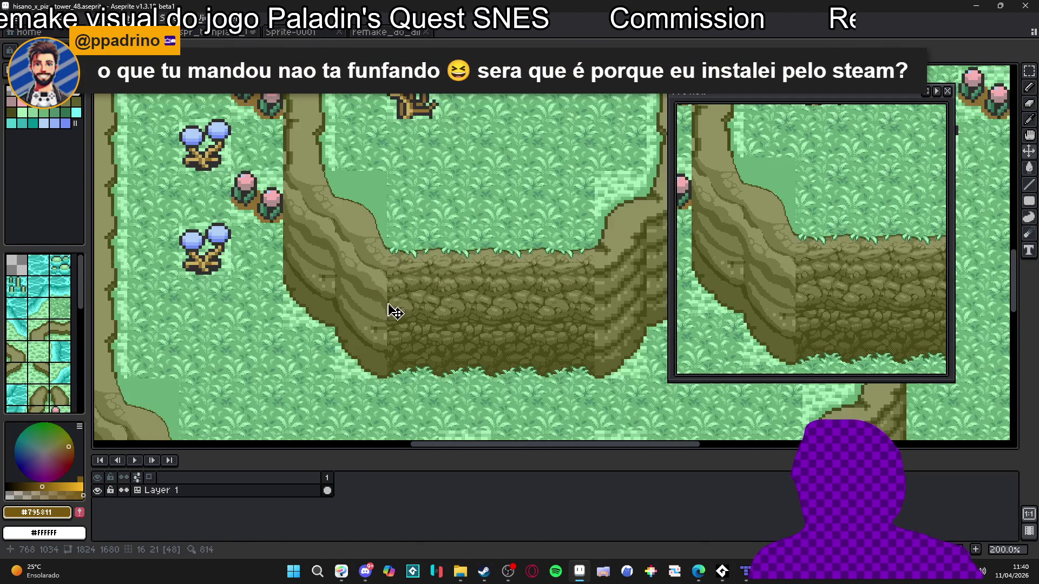
{"action": "scroll", "coordinate": [403, 303], "scroll_direction": "up", "scroll_amount": 2}
{"action": "key", "text": "ctrl+apostrophe"}
Sample the light olive colour #909060 from the cliff's rock wall.
{"action": "scroll", "coordinate": [437, 309], "scroll_direction": "down", "scroll_amount": 1}
{"action": "scroll", "coordinate": [437, 311], "scroll_direction": "up", "scroll_amount": 6}
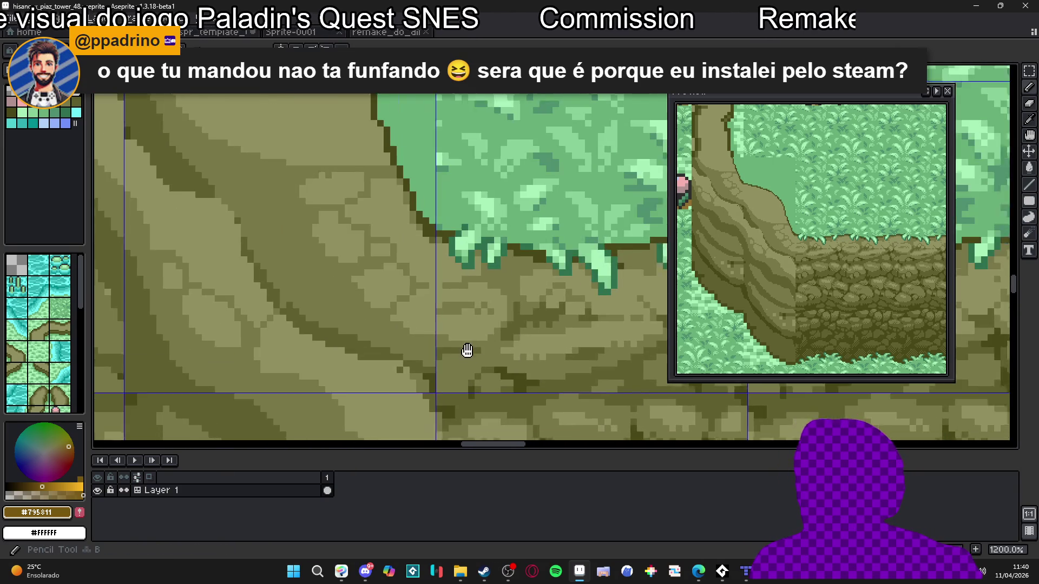
{"action": "mouse_move", "coordinate": [467, 350]}
{"action": "left_mouse_down"}
{"action": "mouse_move", "coordinate": [424, 308]}
{"action": "mouse_move", "coordinate": [460, 318]}
{"action": "left_mouse_up"}
{"action": "left_click", "coordinate": [476, 292], "text": "alt"}
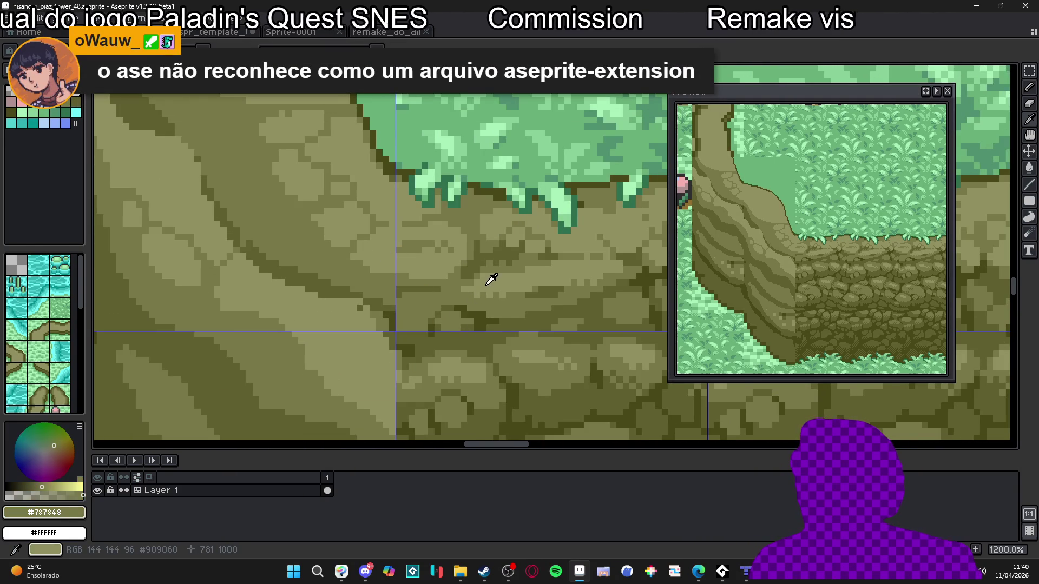
{"action": "left_click", "coordinate": [487, 278], "text": "alt"}
Hide the tile grid and look over the grassy cliff tileset.
{"action": "scroll", "coordinate": [433, 265], "scroll_direction": "down", "scroll_amount": 4}
{"action": "scroll", "coordinate": [433, 276], "scroll_direction": "right", "scroll_amount": 2}
{"action": "key", "text": "ctrl+apostrophe"}
{"action": "scroll", "coordinate": [480, 305], "scroll_direction": "down", "scroll_amount": 1}
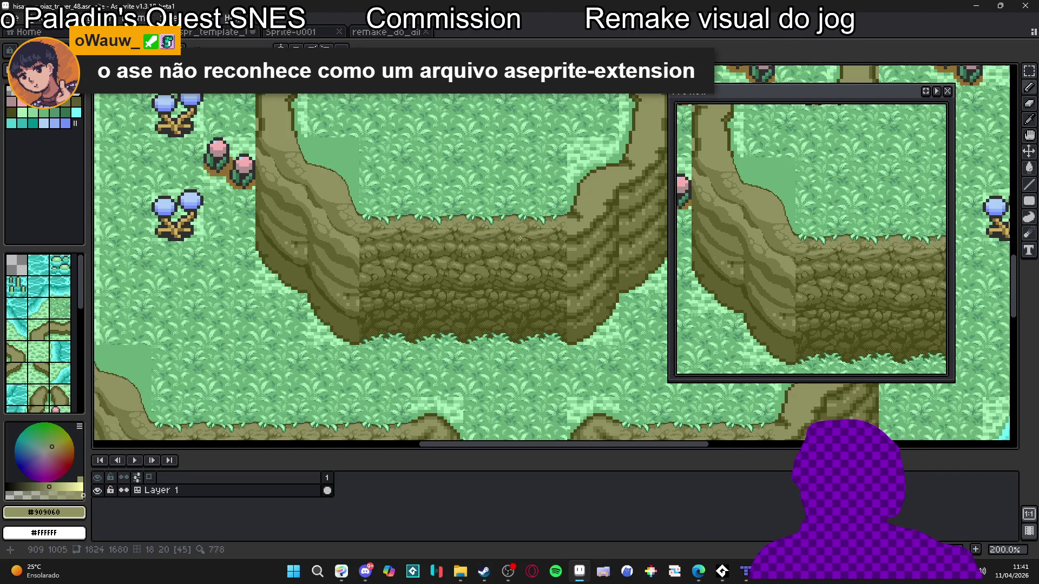
{"action": "scroll", "coordinate": [367, 261], "scroll_direction": "up", "scroll_amount": 1}
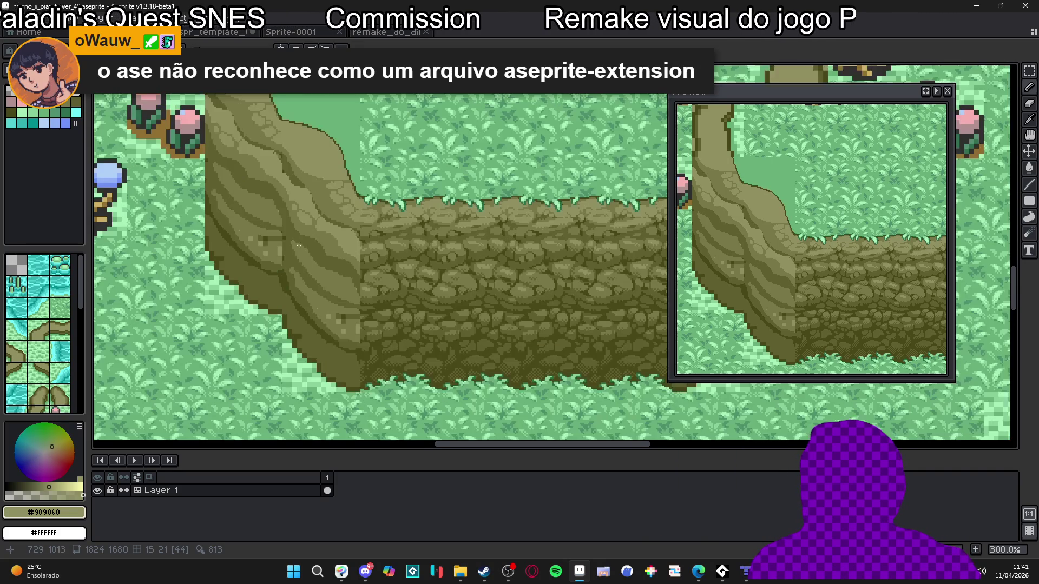
{"action": "scroll", "coordinate": [482, 285], "scroll_direction": "down", "scroll_amount": 1}
{"action": "scroll", "coordinate": [510, 304], "scroll_direction": "up", "scroll_amount": 1}
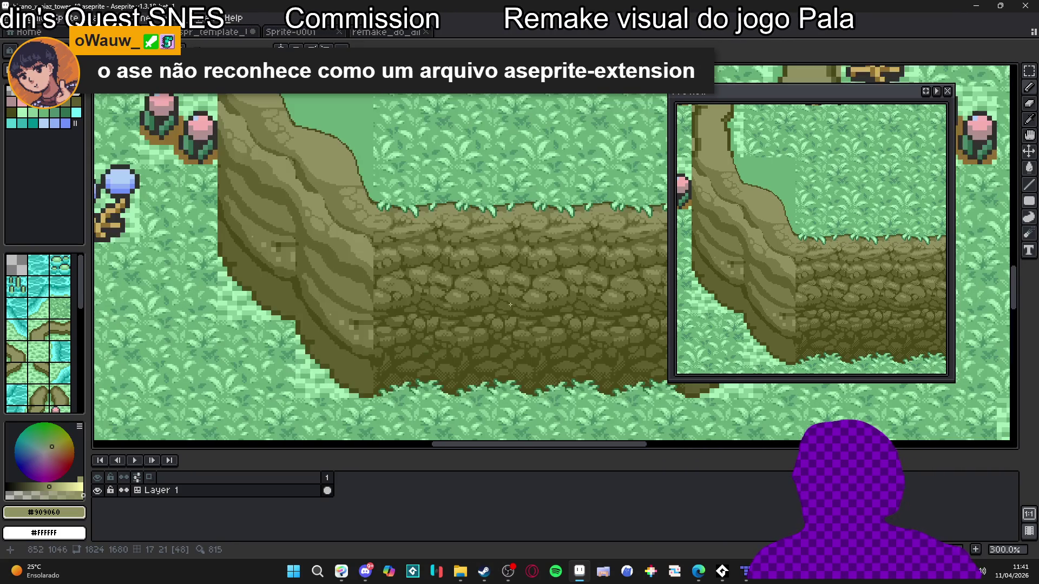
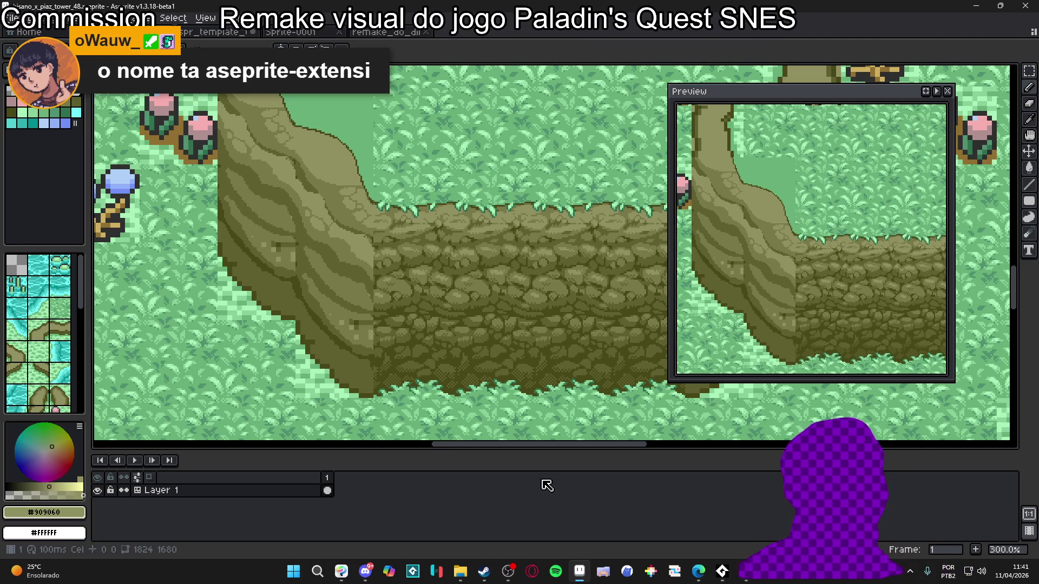
Look through the Preferences extensions list, then cancel adding an extension without changes.
{"action": "left_click", "coordinate": [11, 18]}
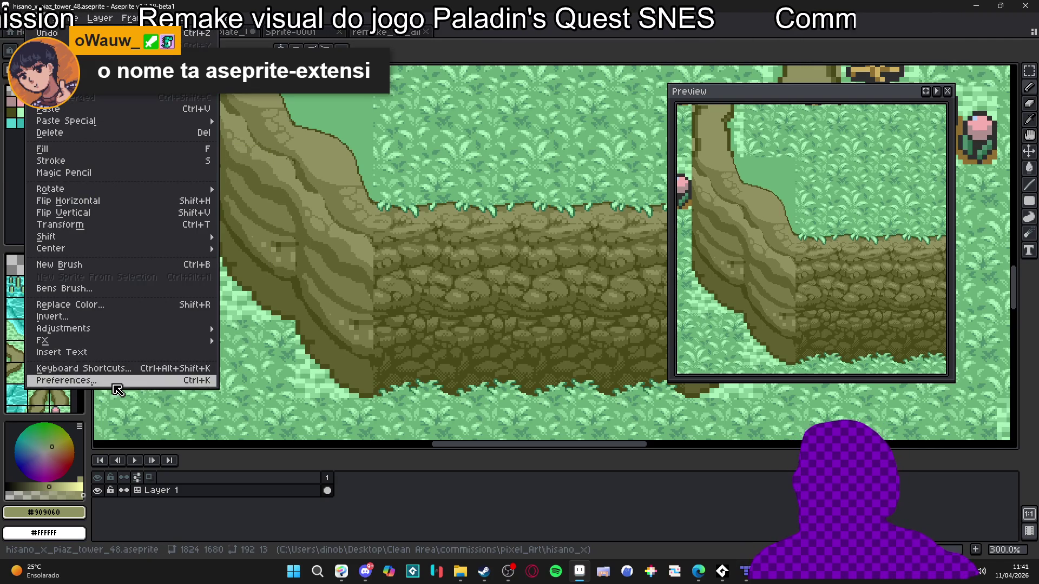
{"action": "left_click", "coordinate": [398, 251]}
{"action": "key", "text": "ctrl+k"}
{"action": "left_click", "coordinate": [324, 272]}
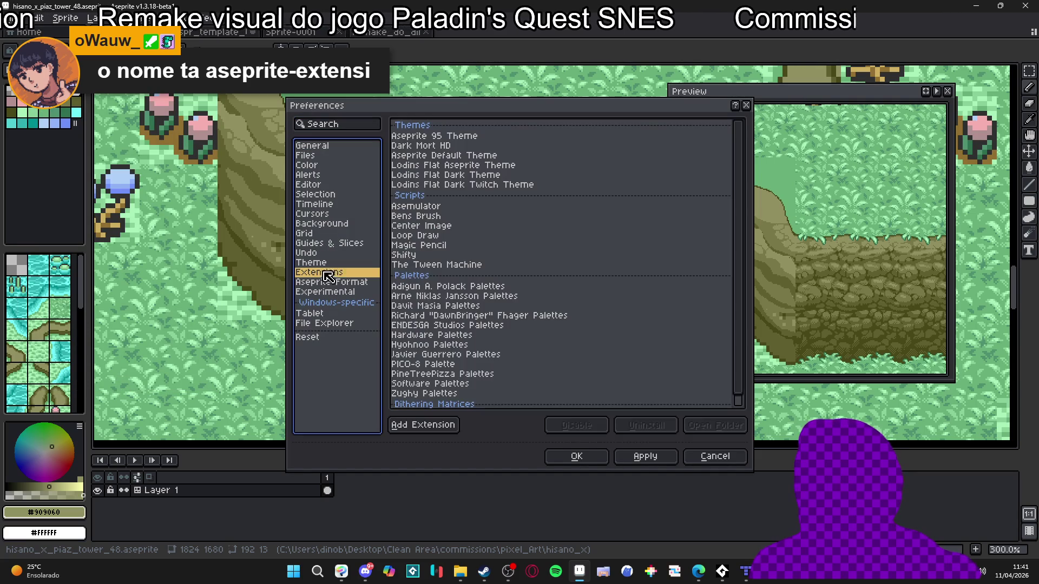
{"action": "left_click", "coordinate": [425, 426]}
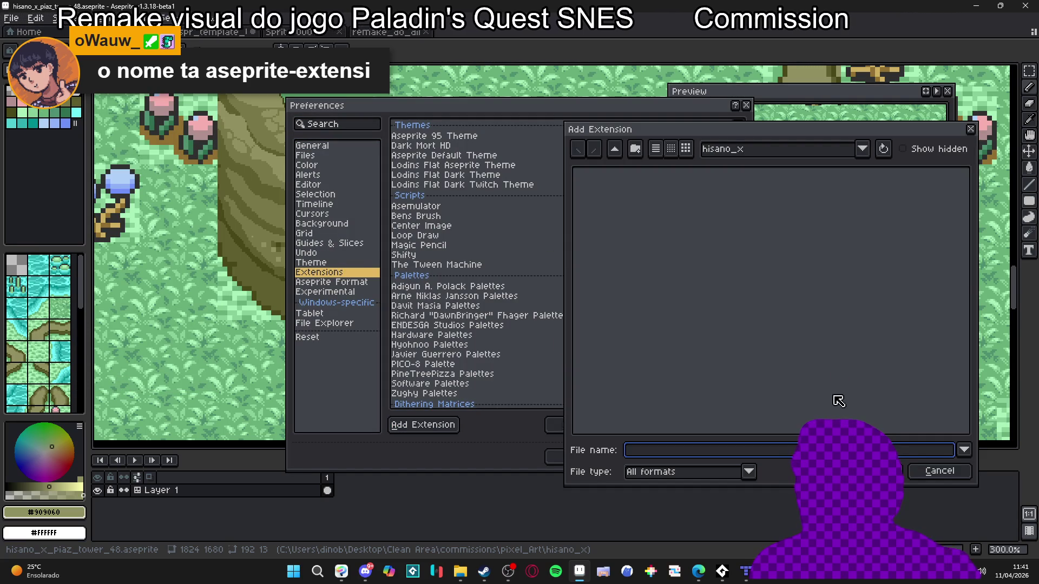
{"action": "left_click", "coordinate": [939, 472]}
{"action": "left_click", "coordinate": [715, 457]}
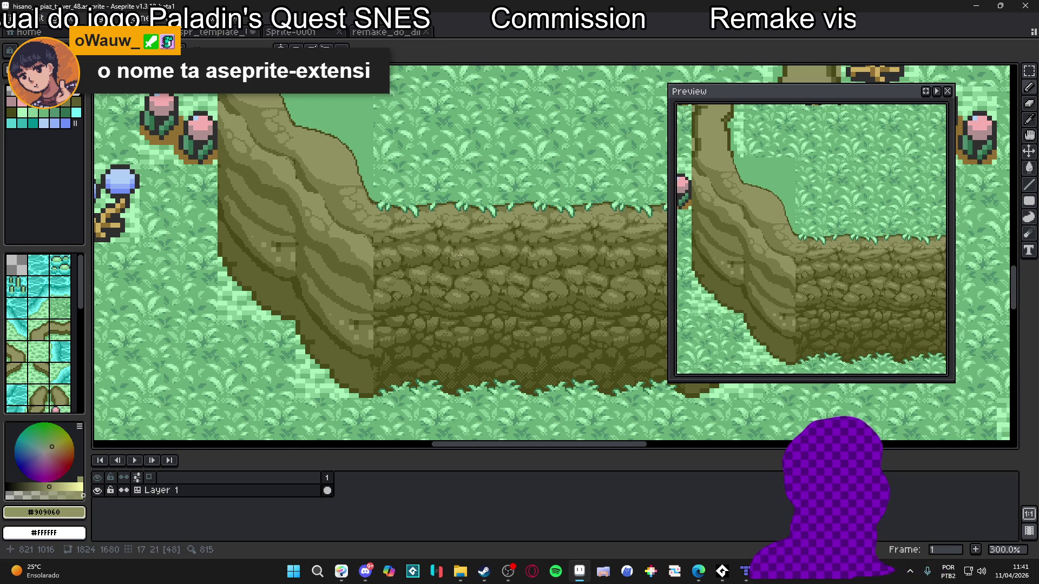
Check the dinolandia_geral channel in Discord, then return to the artwork.
{"action": "mouse_move", "coordinate": [460, 571]}
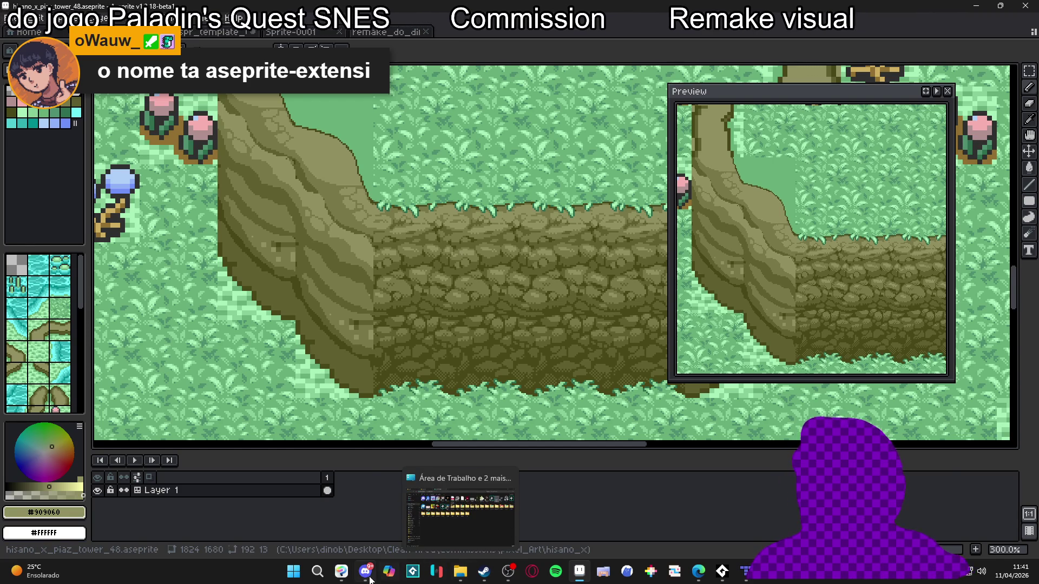
{"action": "left_click", "coordinate": [371, 579]}
{"action": "scroll", "coordinate": [153, 228], "scroll_direction": "up", "scroll_amount": 4}
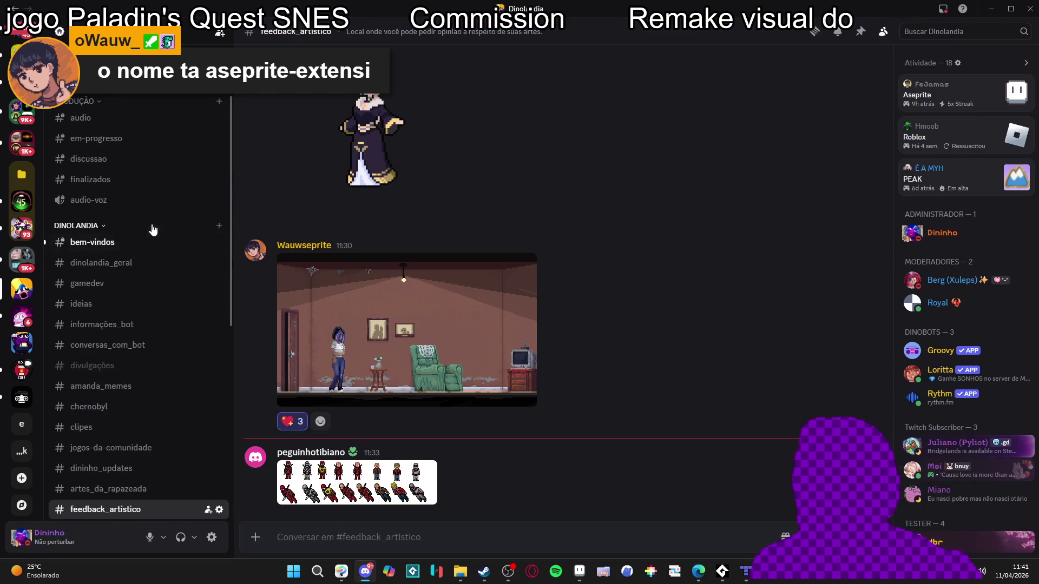
{"action": "left_click", "coordinate": [156, 264]}
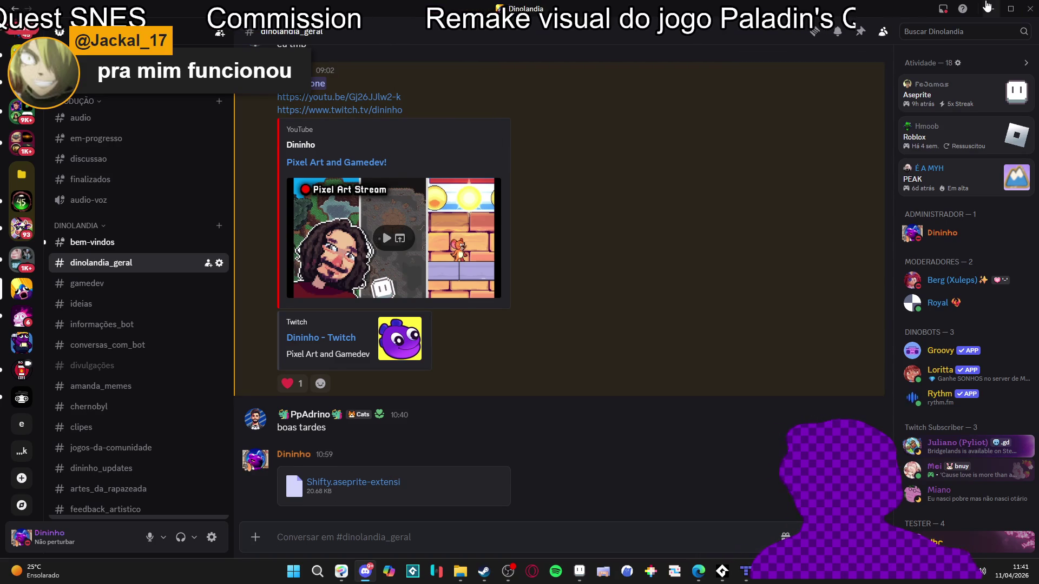
{"action": "left_click", "coordinate": [991, 8]}
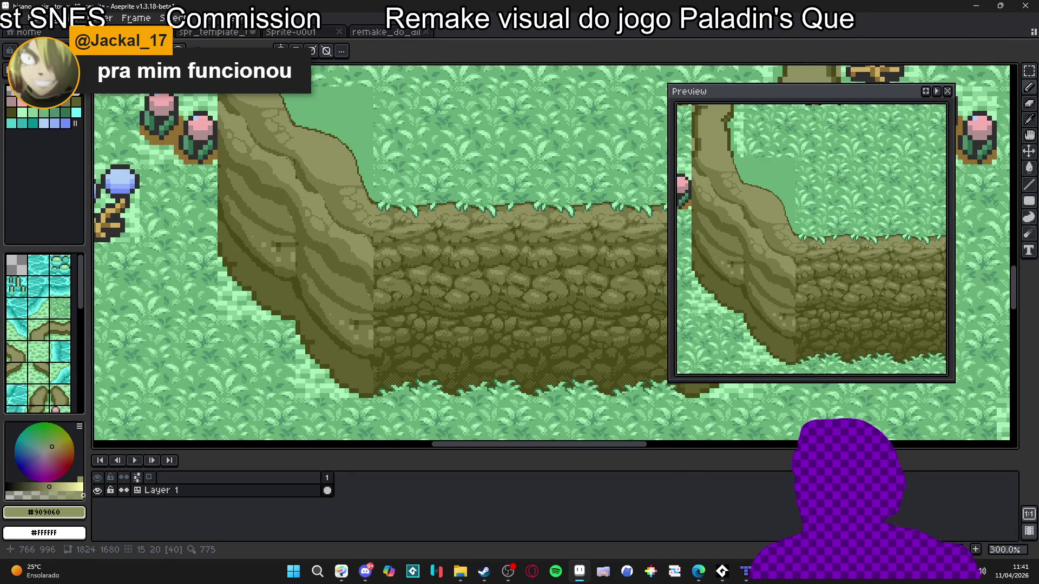
Show the tile grid and draw a dark olive crack line across the cliff slope.
{"action": "scroll", "coordinate": [390, 260], "scroll_direction": "up", "scroll_amount": 1}
{"action": "key", "text": "ctrl+apostrophe"}
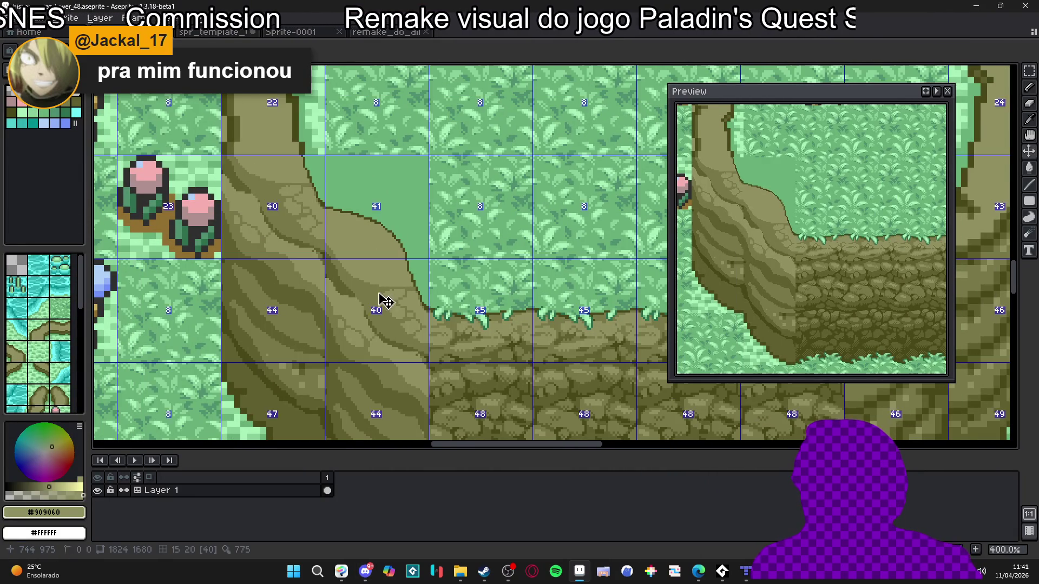
{"action": "scroll", "coordinate": [381, 300], "scroll_direction": "up", "scroll_amount": 4}
{"action": "left_click", "coordinate": [404, 229], "text": "alt"}
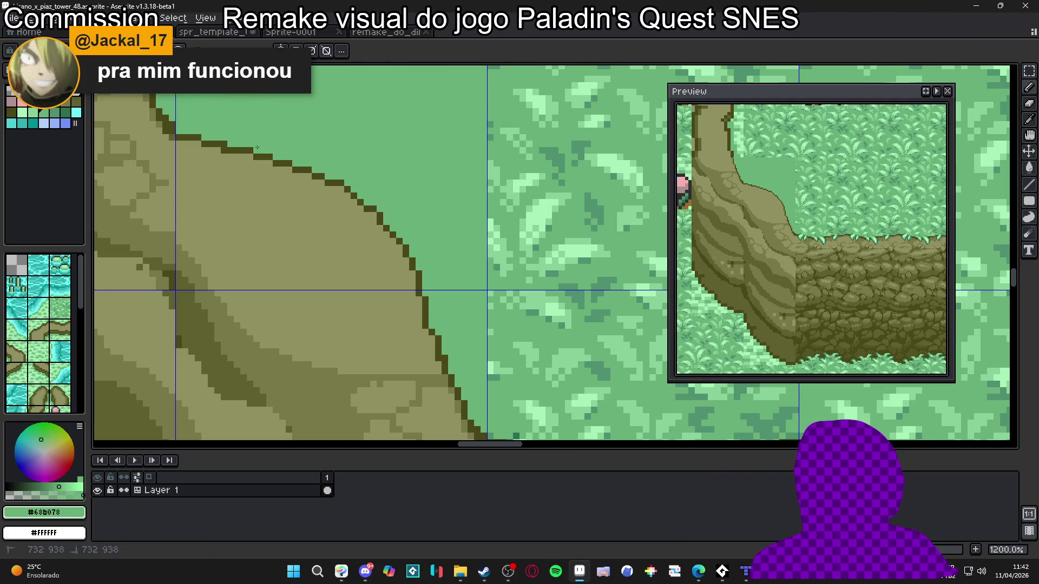
{"action": "scroll", "coordinate": [224, 145], "scroll_direction": "down", "scroll_amount": 4}
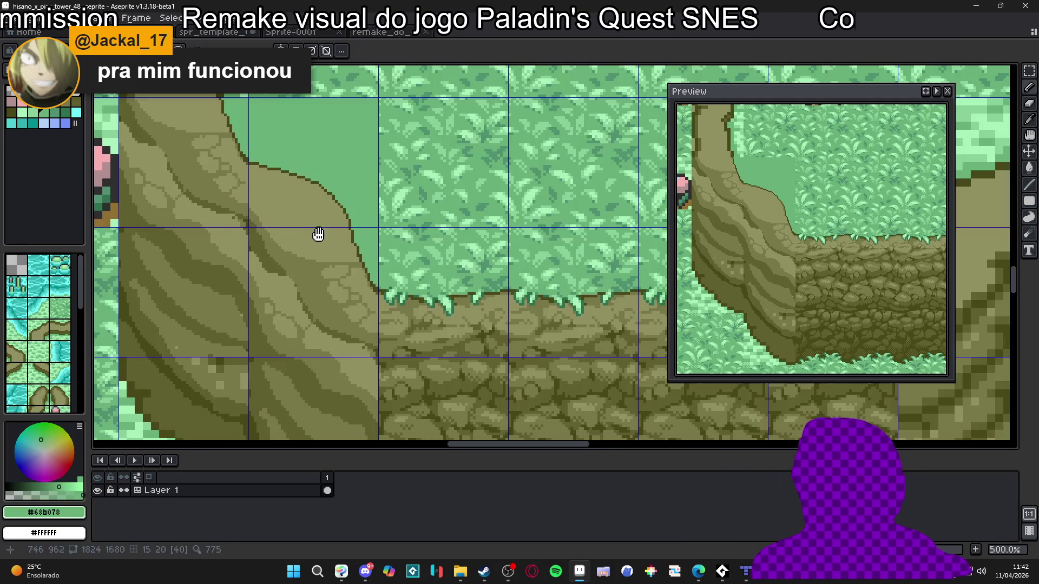
{"action": "left_click_drag", "start_coordinate": [318, 234], "coordinate": [343, 197]}
{"action": "scroll", "coordinate": [343, 197], "scroll_direction": "down", "scroll_amount": 2}
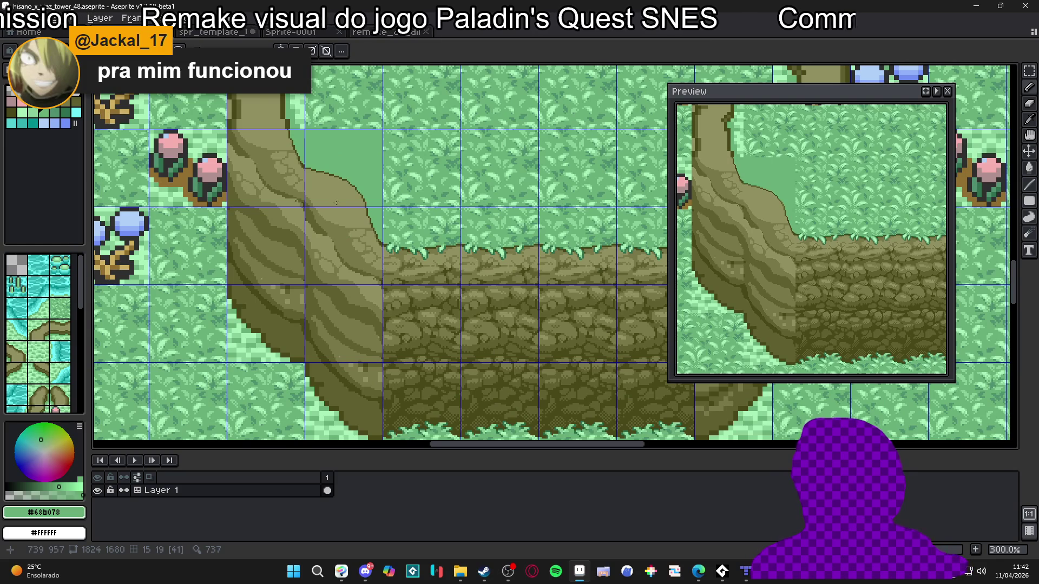
{"action": "scroll", "coordinate": [338, 209], "scroll_direction": "up", "scroll_amount": 6}
{"action": "left_click", "coordinate": [364, 238], "text": "alt"}
{"action": "mouse_move", "coordinate": [336, 230]}
{"action": "left_mouse_down"}
{"action": "mouse_move", "coordinate": [334, 198]}
{"action": "mouse_move", "coordinate": [375, 172]}
{"action": "mouse_move", "coordinate": [405, 166]}
{"action": "mouse_move", "coordinate": [407, 175]}
{"action": "mouse_move", "coordinate": [365, 182]}
{"action": "mouse_move", "coordinate": [376, 168]}
{"action": "left_mouse_up"}
{"action": "left_click", "coordinate": [388, 175]}
Clean up pixels beside the crack in base olive and extend the short crack.
{"action": "left_click", "coordinate": [382, 162], "text": "alt"}
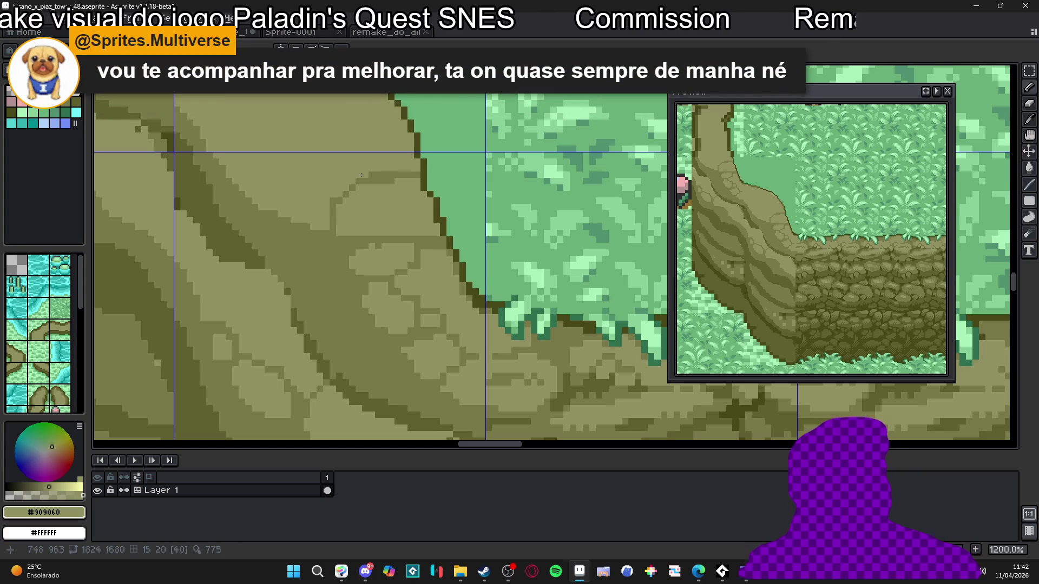
{"action": "scroll", "coordinate": [361, 175], "scroll_direction": "up", "scroll_amount": 1}
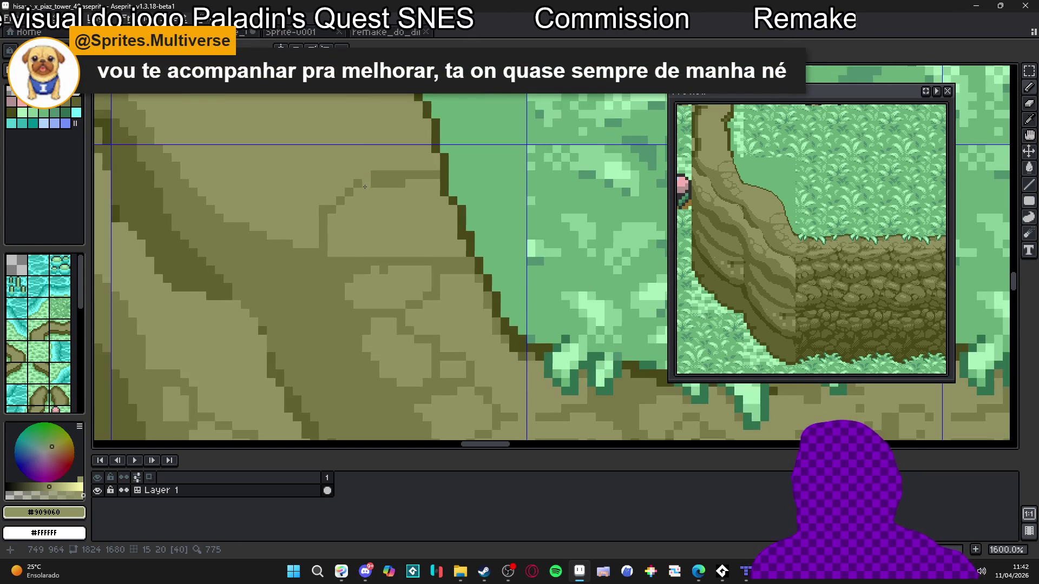
{"action": "left_click", "coordinate": [356, 188], "text": "alt"}
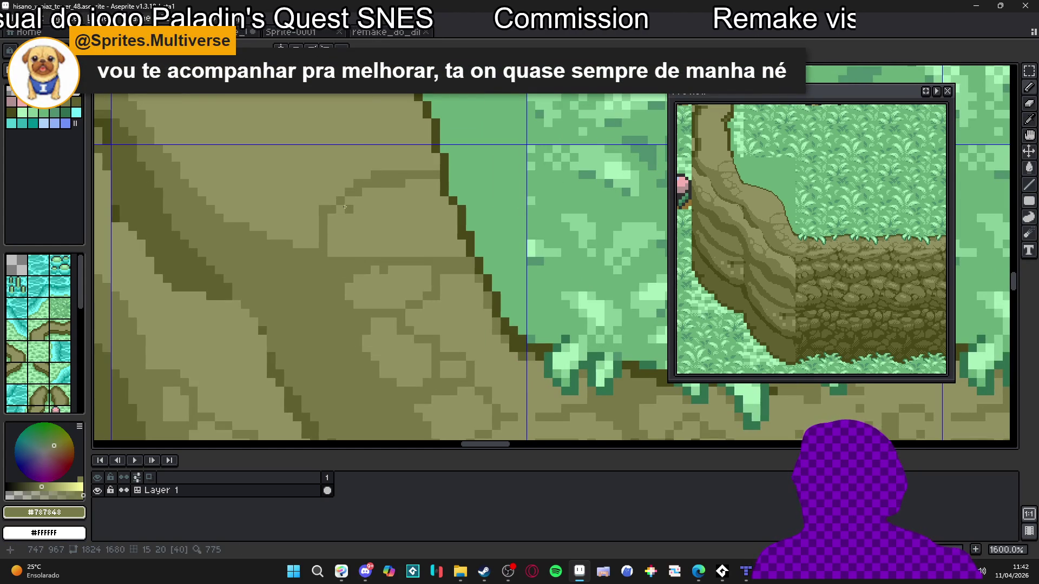
{"action": "left_click", "coordinate": [332, 234], "text": "alt"}
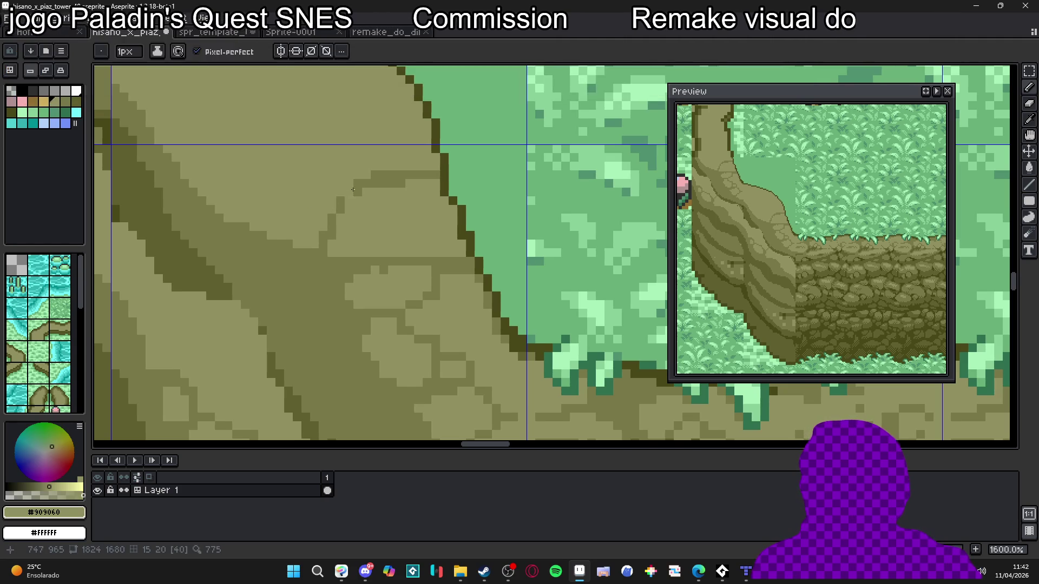
{"action": "left_click_drag", "start_coordinate": [393, 183], "coordinate": [375, 174]}
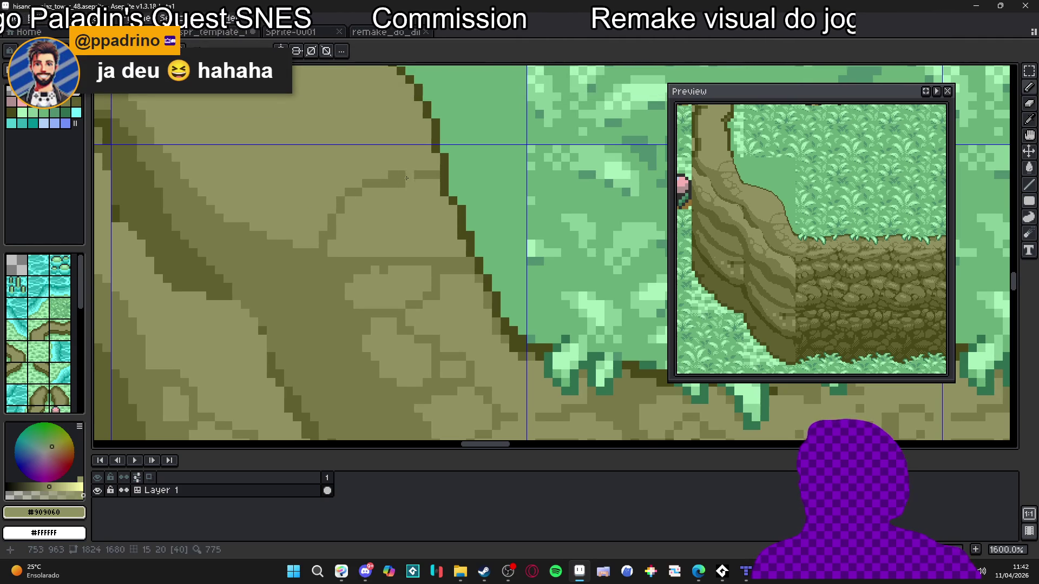
{"action": "left_click", "coordinate": [406, 175], "text": "alt"}
{"action": "left_click", "coordinate": [410, 235]}
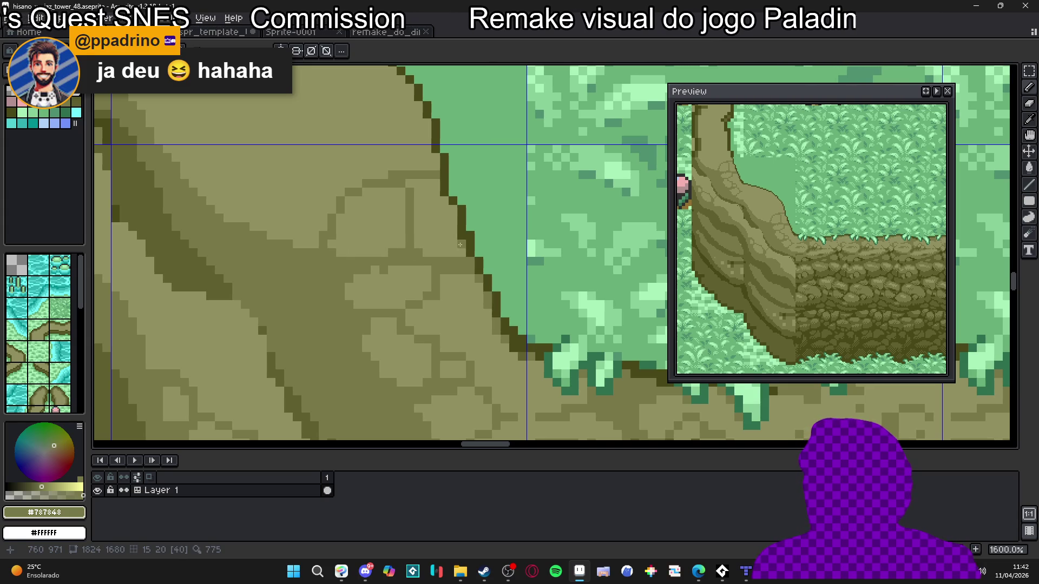
Paint over stray lighter arcs in base olive, then hide the tile grid.
{"action": "scroll", "coordinate": [449, 211], "scroll_direction": "down", "scroll_amount": 5}
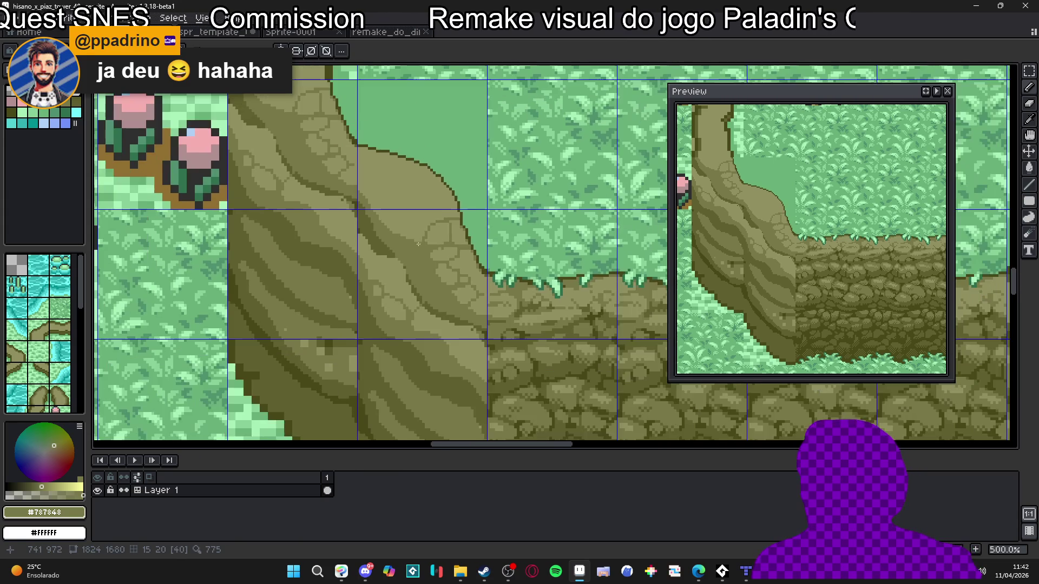
{"action": "scroll", "coordinate": [432, 244], "scroll_direction": "up", "scroll_amount": 2}
{"action": "left_click", "coordinate": [435, 249], "text": "alt"}
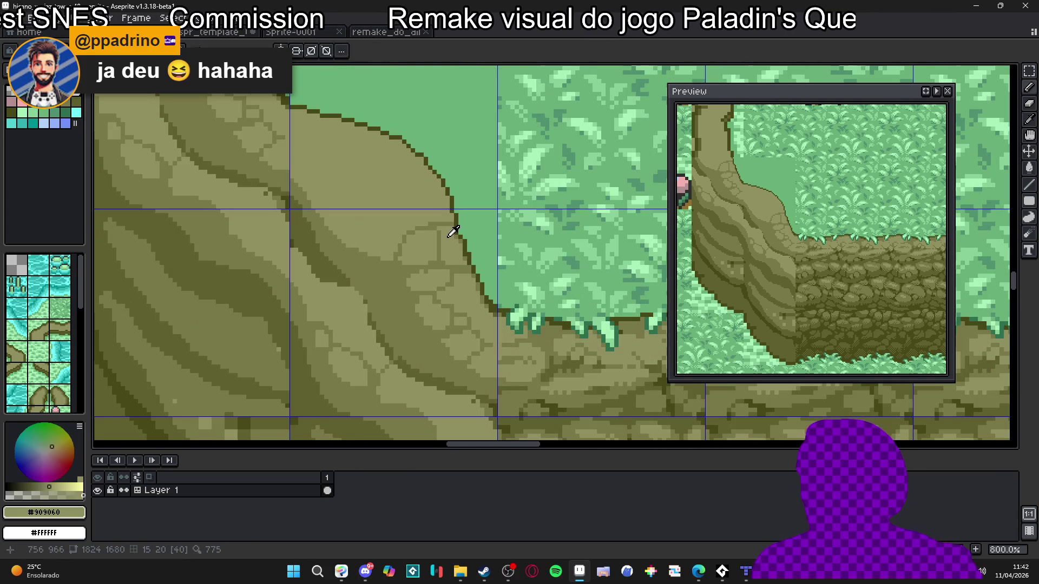
{"action": "left_click_drag", "start_coordinate": [434, 249], "coordinate": [404, 235]}
{"action": "scroll", "coordinate": [404, 236], "scroll_direction": "down", "scroll_amount": 4}
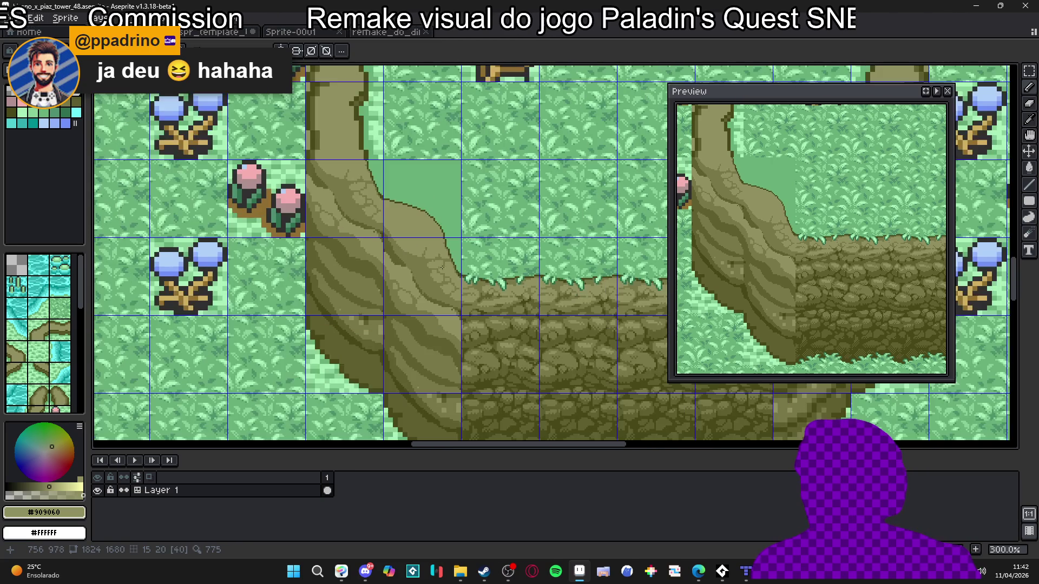
{"action": "scroll", "coordinate": [433, 248], "scroll_direction": "up", "scroll_amount": 4}
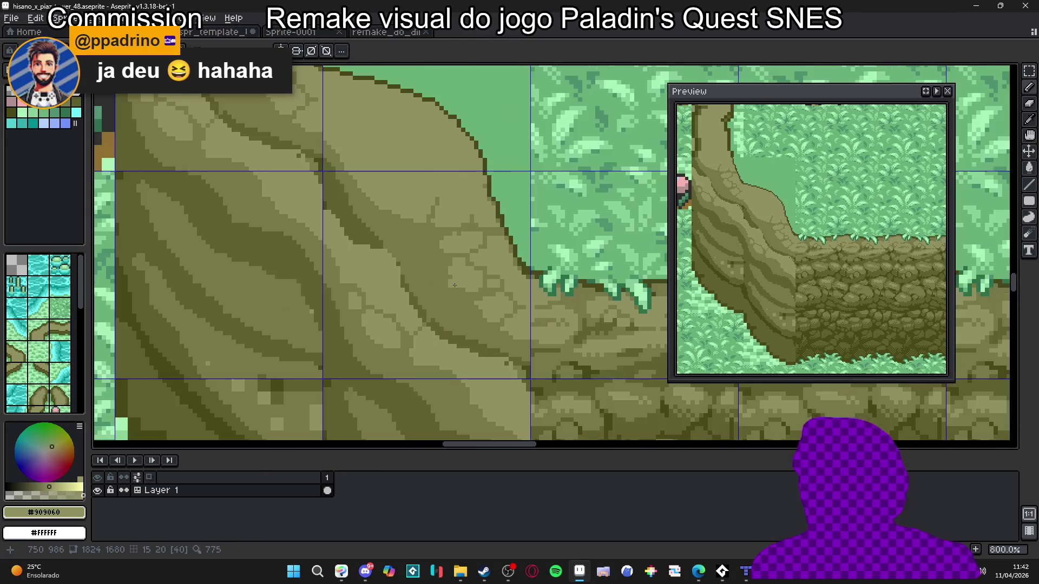
{"action": "scroll", "coordinate": [418, 281], "scroll_direction": "down", "scroll_amount": 2}
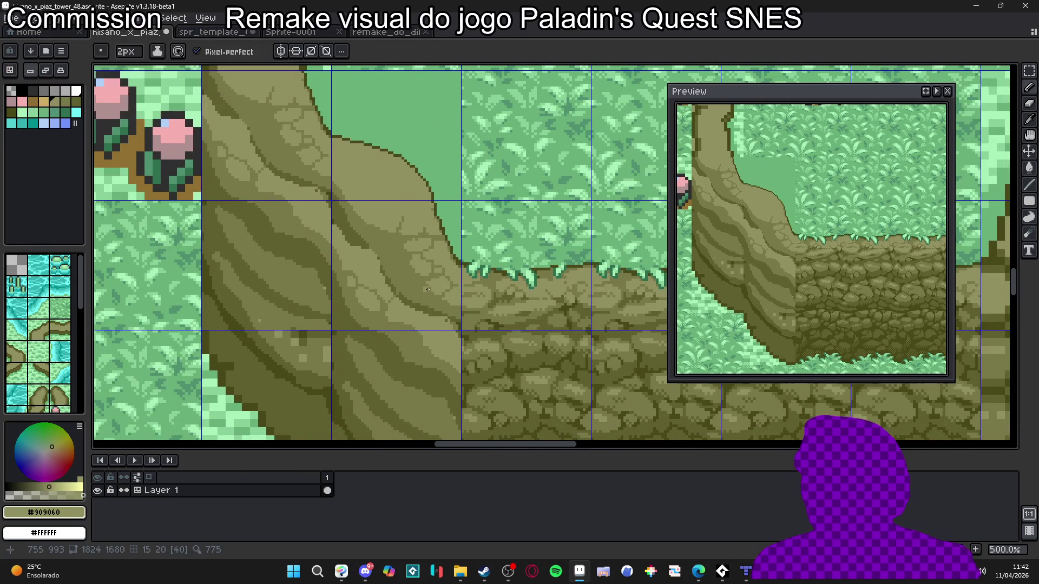
{"action": "scroll", "coordinate": [430, 290], "scroll_direction": "up", "scroll_amount": 1}
{"action": "scroll", "coordinate": [412, 336], "scroll_direction": "down", "scroll_amount": 1}
{"action": "key", "text": "ctrl+apostrophe"}
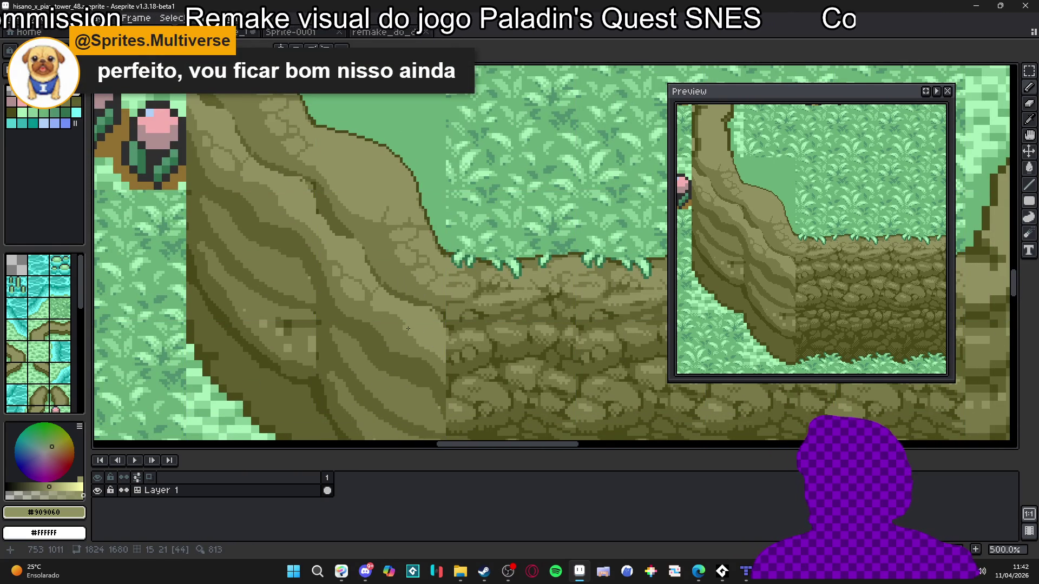
{"action": "scroll", "coordinate": [407, 330], "scroll_direction": "up", "scroll_amount": 5}
Dot dark crack pixels between the stones on the slope.
{"action": "left_click", "coordinate": [399, 237]}
{"action": "left_click", "coordinate": [407, 227]}
{"action": "left_click", "coordinate": [375, 231]}
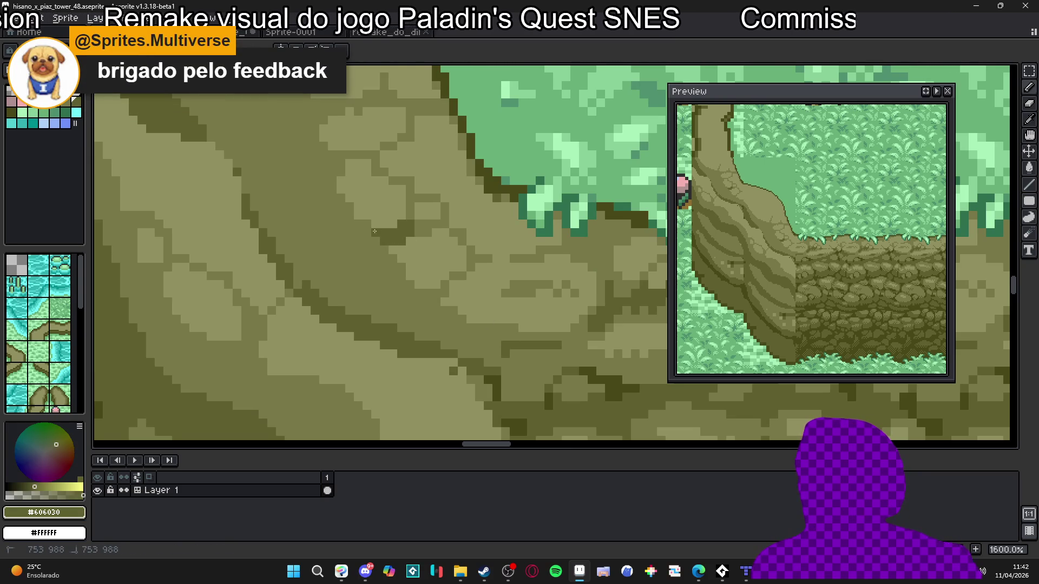
{"action": "left_click_drag", "start_coordinate": [352, 225], "coordinate": [378, 239]}
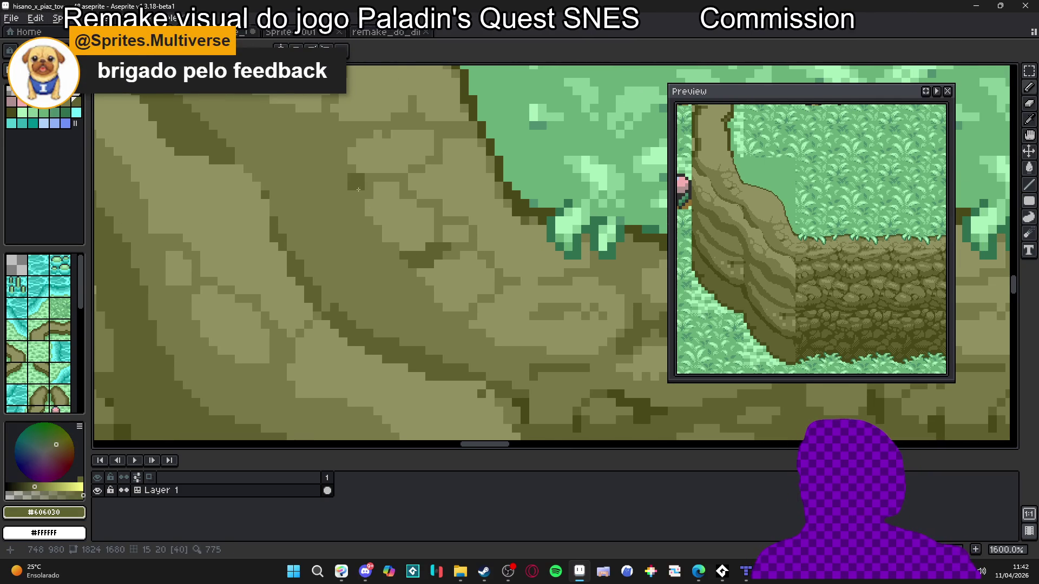
{"action": "left_click", "coordinate": [377, 177]}
{"action": "left_click", "coordinate": [343, 203]}
{"action": "left_click", "coordinate": [346, 186]}
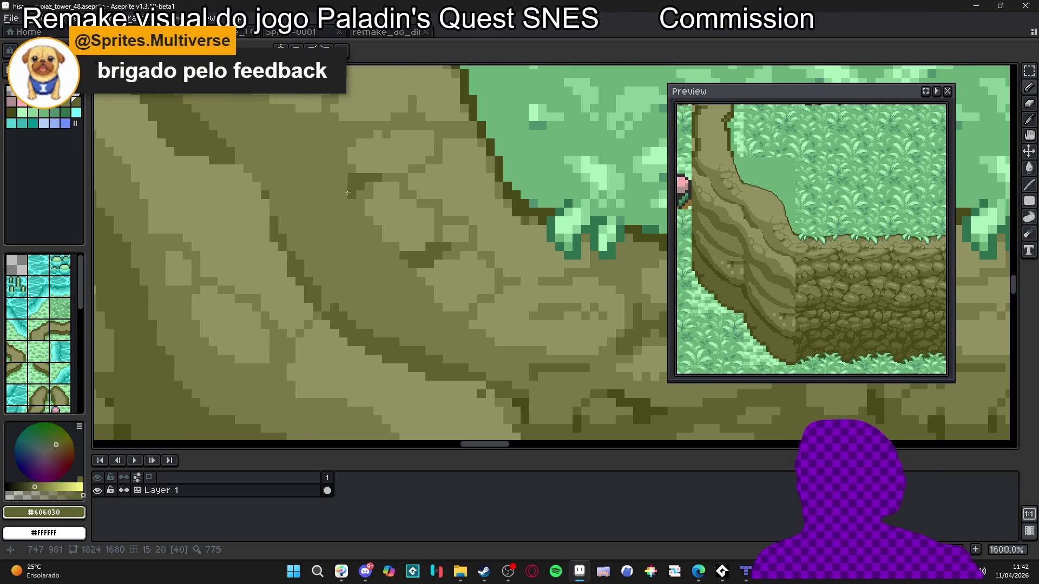
{"action": "left_click", "coordinate": [343, 200]}
Draw a dark crack line on a neighbouring slope stone, extending it diagonally down-left.
{"action": "left_click_drag", "start_coordinate": [401, 213], "coordinate": [443, 295]}
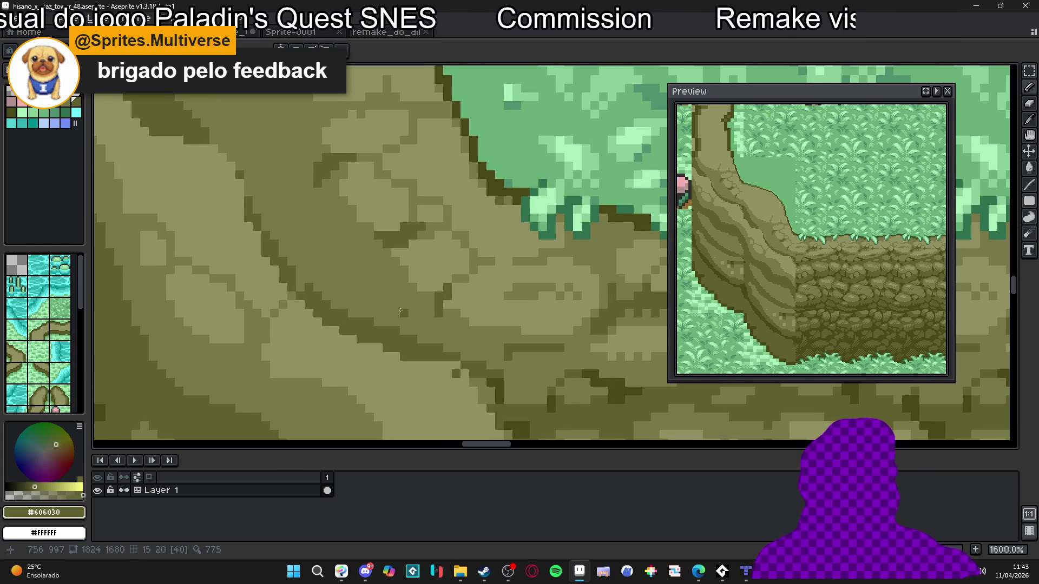
{"action": "left_click_drag", "start_coordinate": [401, 311], "coordinate": [420, 311]}
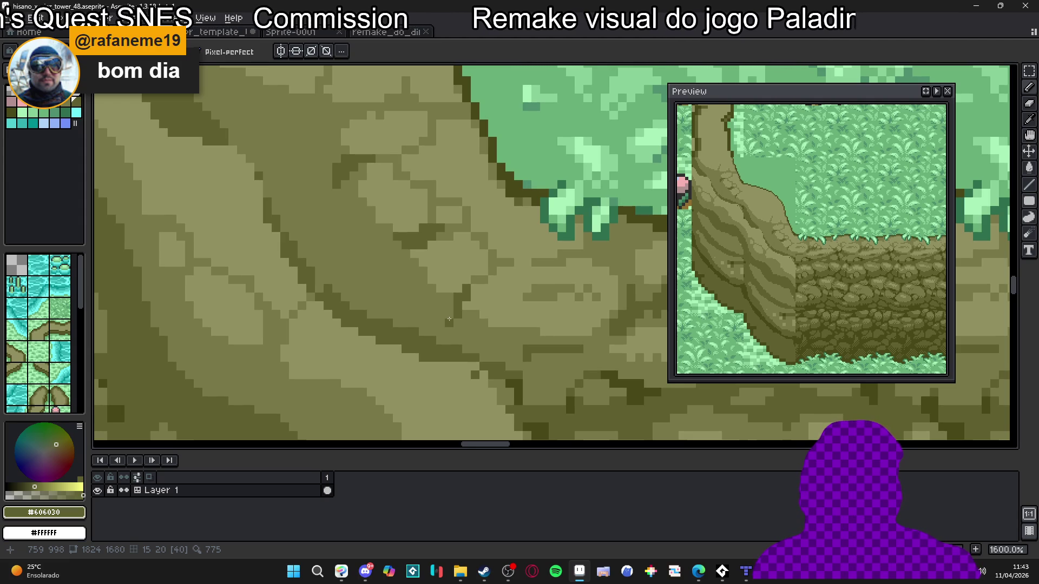
{"action": "scroll", "coordinate": [415, 319], "scroll_direction": "left", "scroll_amount": 1}
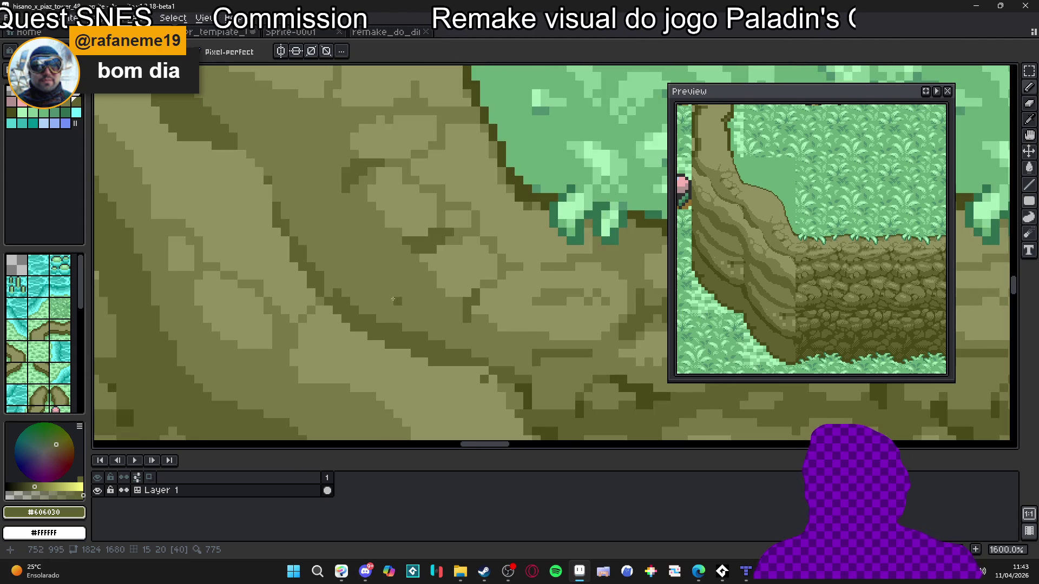
{"action": "left_click_drag", "start_coordinate": [397, 291], "coordinate": [397, 309]}
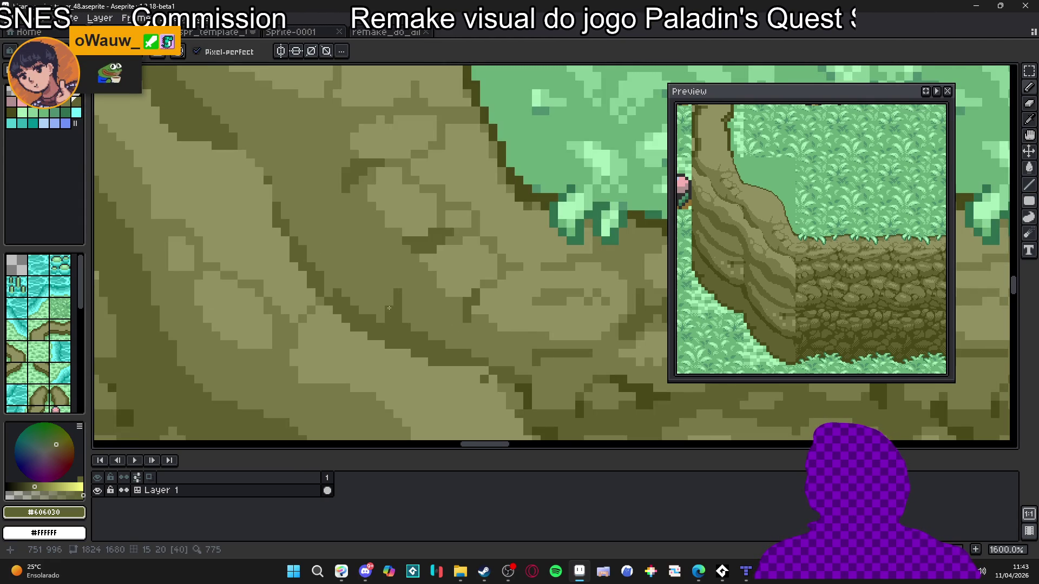
{"action": "left_click_drag", "start_coordinate": [414, 258], "coordinate": [407, 276]}
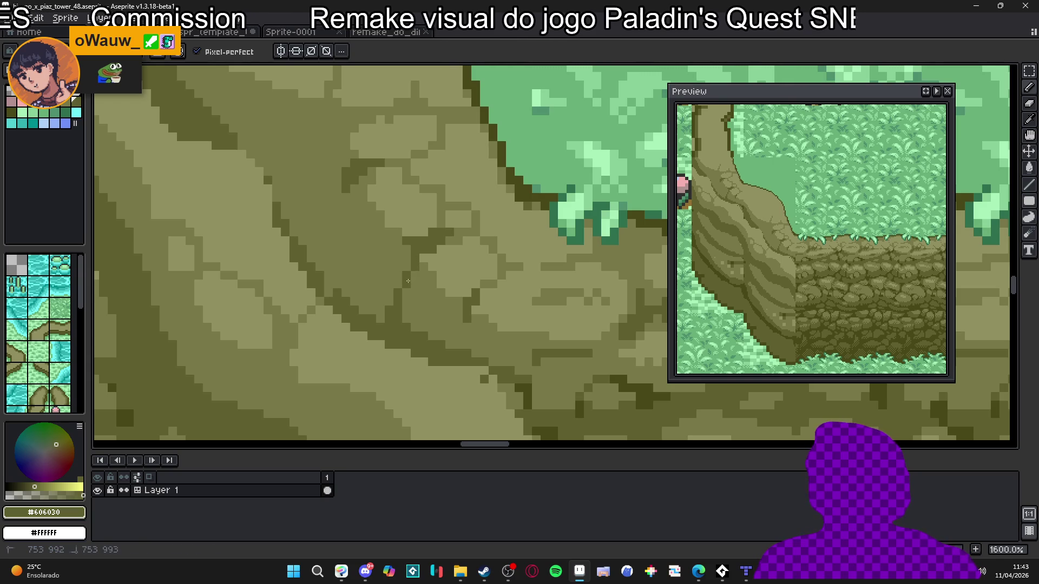
Add two more dark olive #606030 crack strokes running down through the stone.
{"action": "left_click", "coordinate": [450, 262], "text": "alt"}
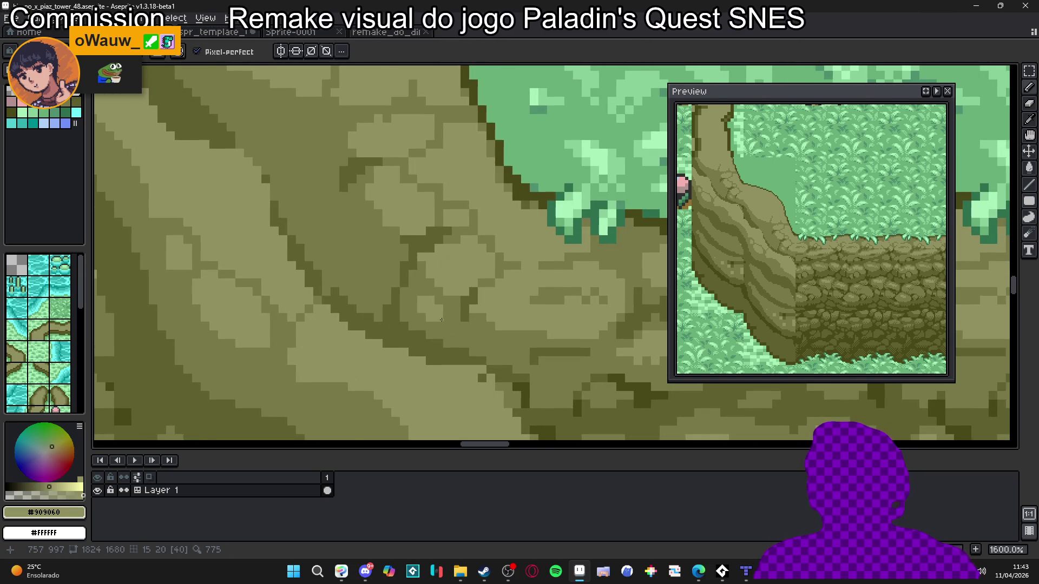
{"action": "scroll", "coordinate": [442, 320], "scroll_direction": "down", "scroll_amount": 4}
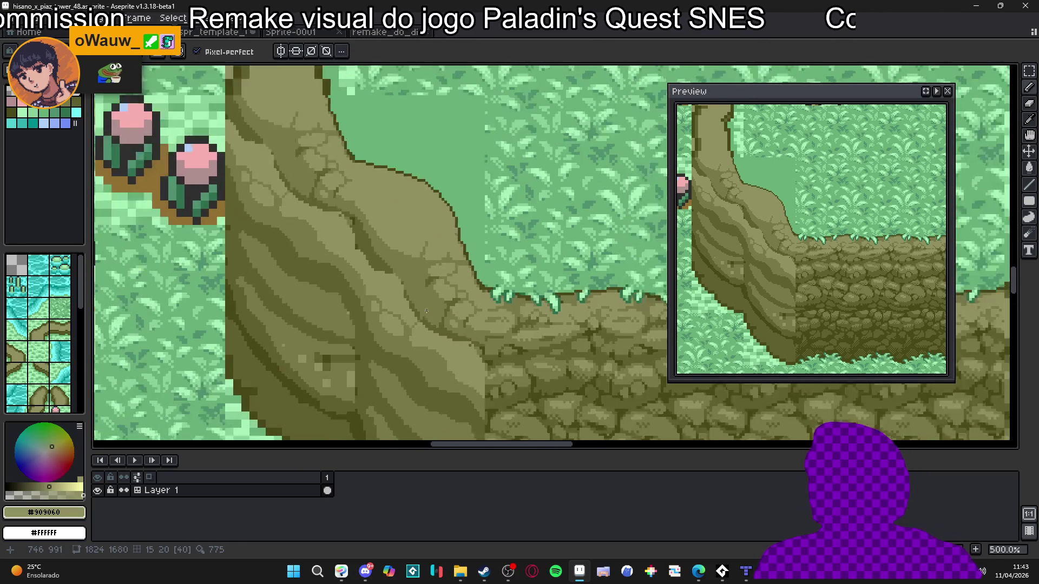
{"action": "scroll", "coordinate": [427, 311], "scroll_direction": "up", "scroll_amount": 3}
{"action": "left_click", "coordinate": [425, 269], "text": "alt"}
{"action": "scroll", "coordinate": [425, 276], "scroll_direction": "up", "scroll_amount": 1}
{"action": "scroll", "coordinate": [425, 281], "scroll_direction": "up", "scroll_amount": 1}
{"action": "mouse_move", "coordinate": [422, 272]}
{"action": "left_mouse_down"}
{"action": "mouse_move", "coordinate": [422, 314]}
{"action": "mouse_move", "coordinate": [467, 357]}
{"action": "left_mouse_up"}
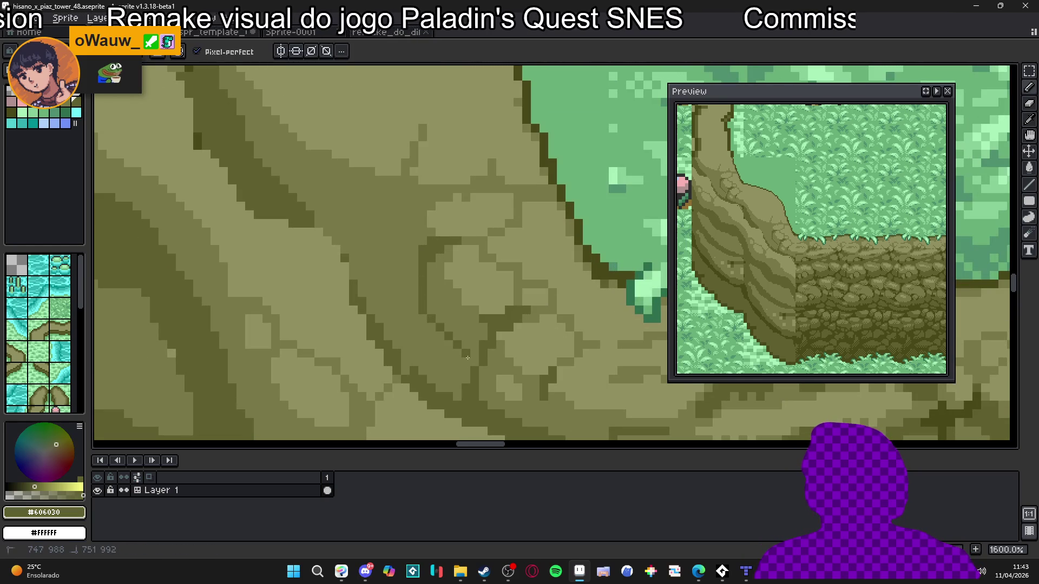
{"action": "left_click_drag", "start_coordinate": [421, 319], "coordinate": [387, 345]}
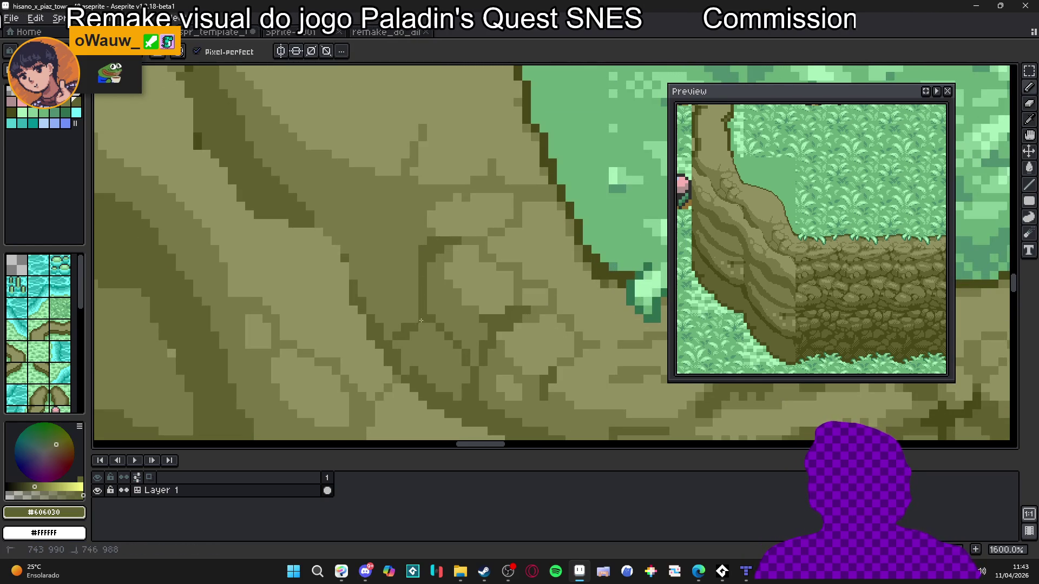
{"action": "scroll", "coordinate": [439, 368], "scroll_direction": "down", "scroll_amount": 3}
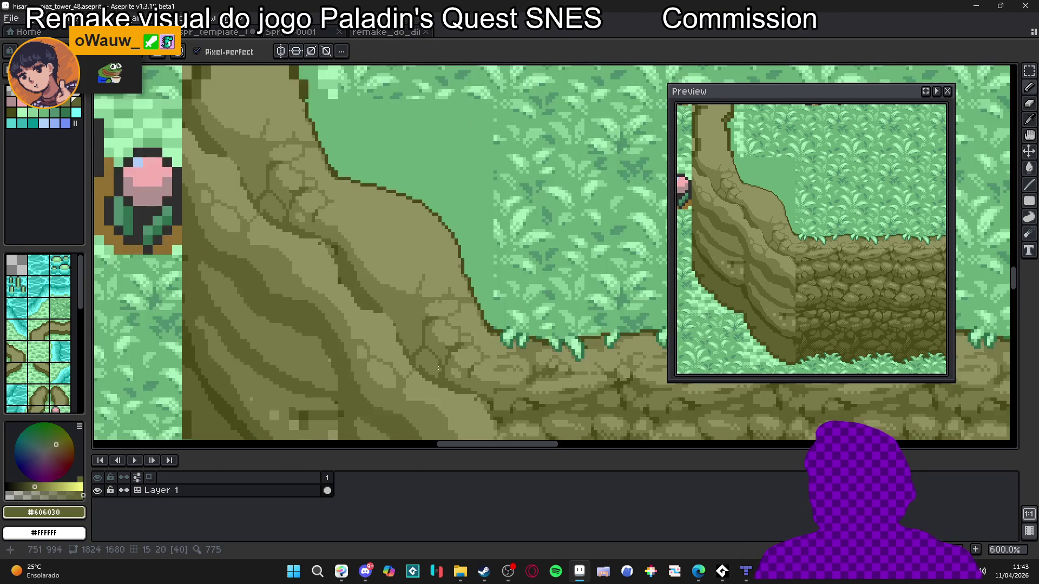
Toggle the tile grid off and back on to check the slope tiles.
{"action": "scroll", "coordinate": [438, 369], "scroll_direction": "down", "scroll_amount": 2}
{"action": "scroll", "coordinate": [446, 357], "scroll_direction": "up", "scroll_amount": 2}
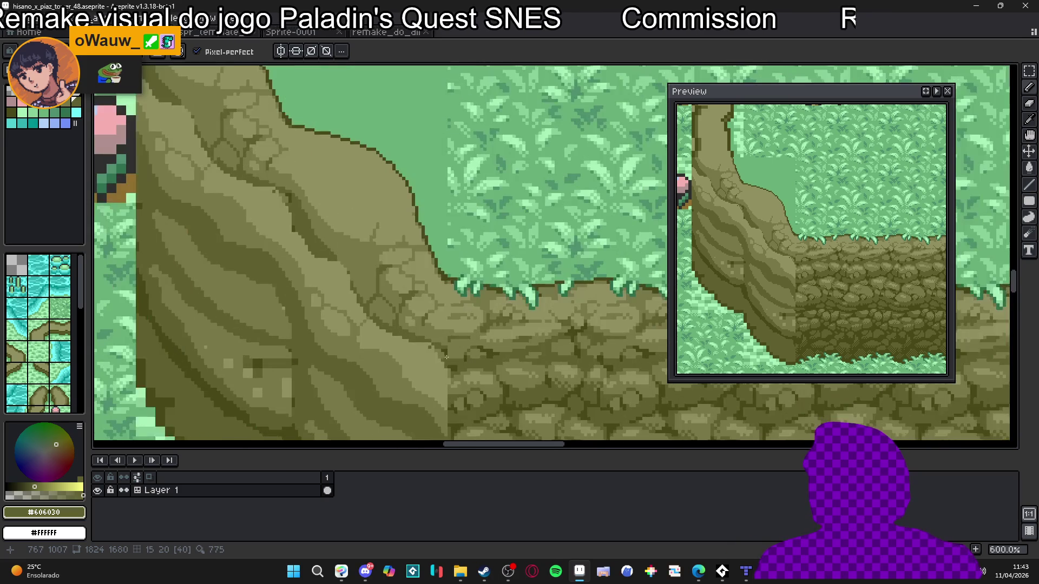
{"action": "scroll", "coordinate": [446, 358], "scroll_direction": "up", "scroll_amount": 4}
{"action": "key", "text": "alt"}
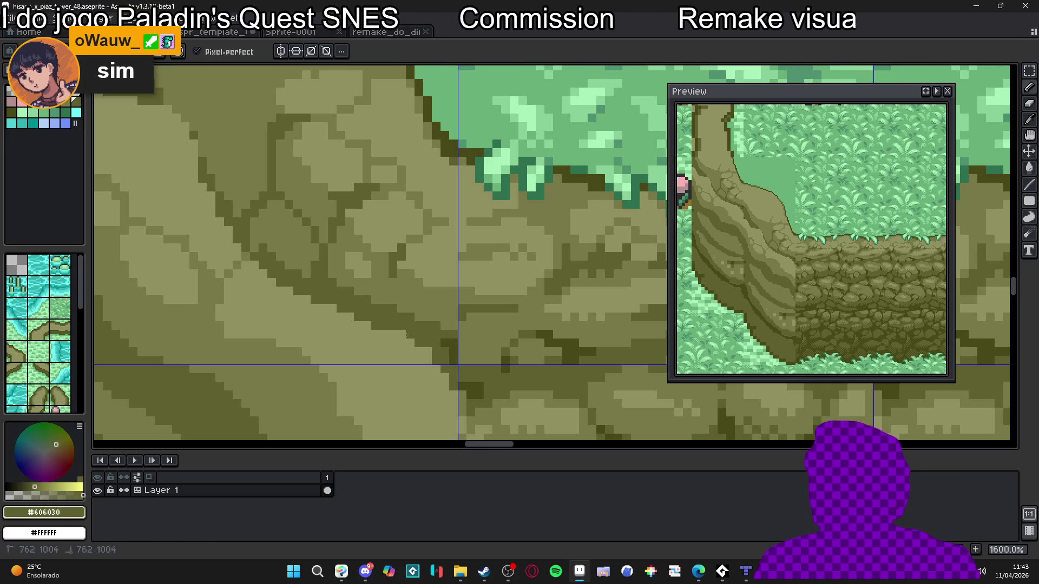
{"action": "scroll", "coordinate": [406, 335], "scroll_direction": "down", "scroll_amount": 5}
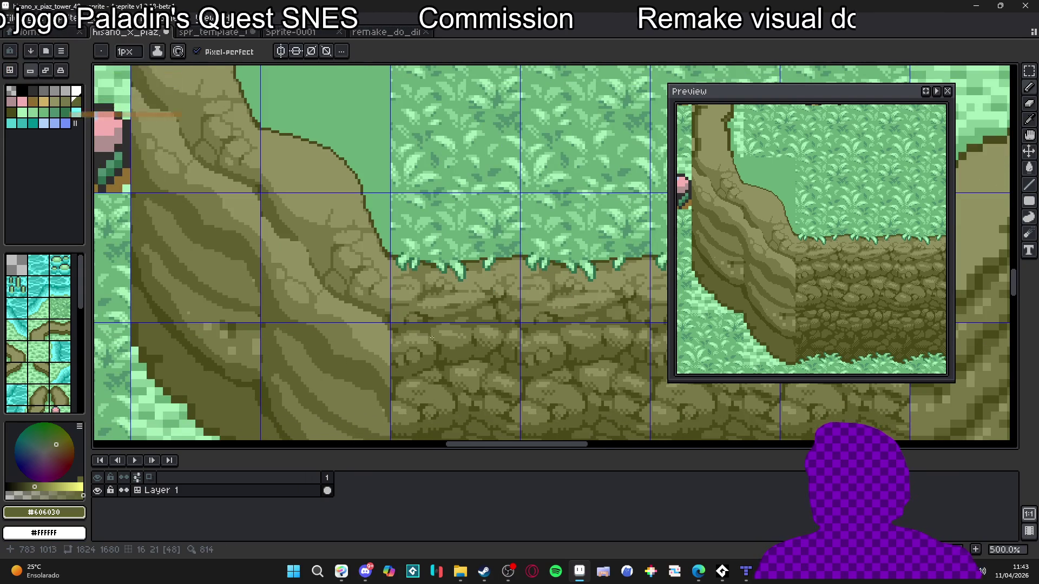
{"action": "scroll", "coordinate": [429, 337], "scroll_direction": "down", "scroll_amount": 1}
{"action": "key", "text": "ctrl+apostrophe"}
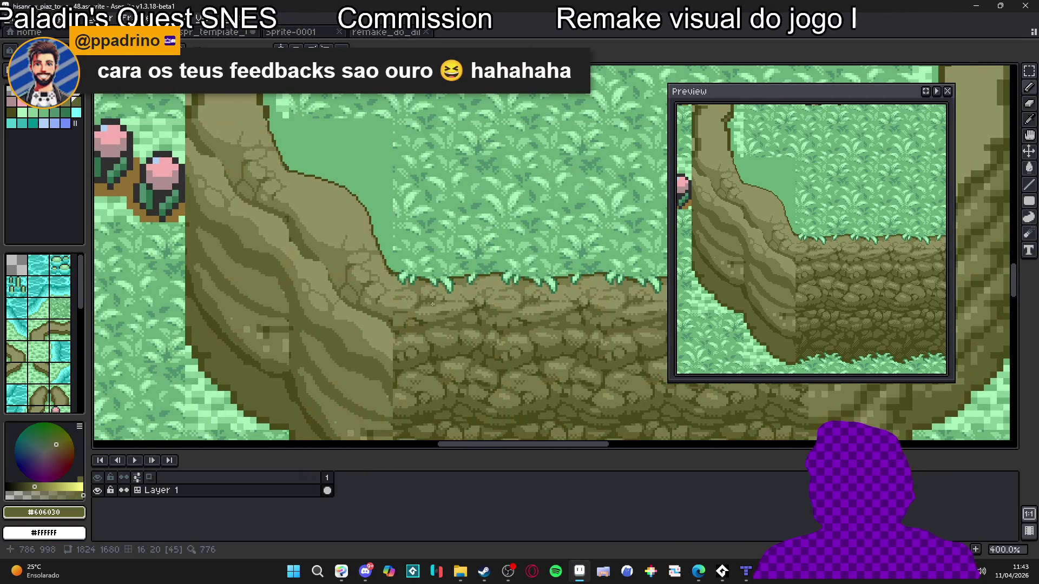
{"action": "key", "text": "ctrl+apostrophe"}
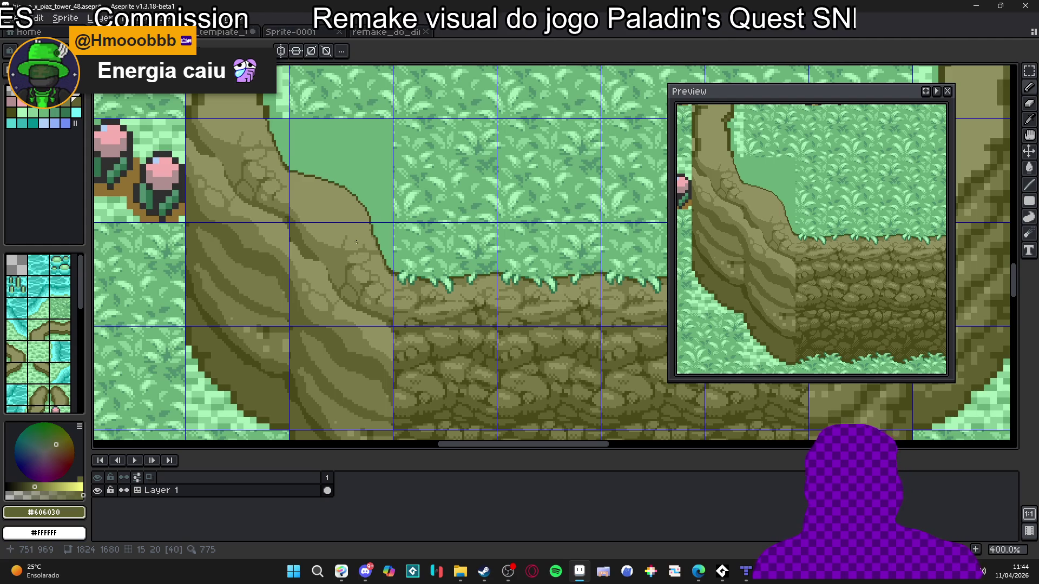
{"action": "scroll", "coordinate": [376, 242], "scroll_direction": "up", "scroll_amount": 6}
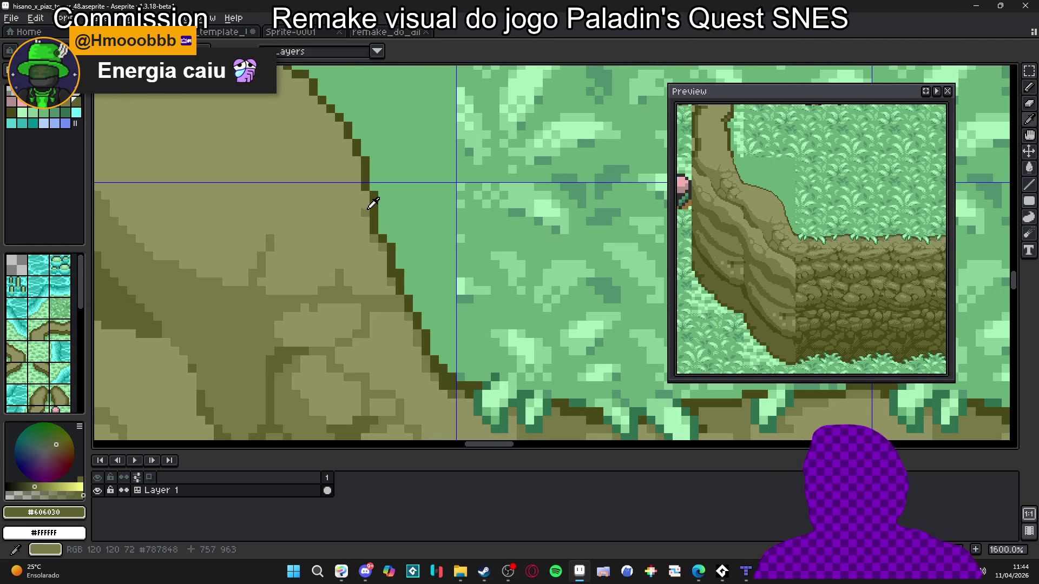
Paint a row of mid olive #787848 and darken the rock inside the cliff outline.
{"action": "left_click", "coordinate": [366, 204], "text": "alt"}
{"action": "left_click_drag", "start_coordinate": [362, 204], "coordinate": [330, 204]}
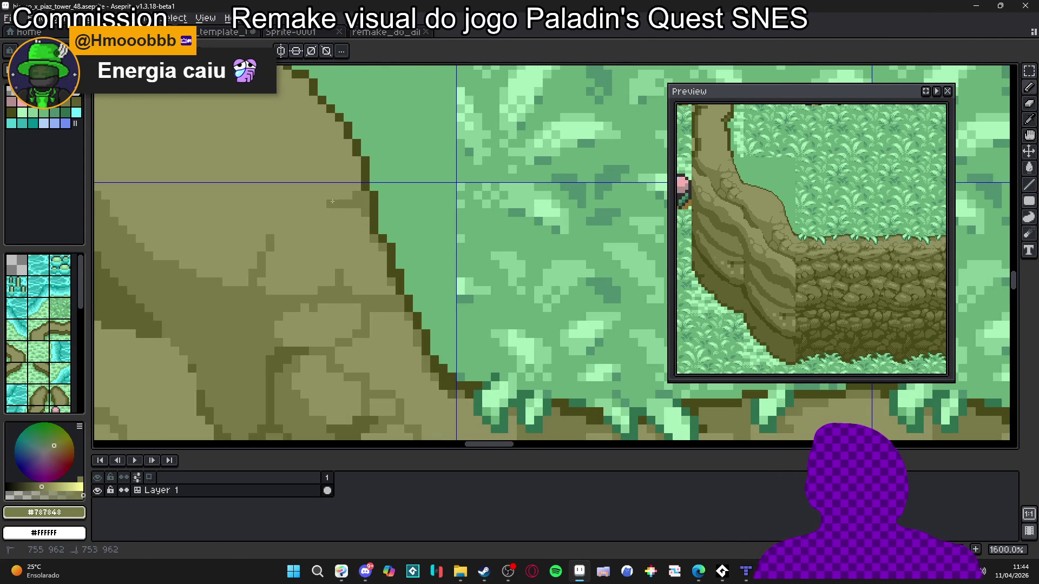
{"action": "left_click", "coordinate": [361, 212]}
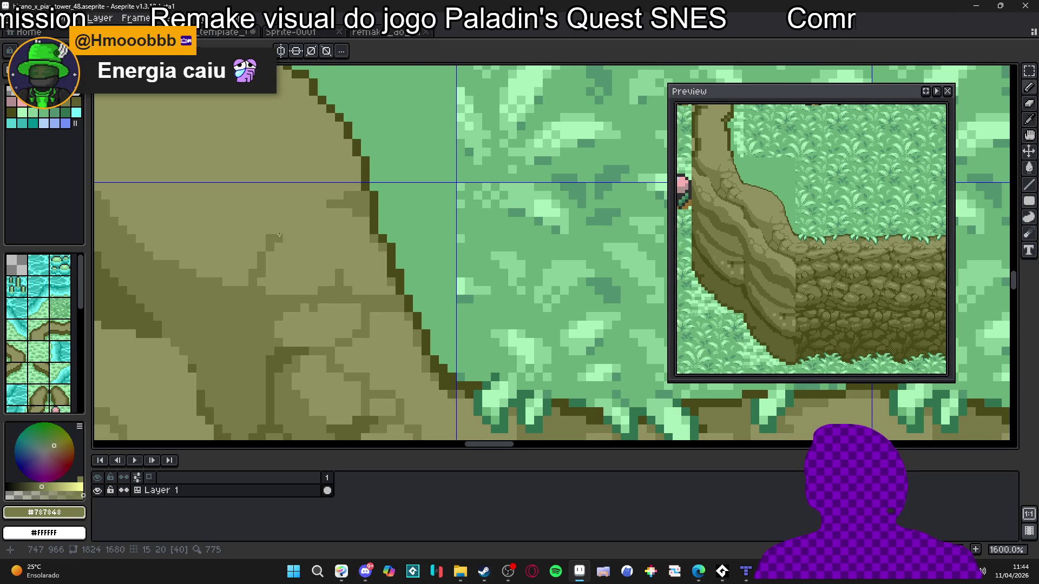
{"action": "scroll", "coordinate": [273, 270], "scroll_direction": "down", "scroll_amount": 3}
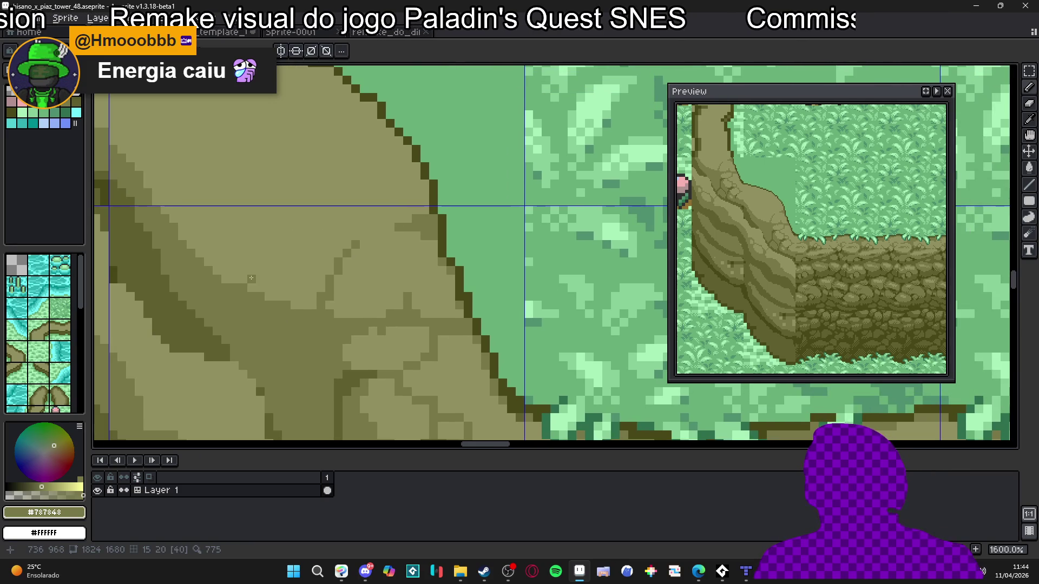
{"action": "scroll", "coordinate": [246, 281], "scroll_direction": "up", "scroll_amount": 2}
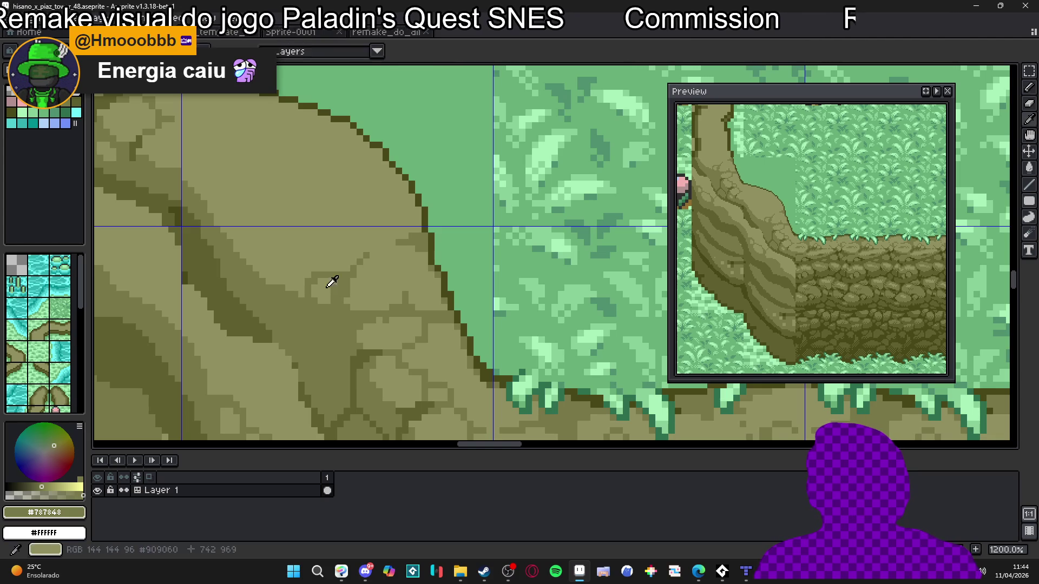
Lighten a small patch of the stone with light olive #909060.
{"action": "left_click", "coordinate": [337, 286], "text": "alt"}
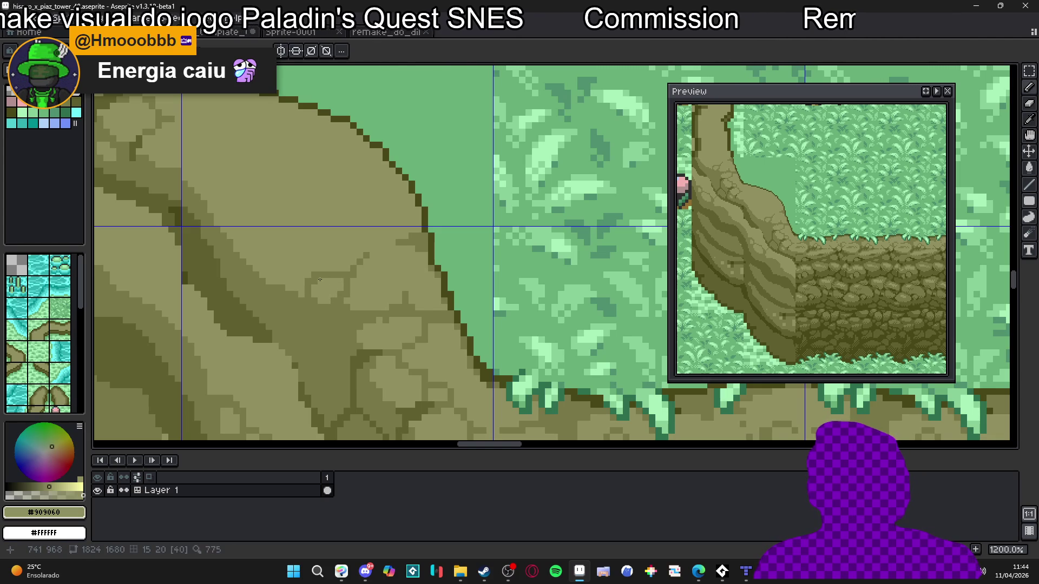
{"action": "mouse_move", "coordinate": [332, 339]}
{"action": "left_mouse_down"}
{"action": "mouse_move", "coordinate": [329, 327]}
{"action": "mouse_move", "coordinate": [338, 343]}
{"action": "mouse_move", "coordinate": [320, 346]}
{"action": "mouse_move", "coordinate": [332, 357]}
{"action": "mouse_move", "coordinate": [300, 327]}
{"action": "left_mouse_up"}
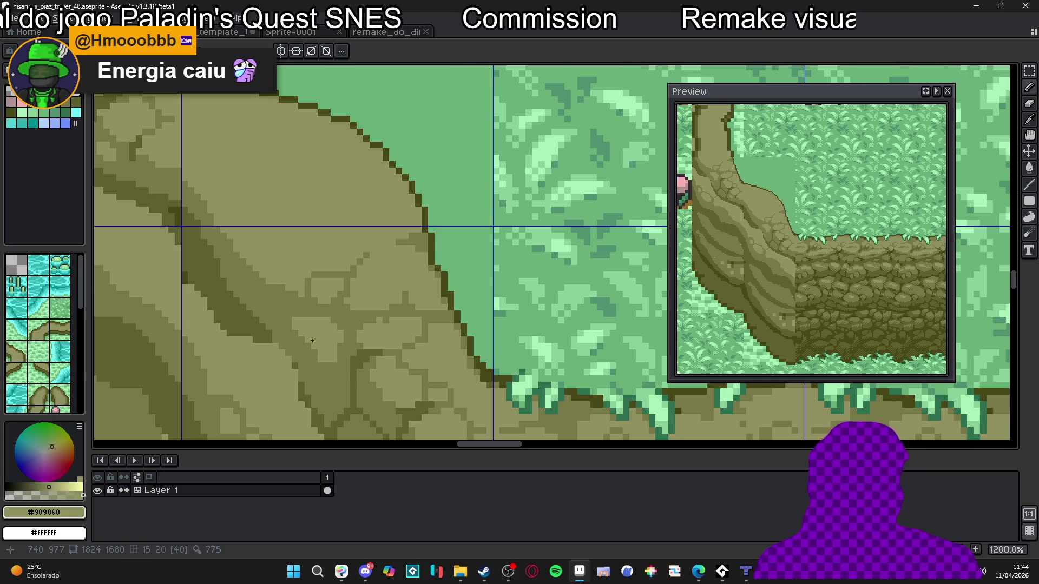
{"action": "scroll", "coordinate": [313, 338], "scroll_direction": "down", "scroll_amount": 1}
{"action": "scroll", "coordinate": [325, 324], "scroll_direction": "up", "scroll_amount": 4}
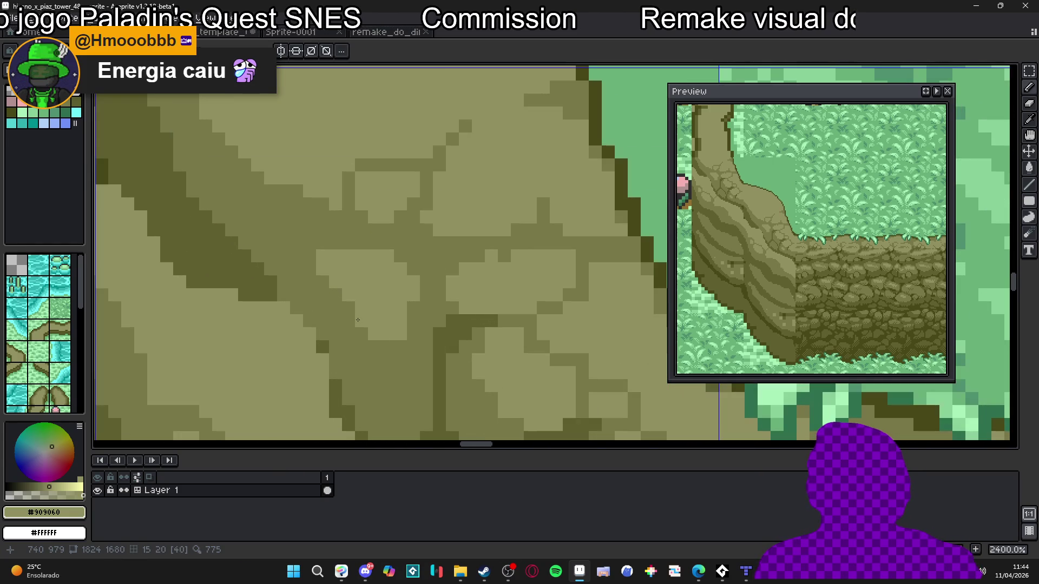
{"action": "scroll", "coordinate": [395, 317], "scroll_direction": "down", "scroll_amount": 2}
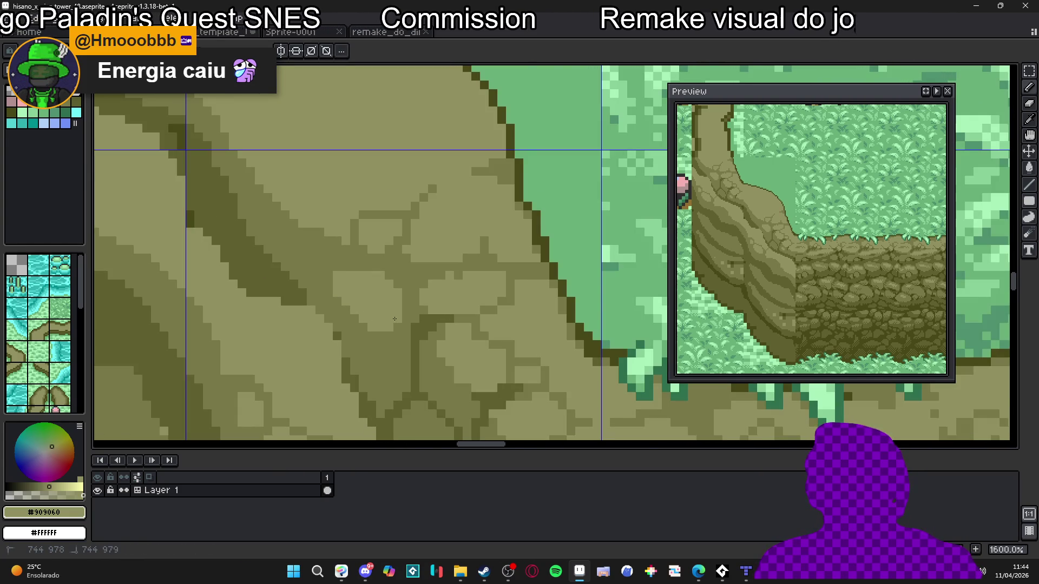
{"action": "scroll", "coordinate": [394, 317], "scroll_direction": "down", "scroll_amount": 2}
{"action": "scroll", "coordinate": [396, 311], "scroll_direction": "up", "scroll_amount": 2}
Bring the cliff and grass tiles into view and sample the dark olive #606030.
{"action": "left_click", "coordinate": [397, 307], "text": "alt"}
{"action": "left_click", "coordinate": [396, 307], "text": "alt"}
{"action": "scroll", "coordinate": [400, 319], "scroll_direction": "down", "scroll_amount": 4}
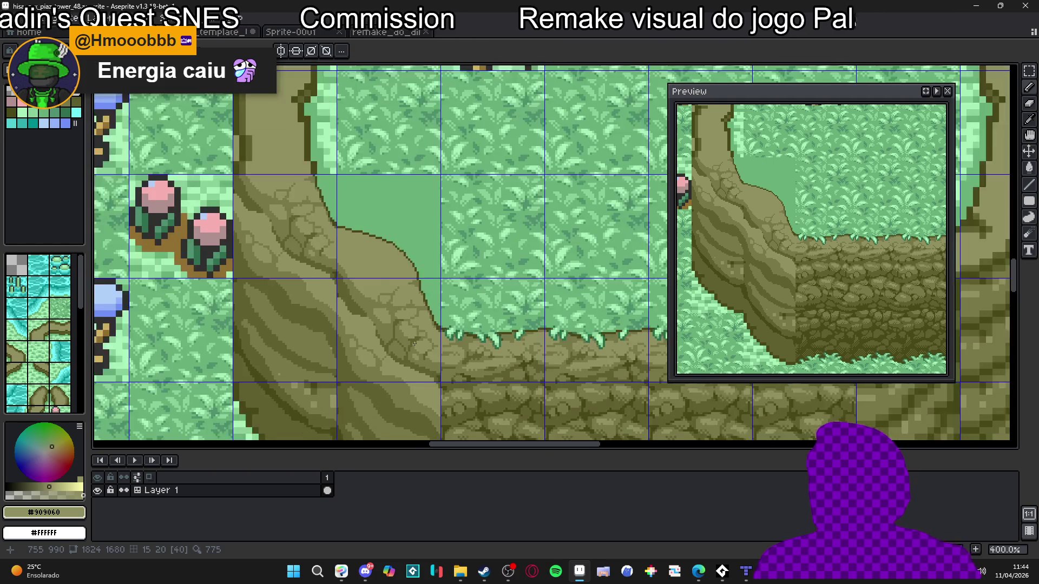
{"action": "left_click_drag", "start_coordinate": [408, 341], "coordinate": [382, 278]}
{"action": "scroll", "coordinate": [368, 285], "scroll_direction": "up", "scroll_amount": 2}
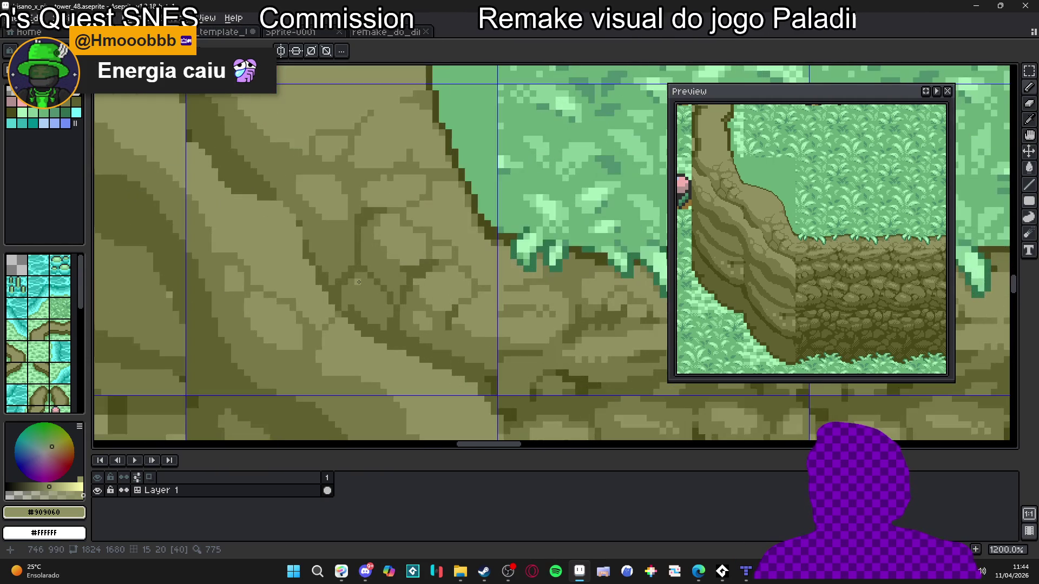
{"action": "left_click", "coordinate": [353, 271], "text": "alt"}
{"action": "scroll", "coordinate": [352, 271], "scroll_direction": "up", "scroll_amount": 4}
{"action": "scroll", "coordinate": [378, 320], "scroll_direction": "down", "scroll_amount": 3}
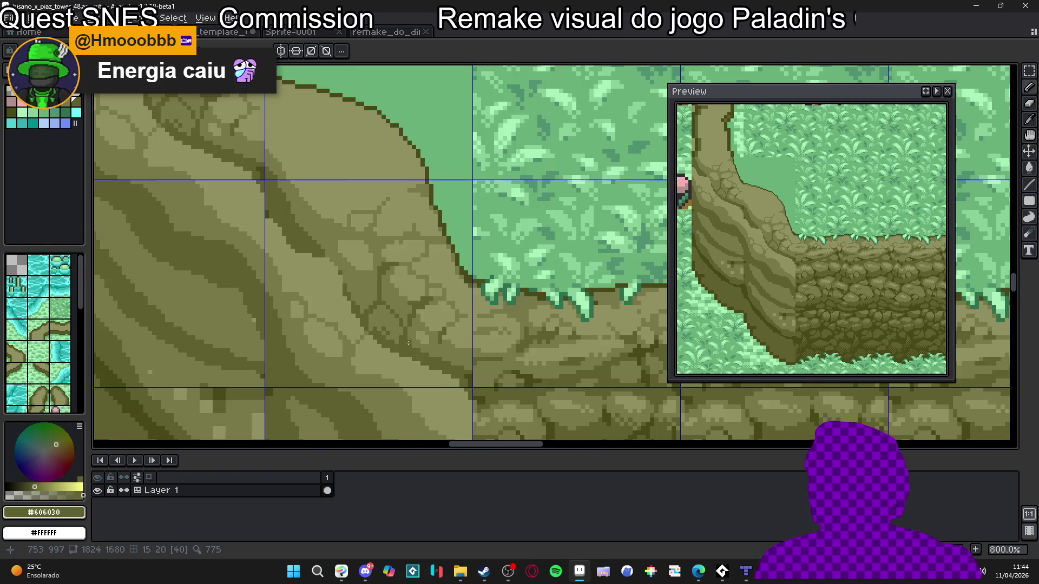
{"action": "scroll", "coordinate": [378, 321], "scroll_direction": "up", "scroll_amount": 2}
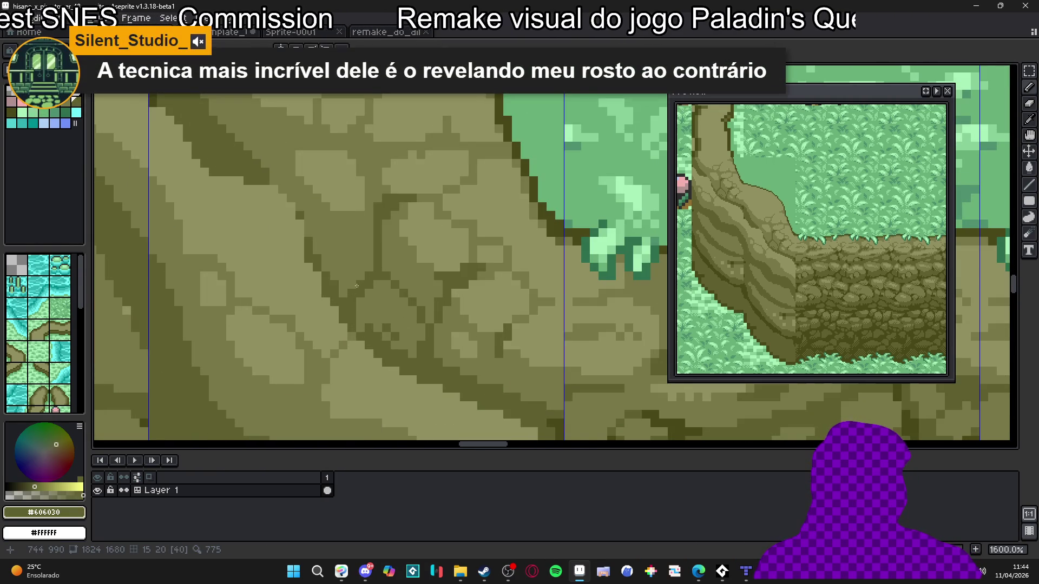
{"action": "scroll", "coordinate": [374, 297], "scroll_direction": "down", "scroll_amount": 2}
{"action": "scroll", "coordinate": [377, 289], "scroll_direction": "up", "scroll_amount": 2}
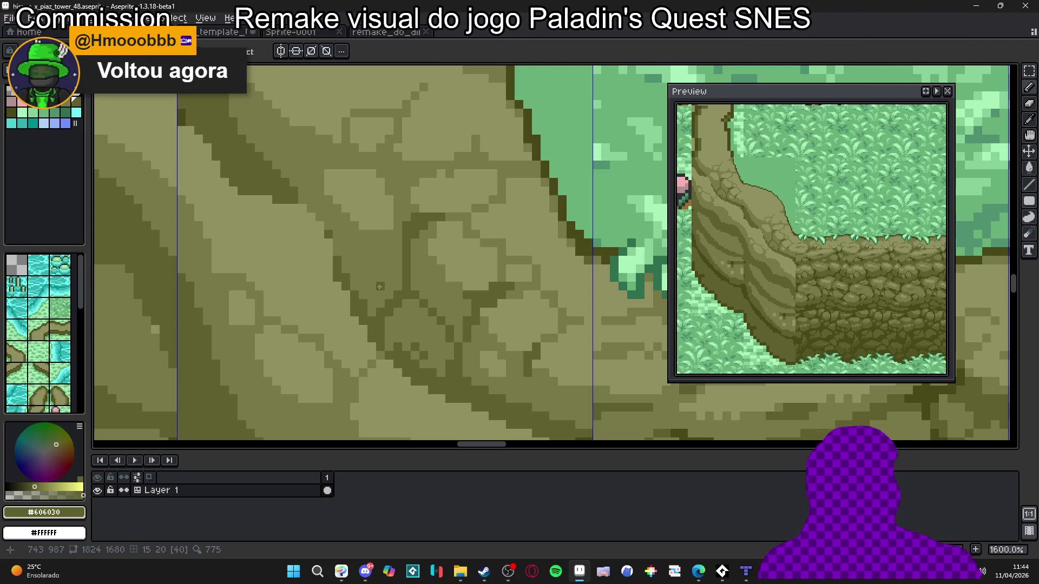
{"action": "scroll", "coordinate": [379, 287], "scroll_direction": "down", "scroll_amount": 5}
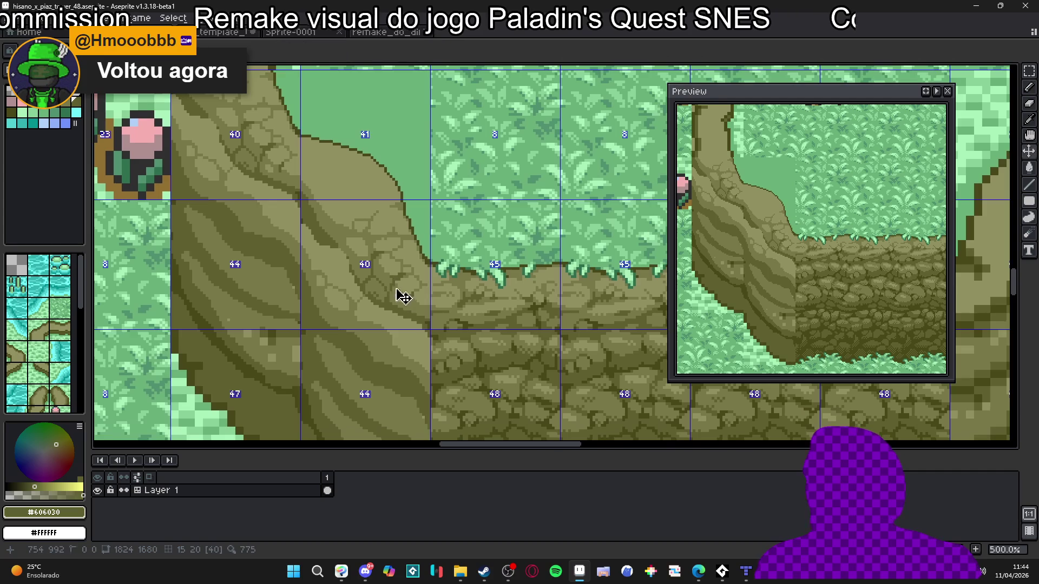
Inspect the cliff slope stones and sample the mid olive #787848.
{"action": "scroll", "coordinate": [444, 373], "scroll_direction": "up", "scroll_amount": 7}
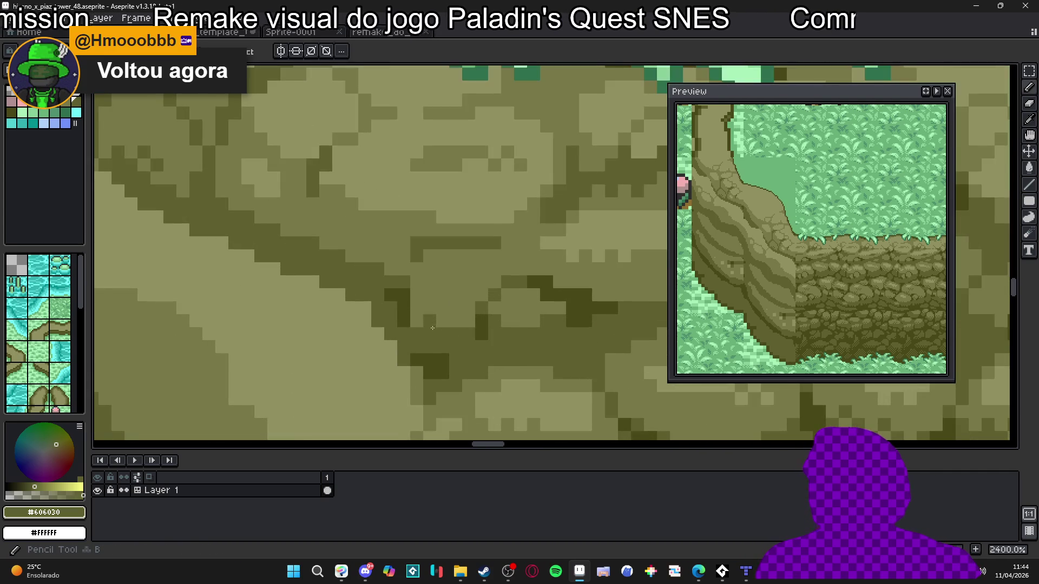
{"action": "scroll", "coordinate": [431, 329], "scroll_direction": "down", "scroll_amount": 1}
{"action": "scroll", "coordinate": [425, 333], "scroll_direction": "down", "scroll_amount": 3}
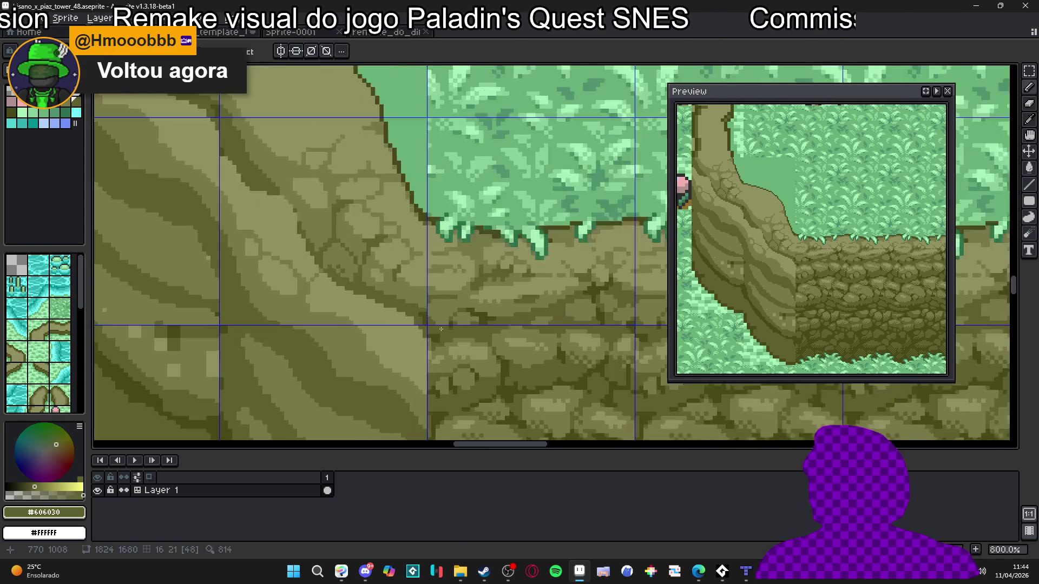
{"action": "scroll", "coordinate": [423, 336], "scroll_direction": "up", "scroll_amount": 2}
{"action": "scroll", "coordinate": [433, 341], "scroll_direction": "down", "scroll_amount": 3}
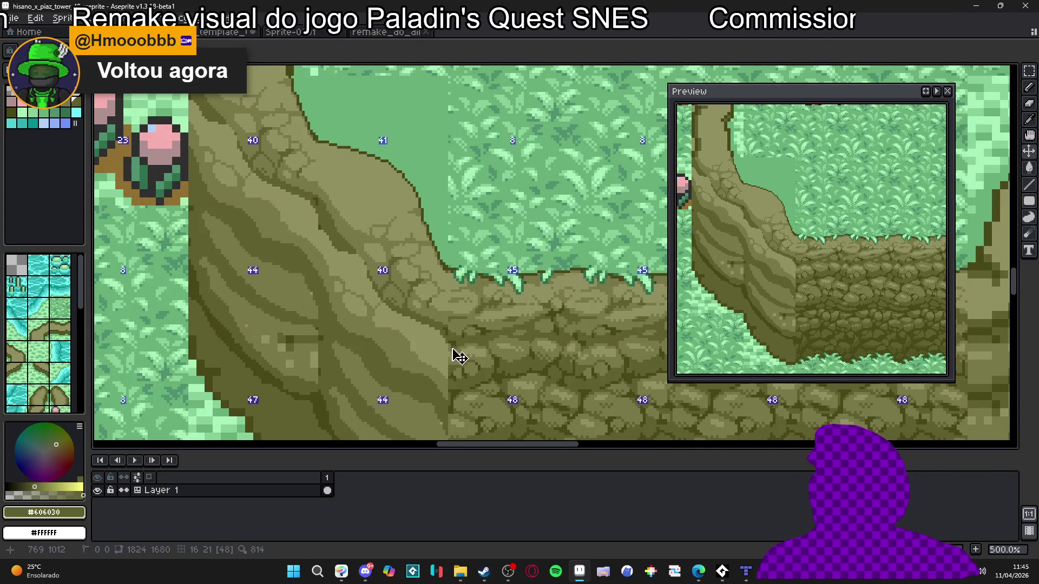
{"action": "scroll", "coordinate": [456, 355], "scroll_direction": "up", "scroll_amount": 3}
{"action": "scroll", "coordinate": [464, 321], "scroll_direction": "up", "scroll_amount": 1}
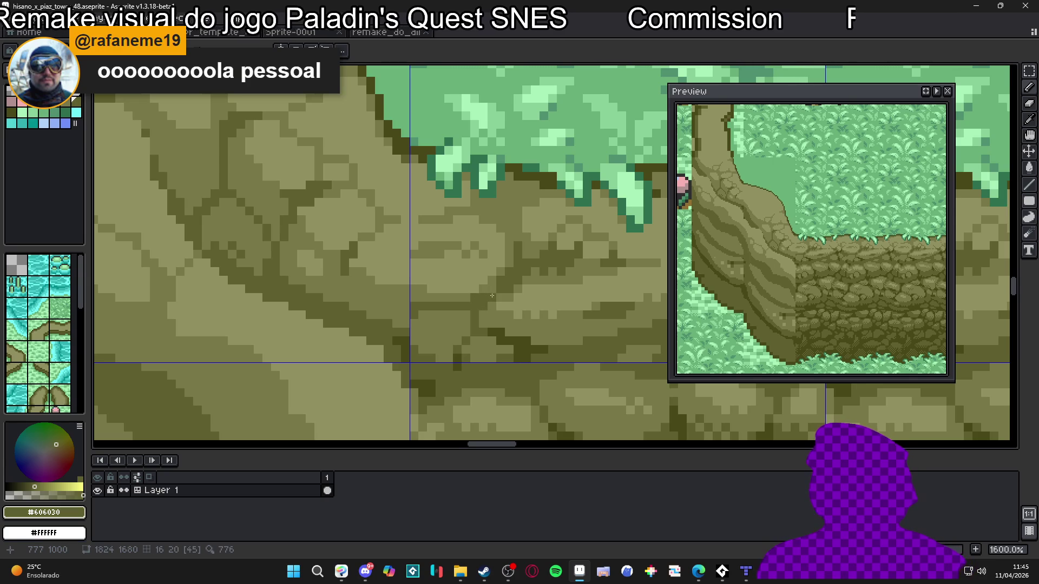
{"action": "scroll", "coordinate": [484, 314], "scroll_direction": "down", "scroll_amount": 1}
{"action": "scroll", "coordinate": [483, 316], "scroll_direction": "down", "scroll_amount": 5}
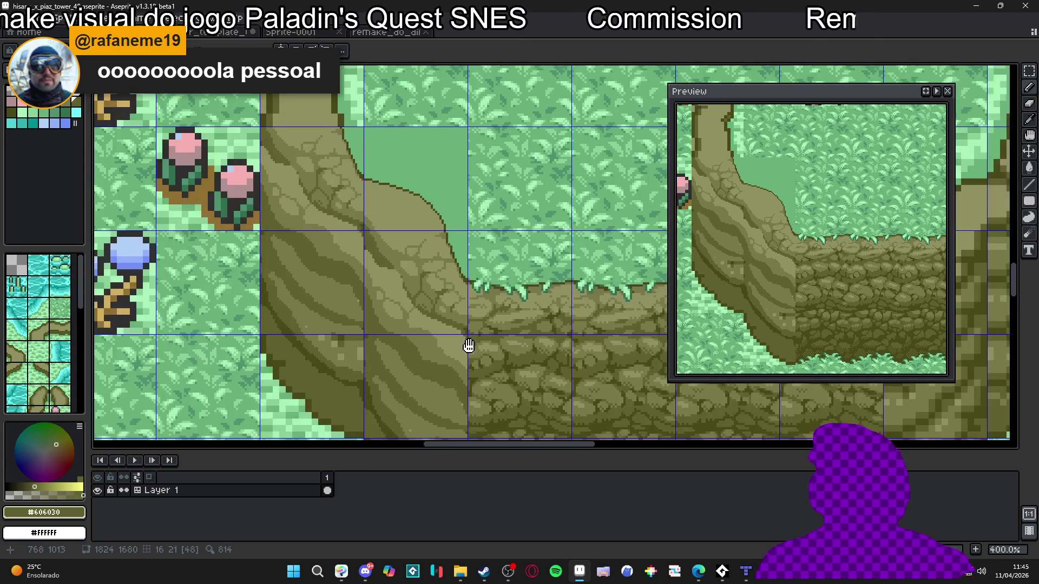
{"action": "scroll", "coordinate": [470, 355], "scroll_direction": "down", "scroll_amount": 1}
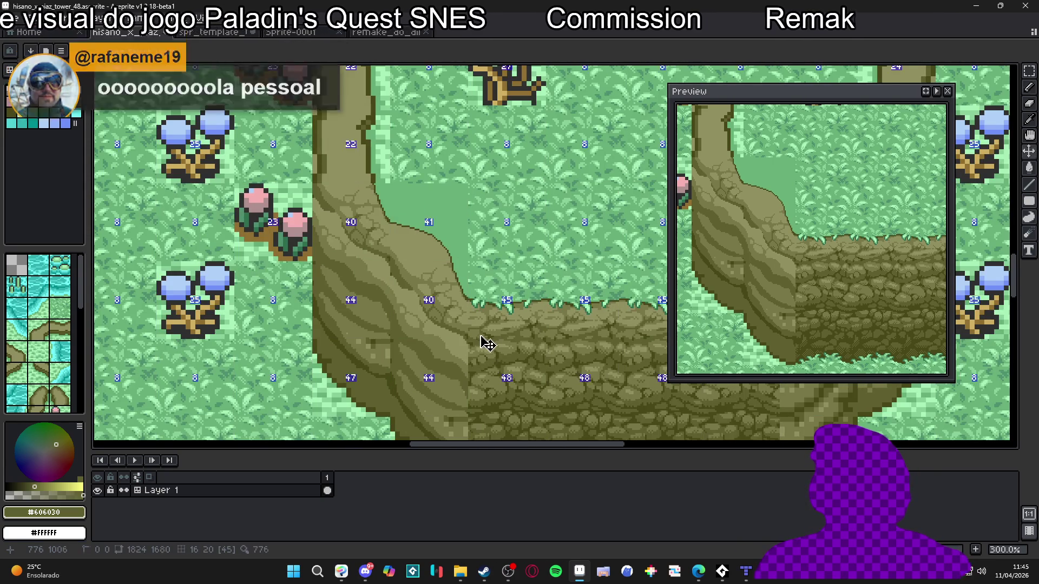
{"action": "scroll", "coordinate": [492, 343], "scroll_direction": "up", "scroll_amount": 7}
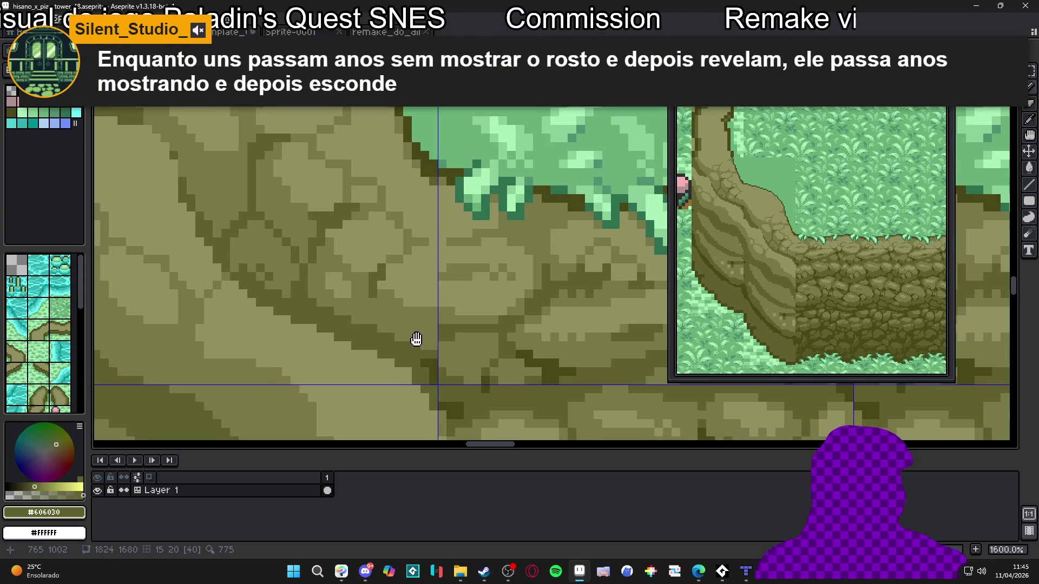
{"action": "scroll", "coordinate": [424, 336], "scroll_direction": "down", "scroll_amount": 4}
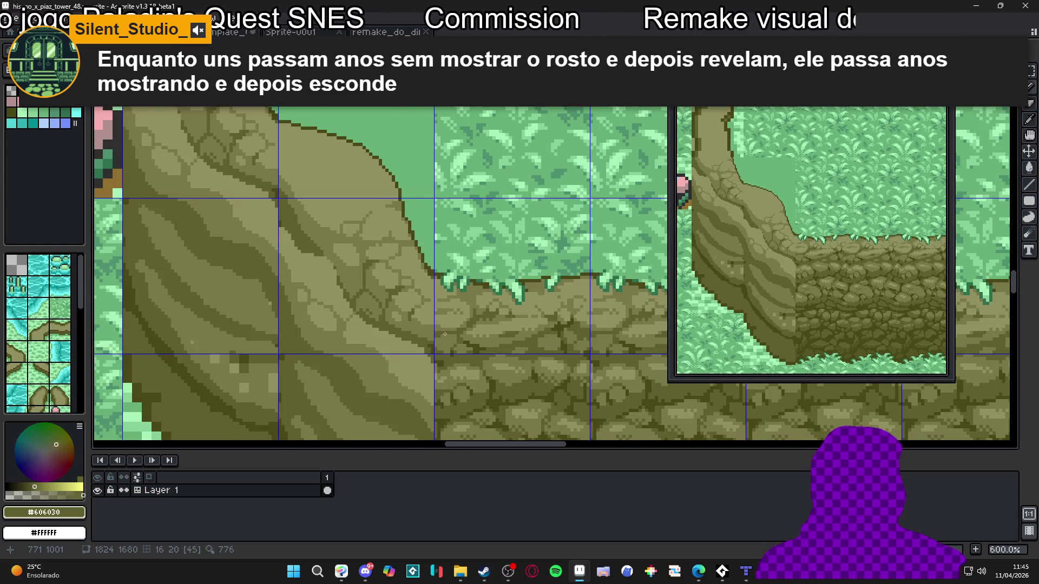
{"action": "scroll", "coordinate": [445, 334], "scroll_direction": "down", "scroll_amount": 1}
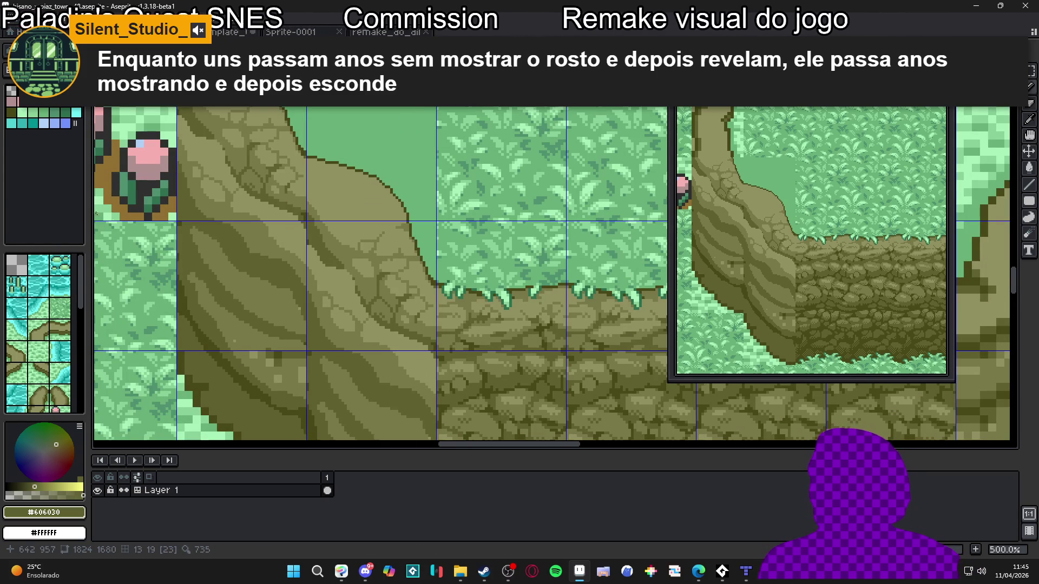
{"action": "scroll", "coordinate": [393, 320], "scroll_direction": "up", "scroll_amount": 2}
{"action": "scroll", "coordinate": [393, 321], "scroll_direction": "up", "scroll_amount": 2}
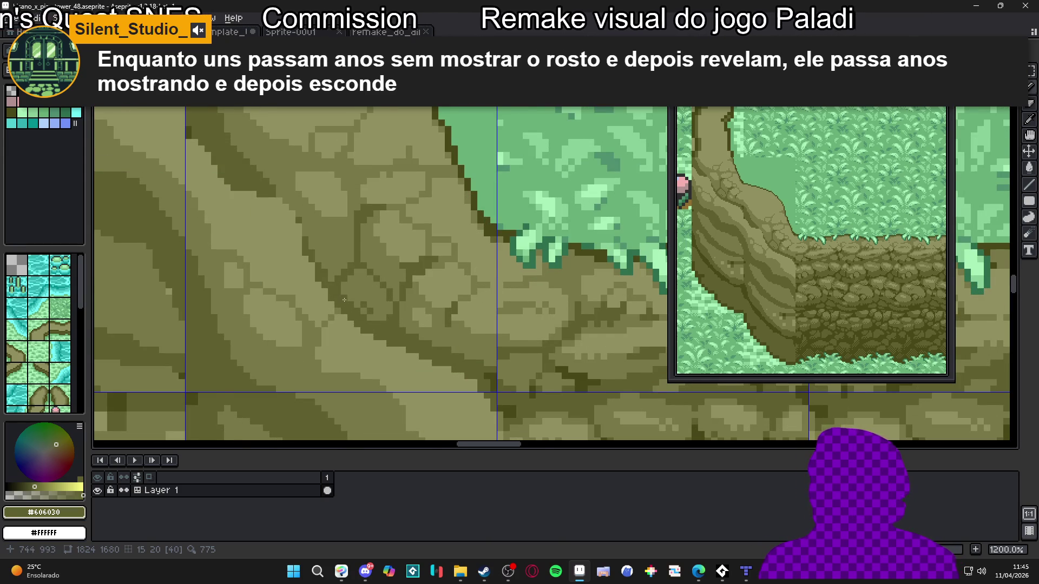
{"action": "scroll", "coordinate": [344, 300], "scroll_direction": "down", "scroll_amount": 2}
{"action": "scroll", "coordinate": [379, 309], "scroll_direction": "up", "scroll_amount": 1}
{"action": "scroll", "coordinate": [392, 312], "scroll_direction": "up", "scroll_amount": 2}
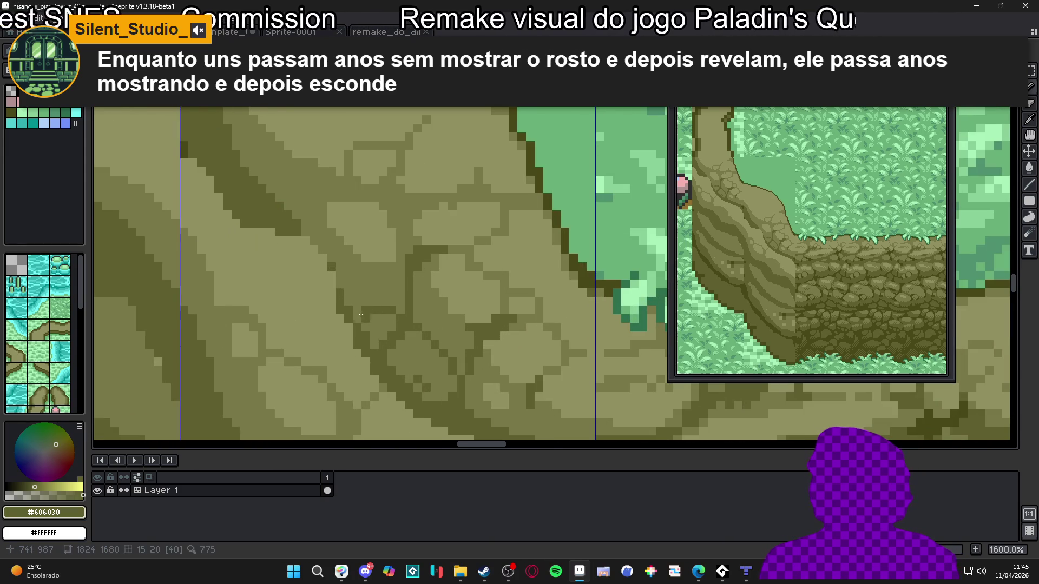
{"action": "left_click", "coordinate": [375, 326]}
{"action": "scroll", "coordinate": [389, 336], "scroll_direction": "down", "scroll_amount": 6}
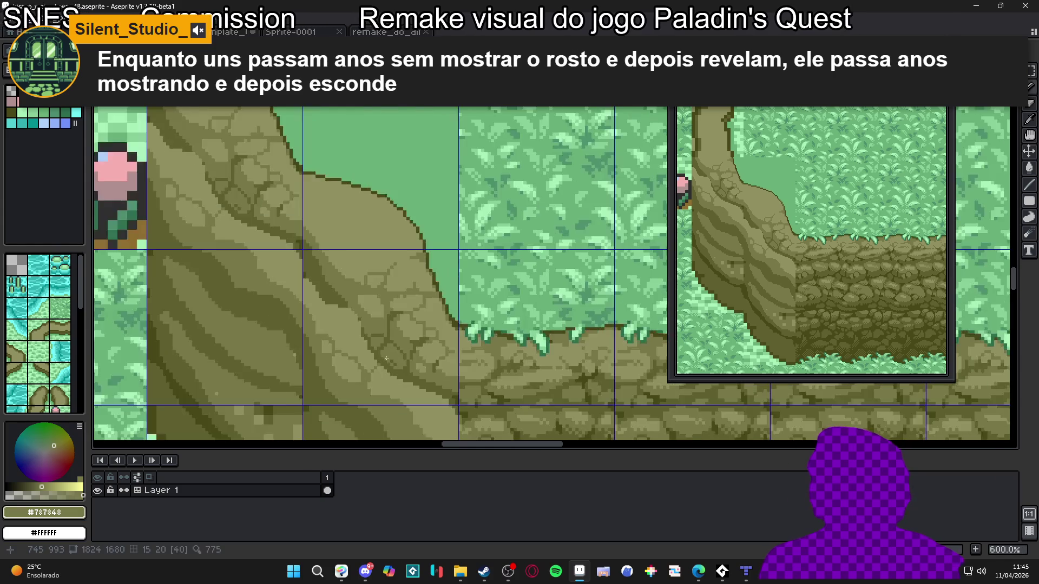
{"action": "scroll", "coordinate": [397, 344], "scroll_direction": "up", "scroll_amount": 5}
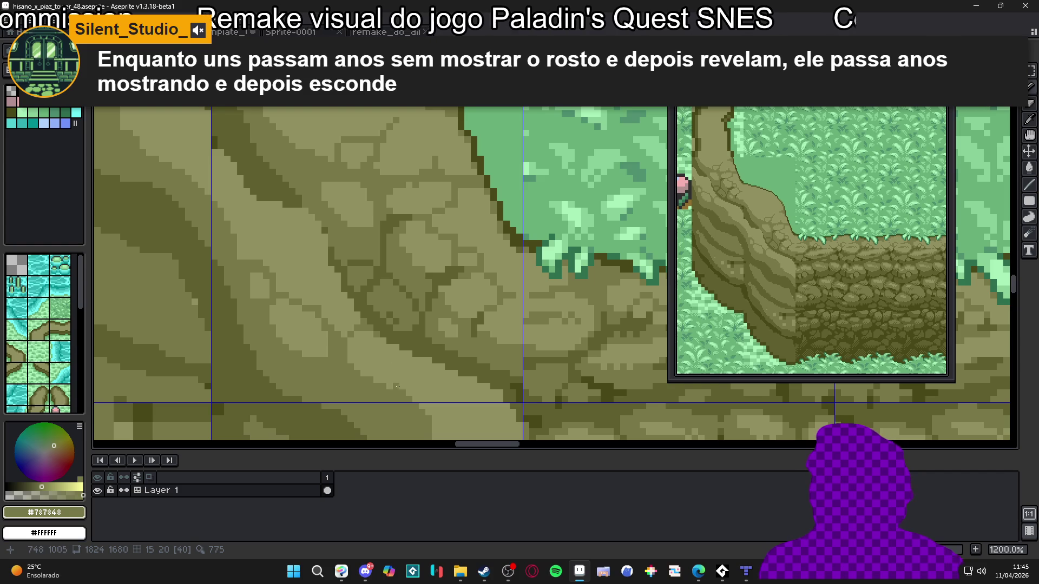
Undo the last pencil stroke on the cliff edge's stone detail.
{"action": "scroll", "coordinate": [390, 319], "scroll_direction": "down", "scroll_amount": 4}
{"action": "scroll", "coordinate": [391, 319], "scroll_direction": "down", "scroll_amount": 2}
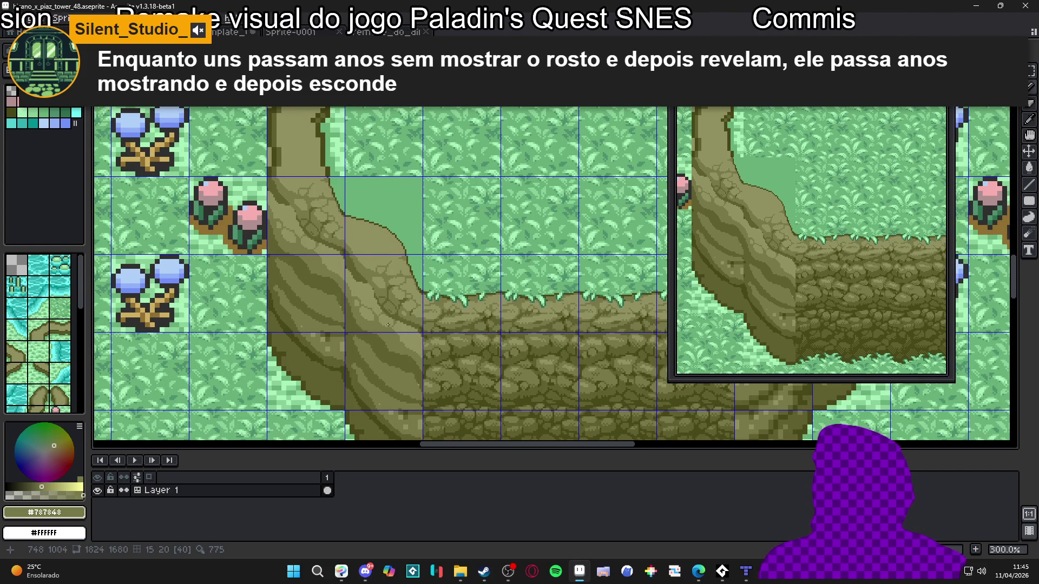
{"action": "scroll", "coordinate": [391, 327], "scroll_direction": "left", "scroll_amount": 1}
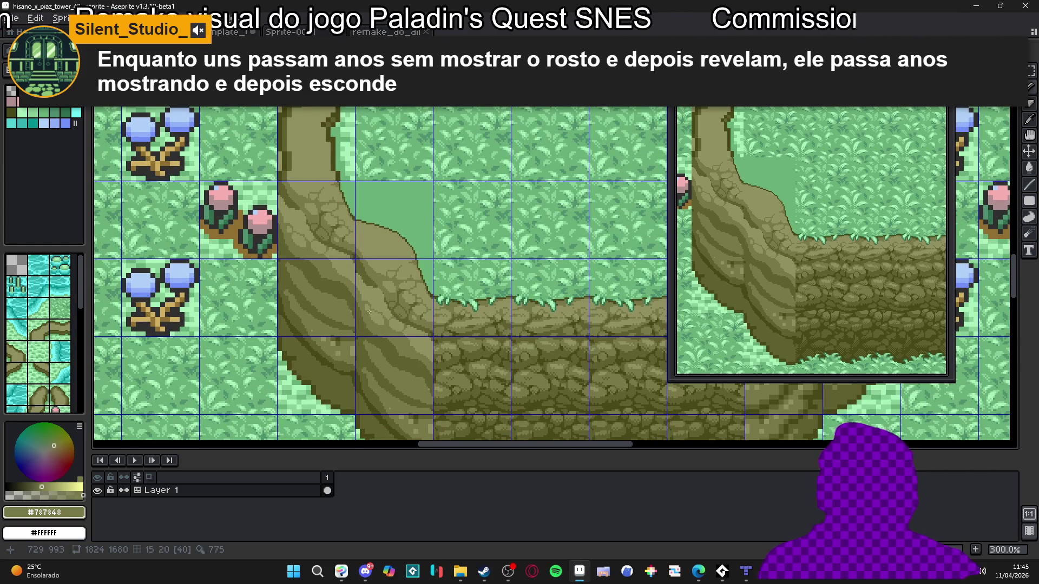
{"action": "scroll", "coordinate": [375, 316], "scroll_direction": "left", "scroll_amount": 2}
{"action": "scroll", "coordinate": [403, 307], "scroll_direction": "up", "scroll_amount": 6}
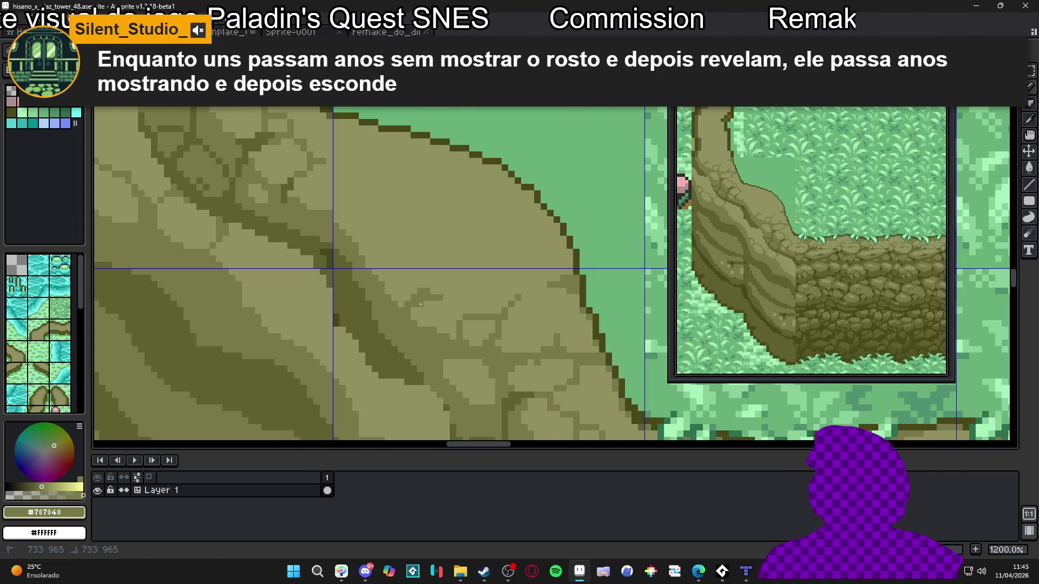
{"action": "left_click_drag", "start_coordinate": [388, 296], "coordinate": [421, 298]}
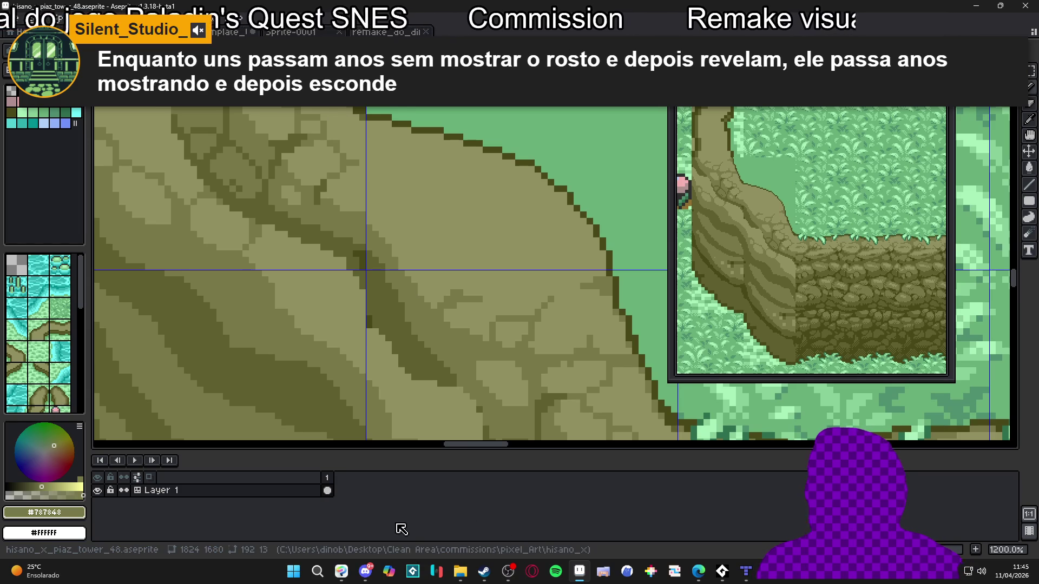
{"action": "scroll", "coordinate": [408, 308], "scroll_direction": "up", "scroll_amount": 3}
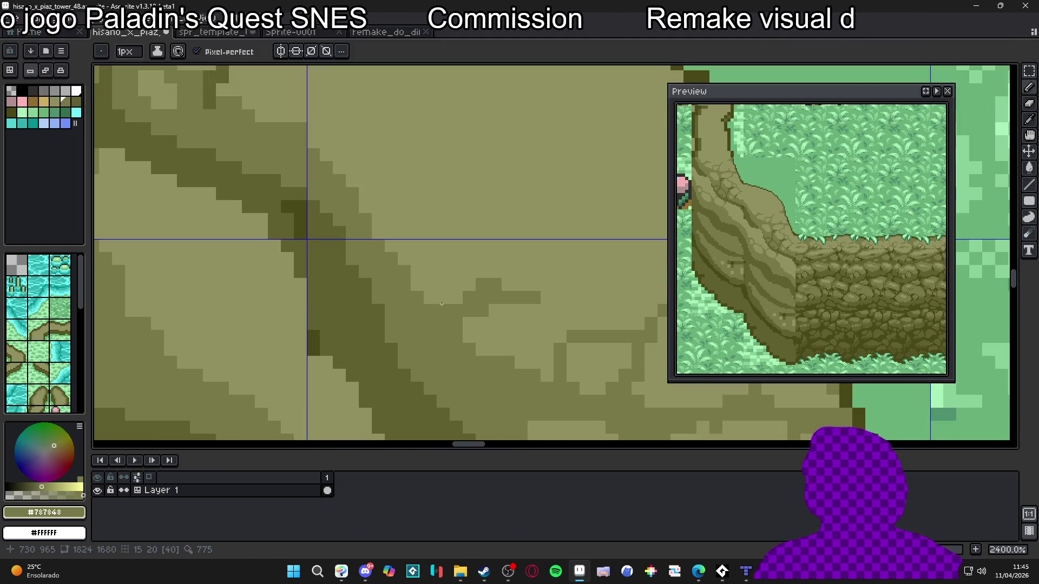
{"action": "key", "text": "ctrl+z"}
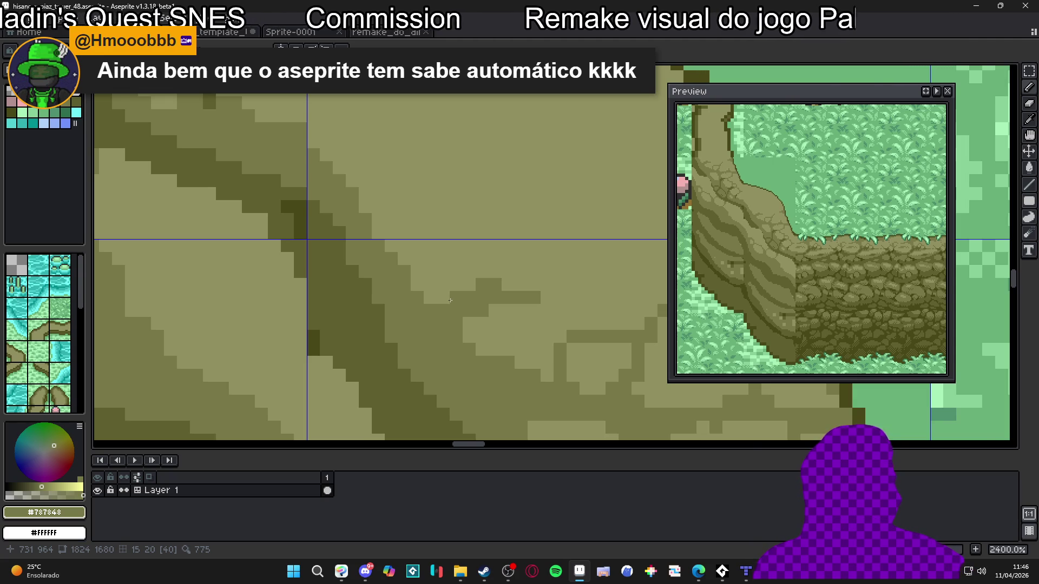
Save the tileset as hisano_x_piaz_tower_48.aseprite.
{"action": "scroll", "coordinate": [450, 300], "scroll_direction": "down", "scroll_amount": 2}
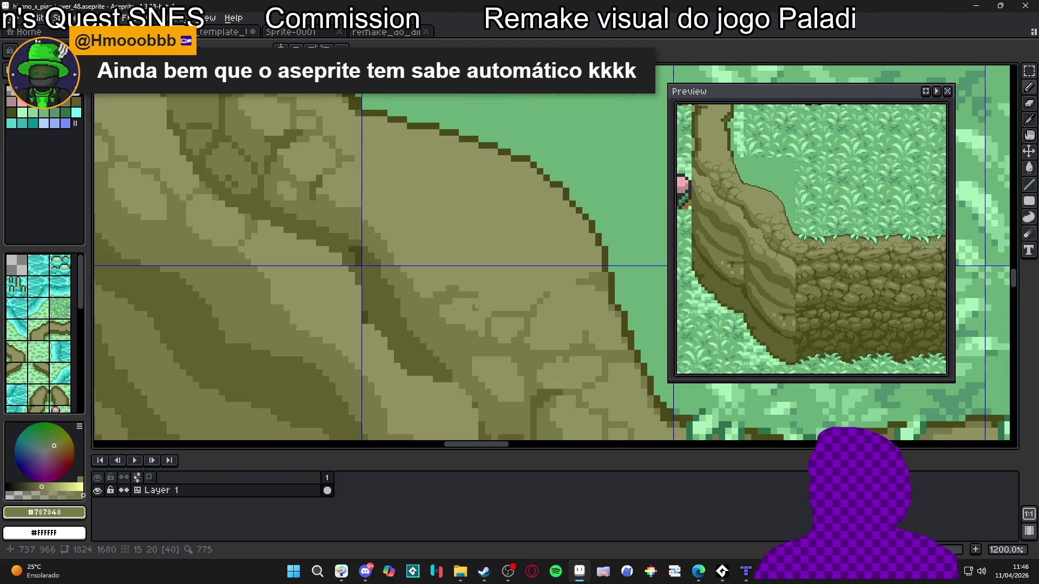
{"action": "scroll", "coordinate": [459, 325], "scroll_direction": "down", "scroll_amount": 3}
{"action": "key", "text": "ctrl+s"}
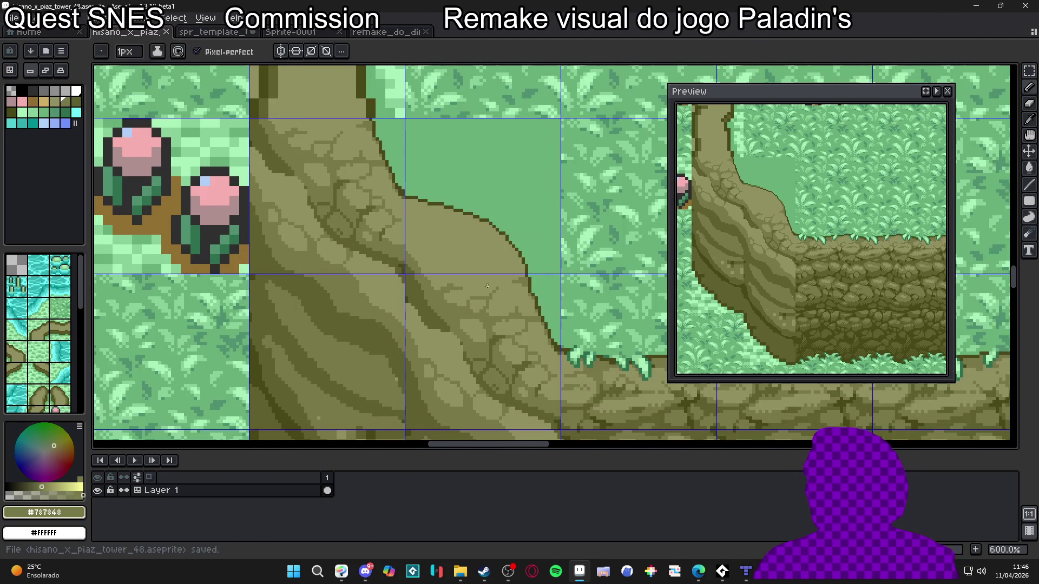
Add two dark #606030 crack pixels along the edge of a cliff stone.
{"action": "scroll", "coordinate": [456, 335], "scroll_direction": "up", "scroll_amount": 3}
{"action": "left_click", "coordinate": [487, 355], "text": "alt"}
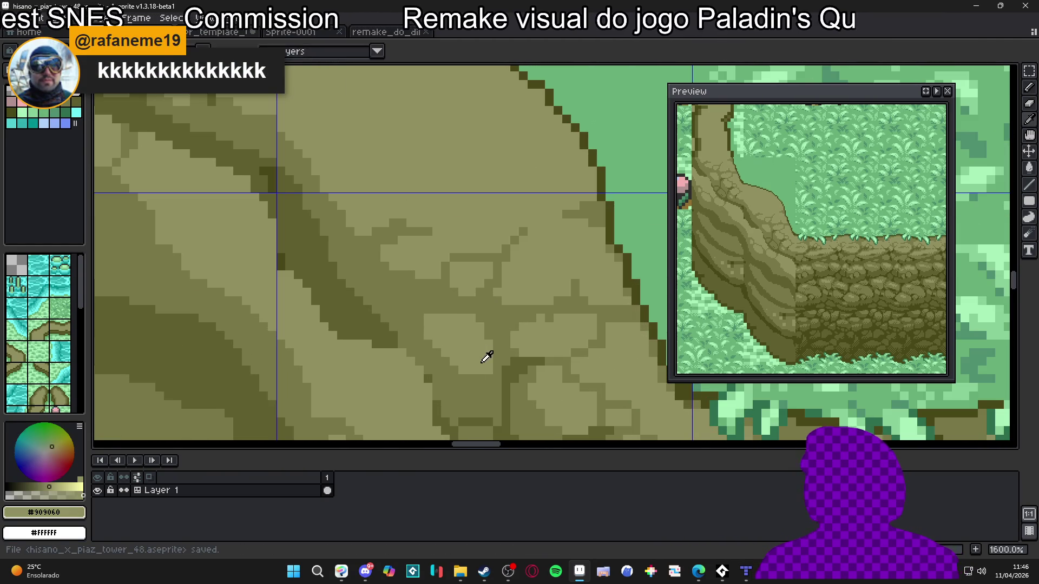
{"action": "scroll", "coordinate": [465, 379], "scroll_direction": "down", "scroll_amount": 3}
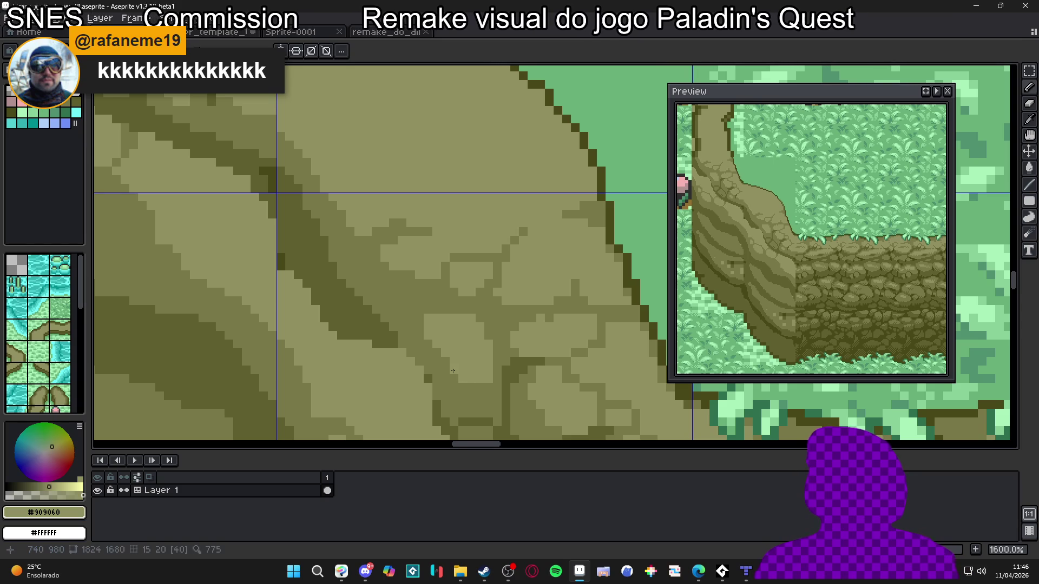
{"action": "left_click_drag", "start_coordinate": [519, 378], "coordinate": [449, 345]}
{"action": "scroll", "coordinate": [449, 345], "scroll_direction": "down", "scroll_amount": 2}
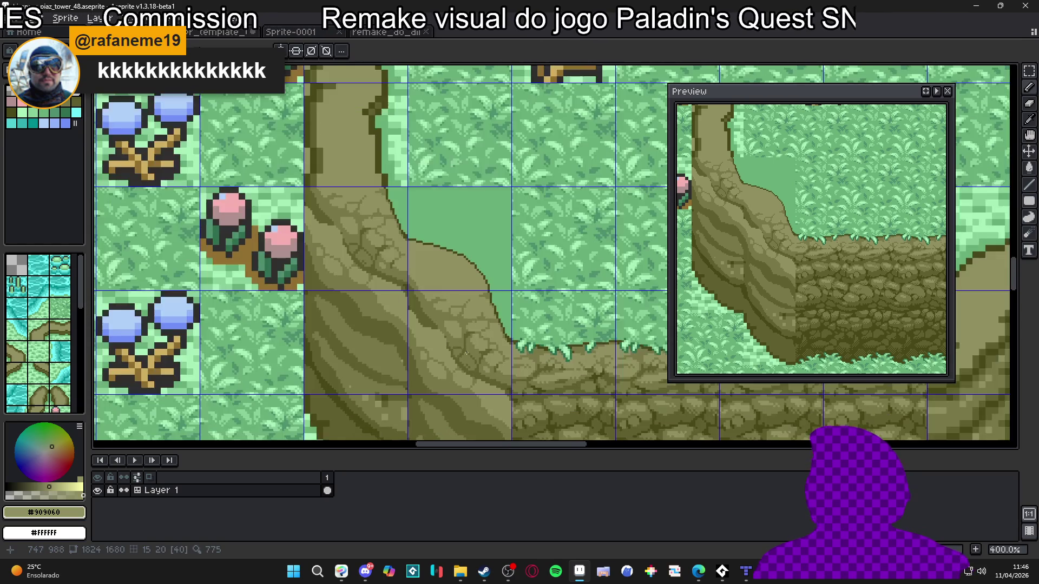
{"action": "scroll", "coordinate": [427, 314], "scroll_direction": "up", "scroll_amount": 4}
{"action": "left_click", "coordinate": [405, 310], "text": "alt"}
{"action": "left_click", "coordinate": [418, 306]}
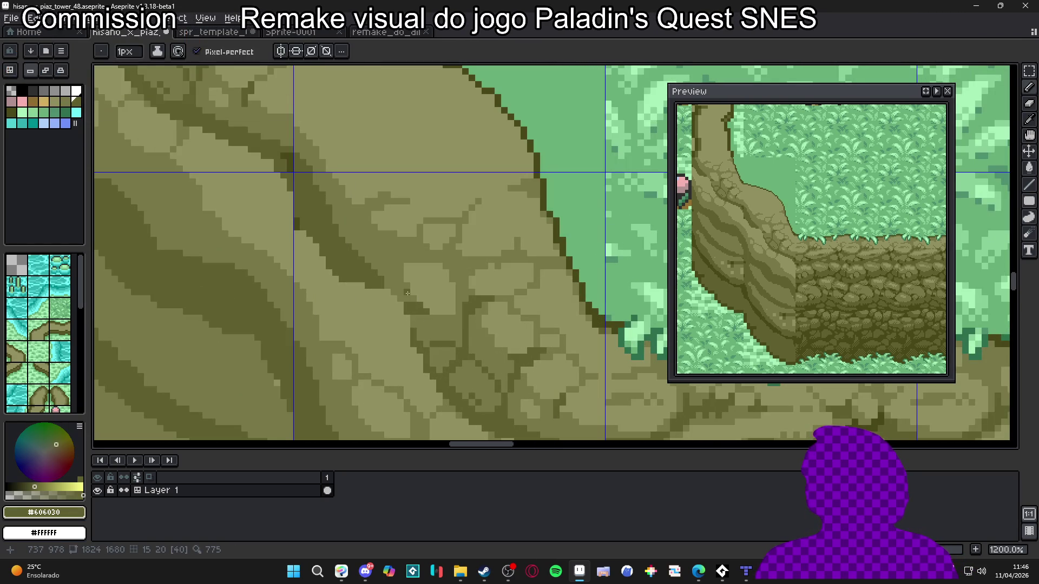
{"action": "left_click", "coordinate": [407, 292]}
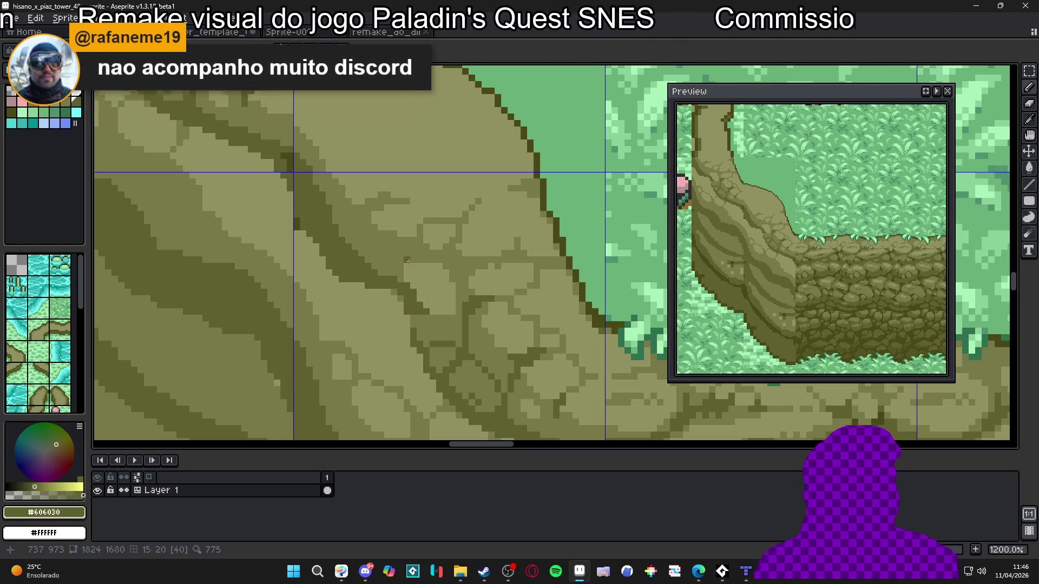
Zoom around the cliff and sample the mid olive #787848 from the rocks.
{"action": "scroll", "coordinate": [438, 235], "scroll_direction": "up", "scroll_amount": 1}
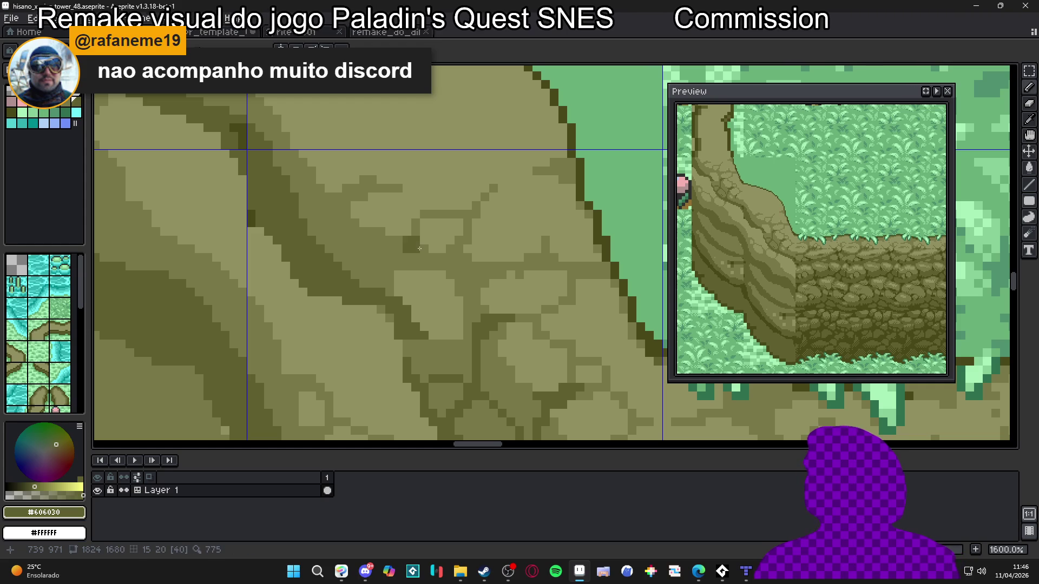
{"action": "scroll", "coordinate": [421, 250], "scroll_direction": "down", "scroll_amount": 1}
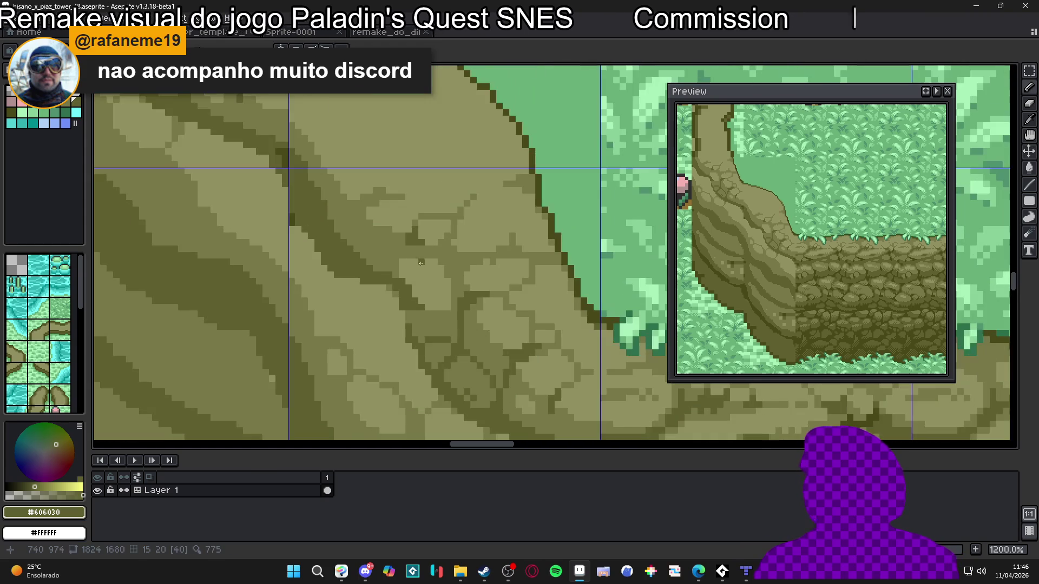
{"action": "scroll", "coordinate": [405, 236], "scroll_direction": "down", "scroll_amount": 3}
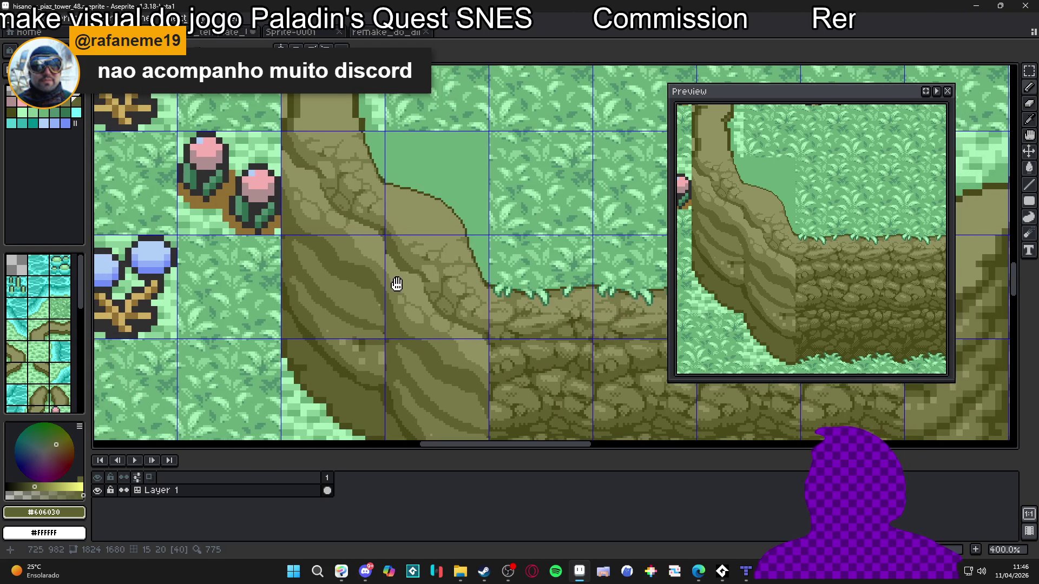
{"action": "scroll", "coordinate": [401, 270], "scroll_direction": "up", "scroll_amount": 2}
{"action": "scroll", "coordinate": [409, 254], "scroll_direction": "up", "scroll_amount": 1}
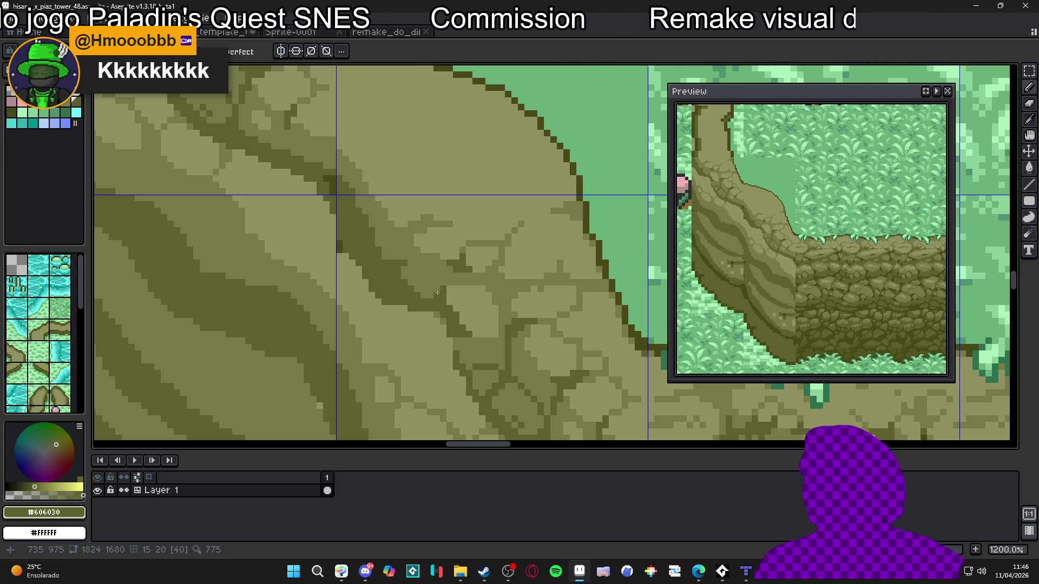
{"action": "scroll", "coordinate": [435, 294], "scroll_direction": "down", "scroll_amount": 5}
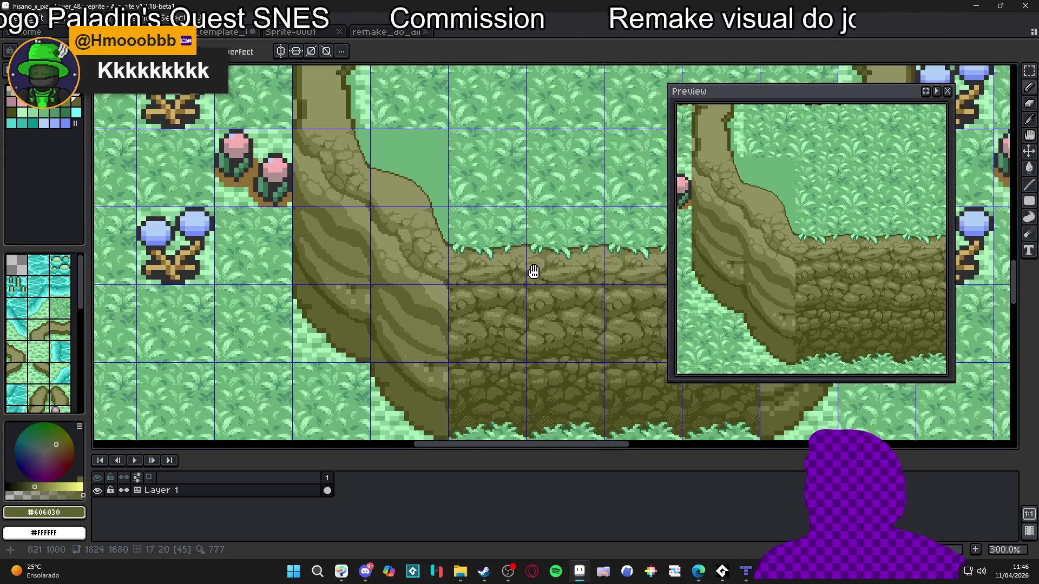
{"action": "key", "text": "ctrl"}
{"action": "scroll", "coordinate": [470, 310], "scroll_direction": "up", "scroll_amount": 2}
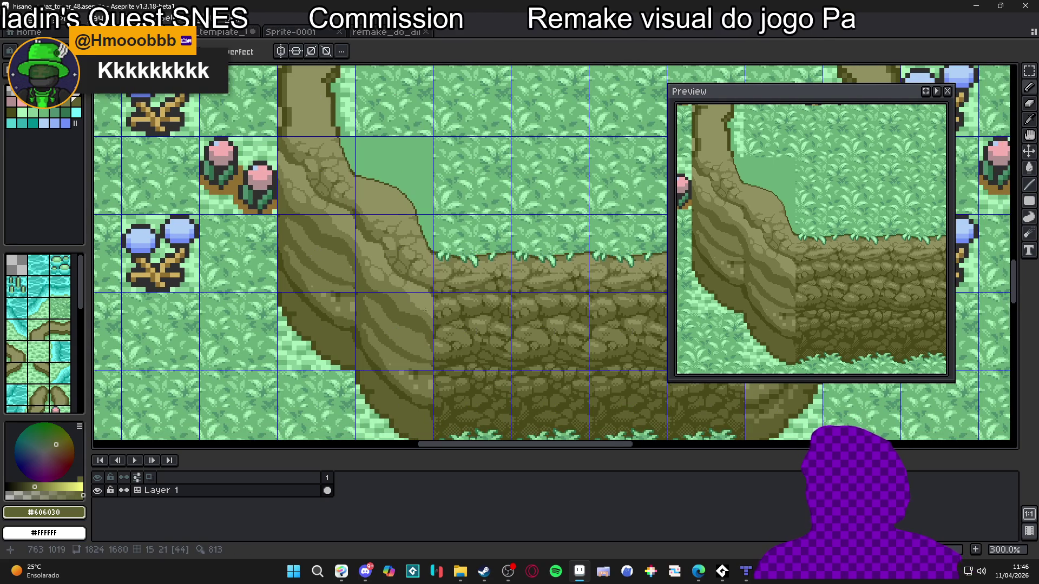
{"action": "scroll", "coordinate": [423, 301], "scroll_direction": "up", "scroll_amount": 5}
{"action": "left_click", "coordinate": [413, 283], "text": "alt"}
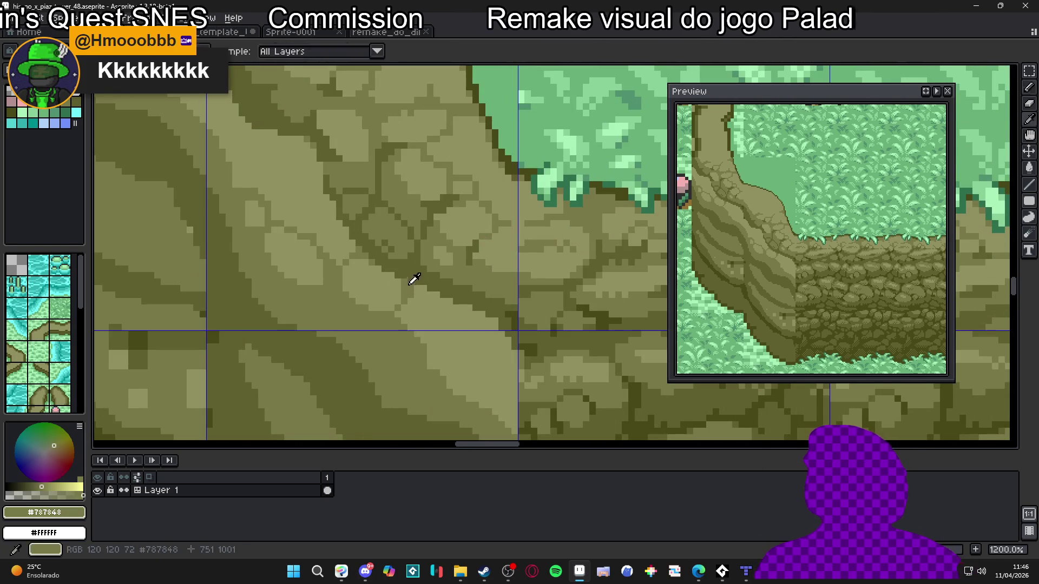
Sample the cliff's darkest olive #484818, panning the preview down to the lower grass.
{"action": "scroll", "coordinate": [429, 280], "scroll_direction": "down", "scroll_amount": 4}
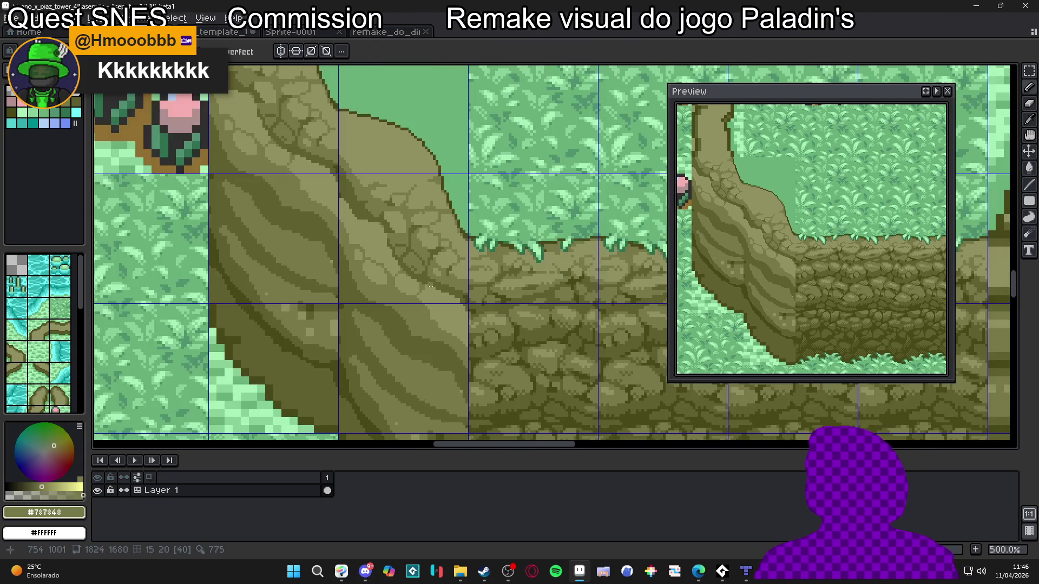
{"action": "scroll", "coordinate": [364, 232], "scroll_direction": "up", "scroll_amount": 5}
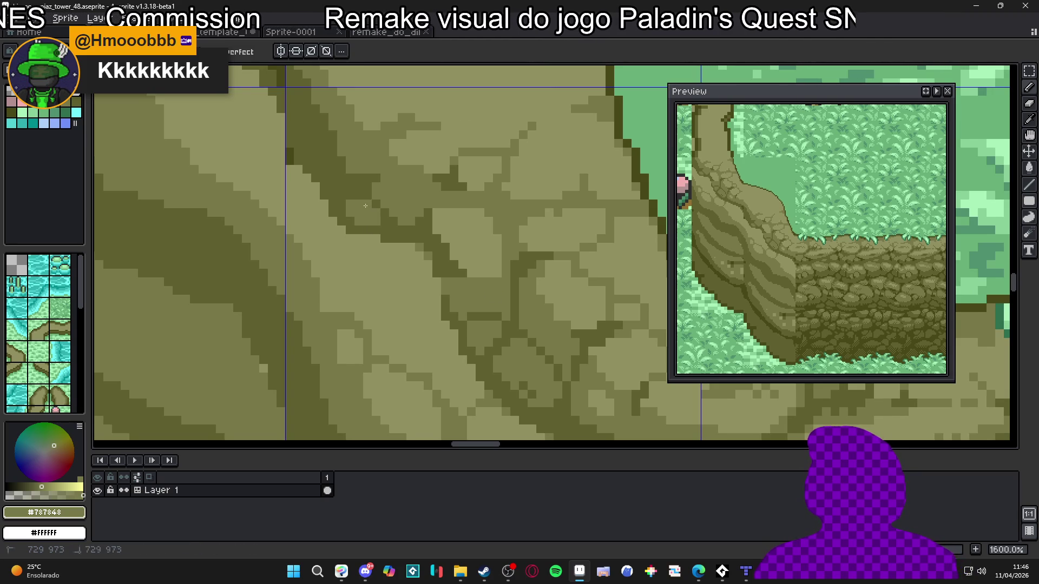
{"action": "scroll", "coordinate": [345, 205], "scroll_direction": "down", "scroll_amount": 7}
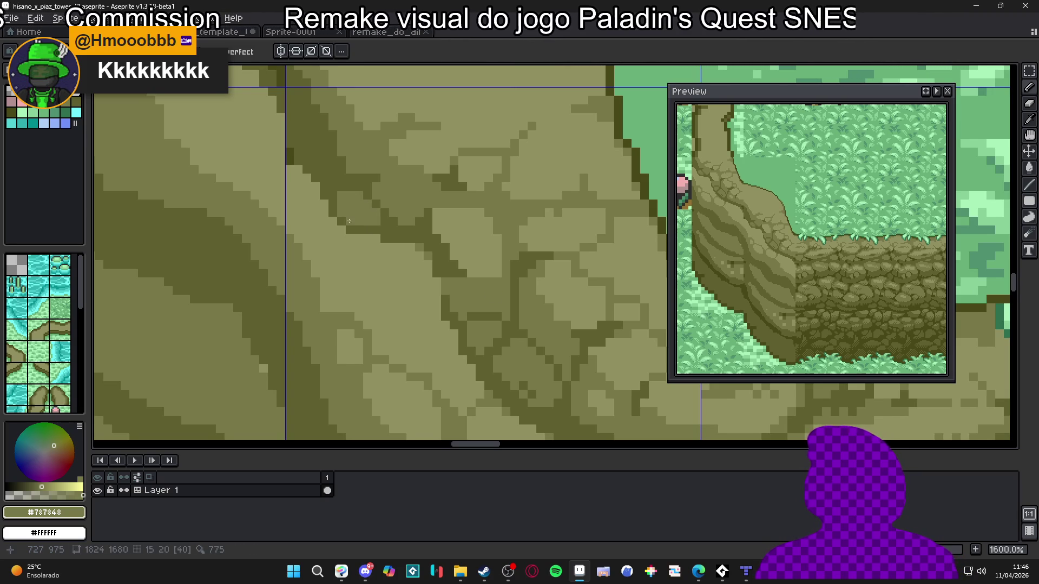
{"action": "scroll", "coordinate": [385, 254], "scroll_direction": "up", "scroll_amount": 1}
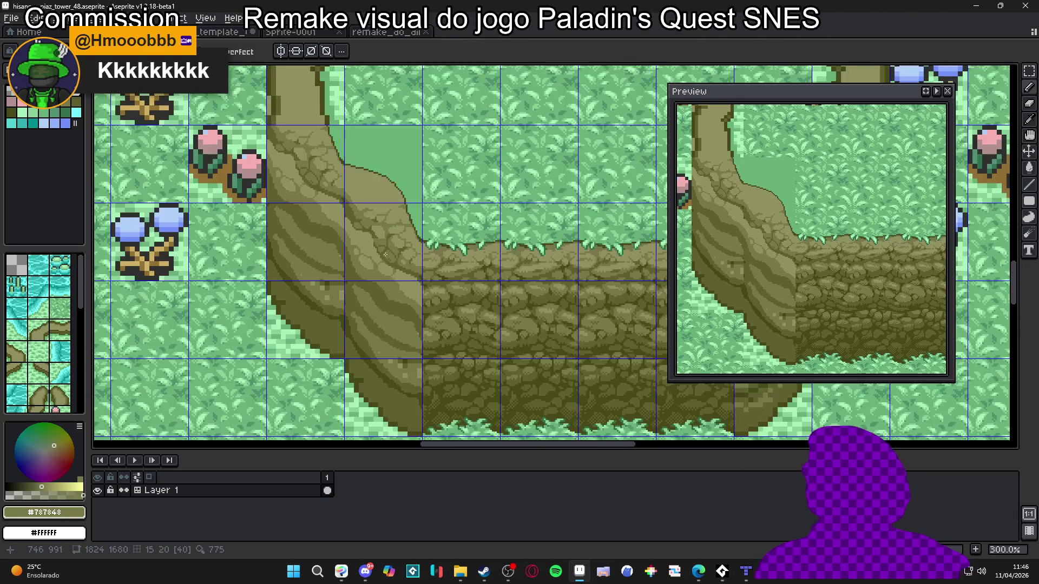
{"action": "scroll", "coordinate": [401, 255], "scroll_direction": "right", "scroll_amount": 1}
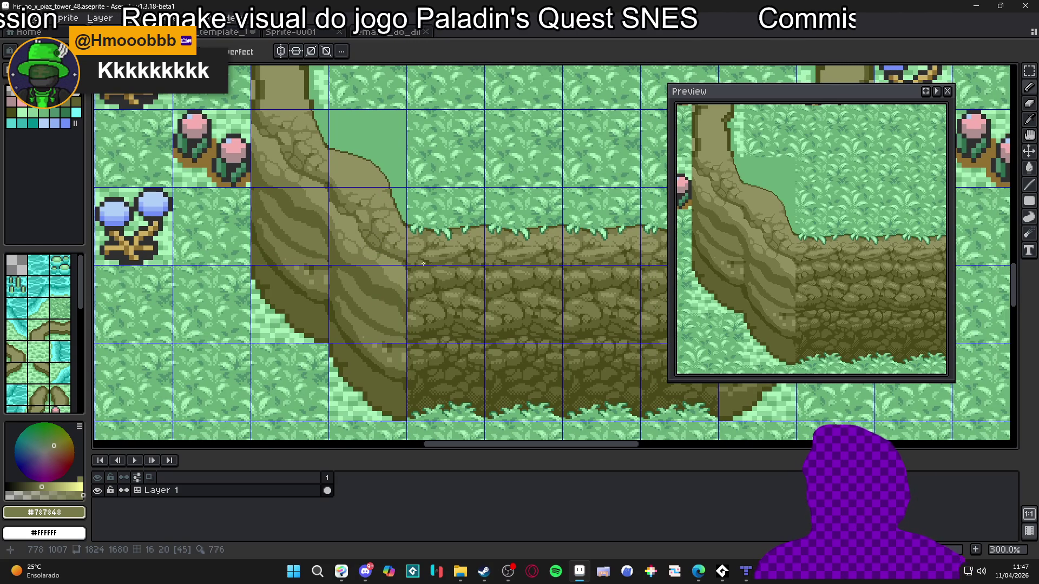
{"action": "scroll", "coordinate": [398, 257], "scroll_direction": "up", "scroll_amount": 4}
{"action": "left_click", "coordinate": [224, 220], "text": "alt"}
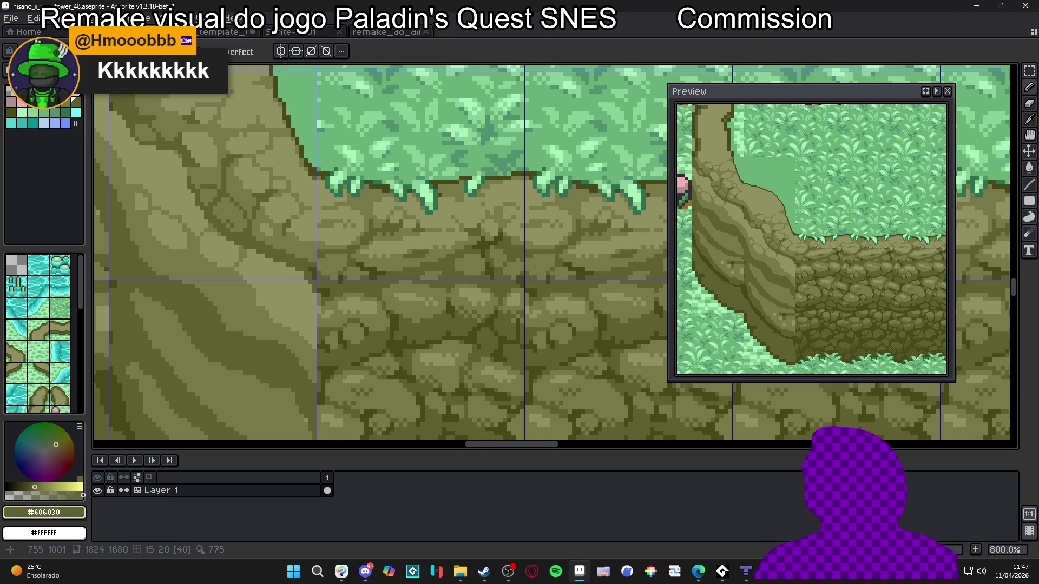
{"action": "scroll", "coordinate": [284, 243], "scroll_direction": "up", "scroll_amount": 1}
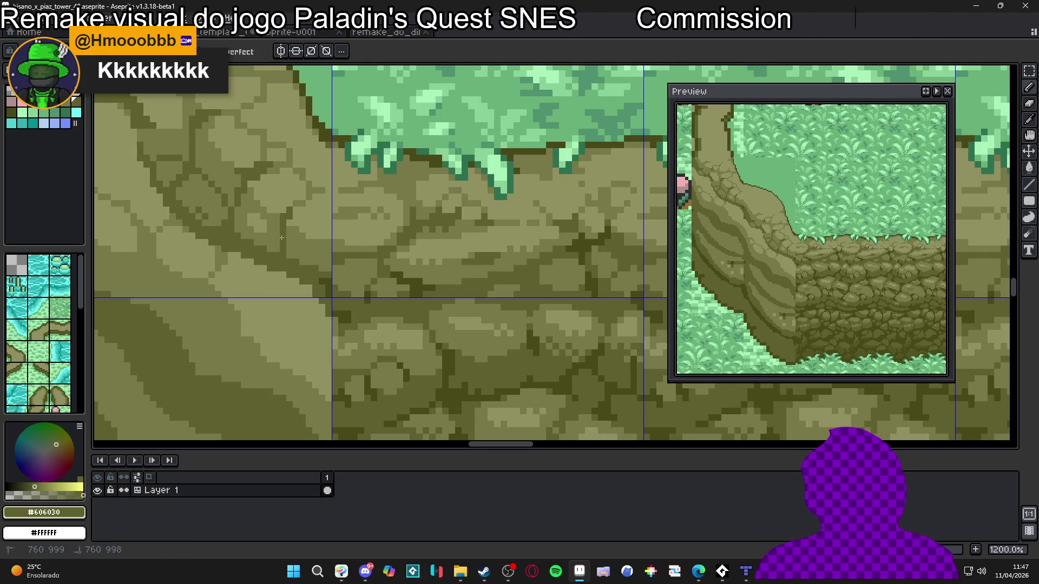
{"action": "scroll", "coordinate": [291, 254], "scroll_direction": "down", "scroll_amount": 1}
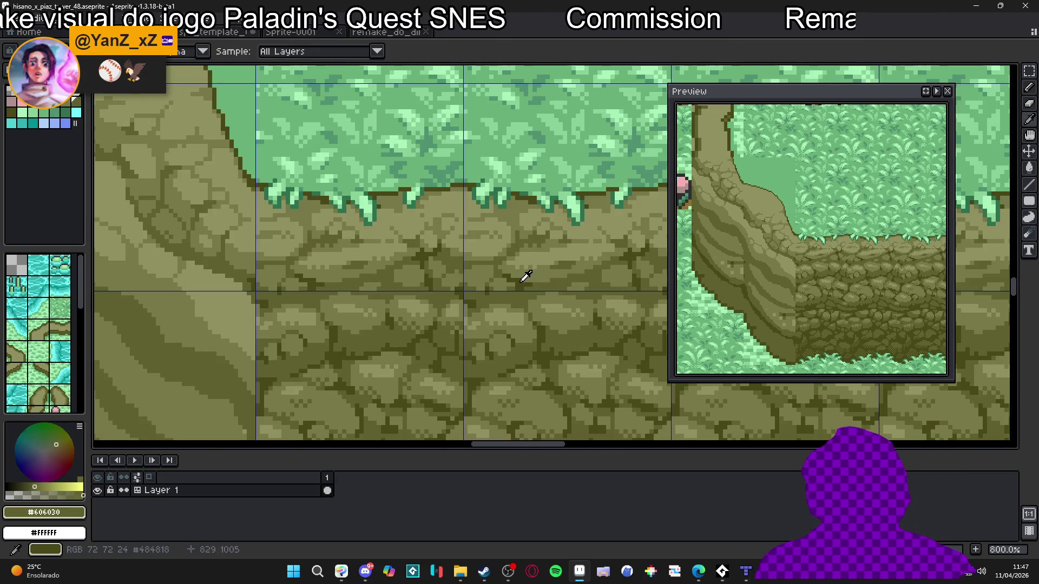
{"action": "left_click", "coordinate": [522, 280], "text": "alt"}
{"action": "scroll", "coordinate": [286, 294], "scroll_direction": "up", "scroll_amount": 2}
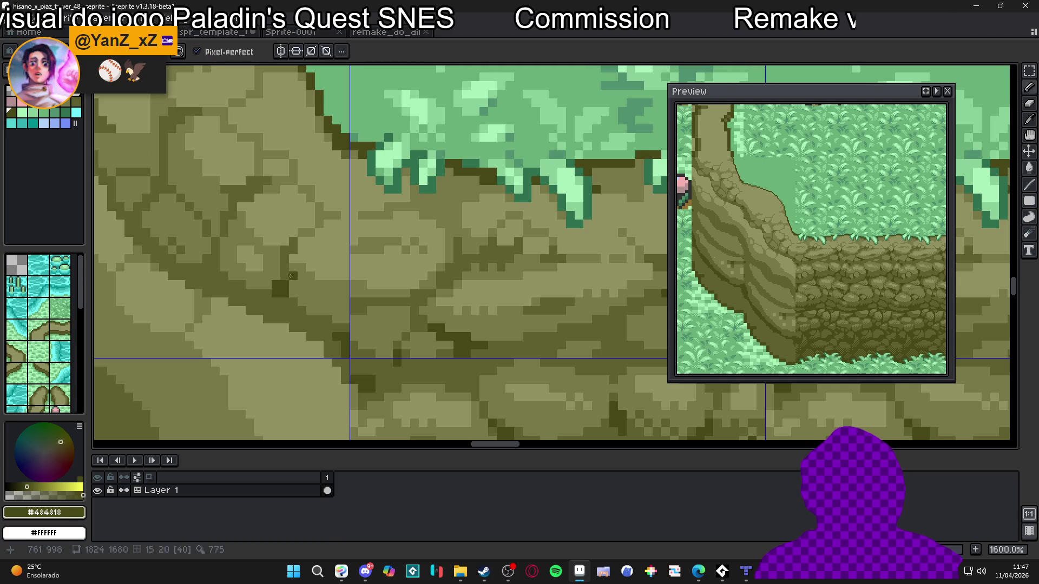
{"action": "scroll", "coordinate": [284, 268], "scroll_direction": "down", "scroll_amount": 1}
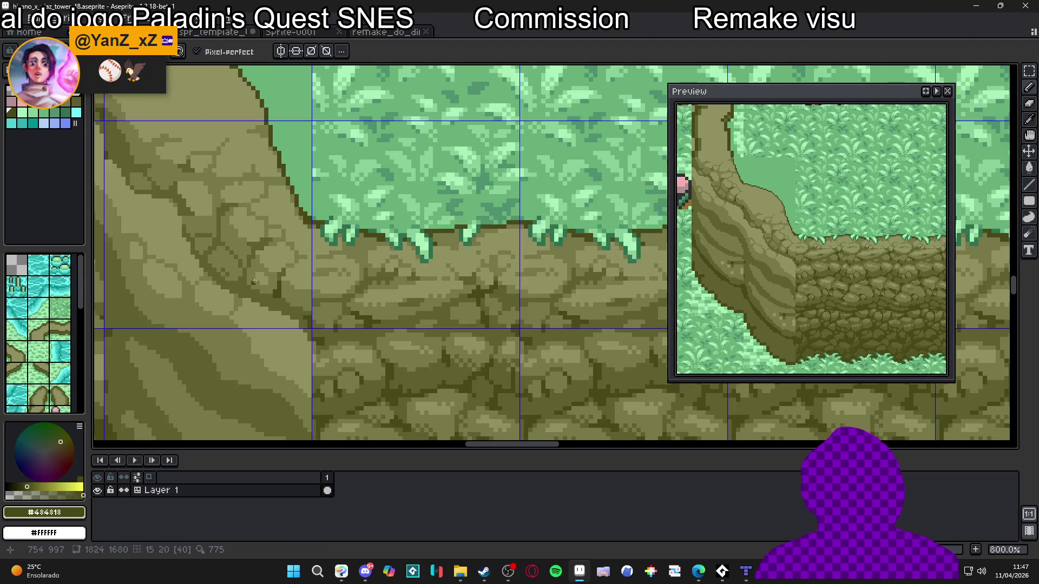
{"action": "scroll", "coordinate": [234, 253], "scroll_direction": "up", "scroll_amount": 3}
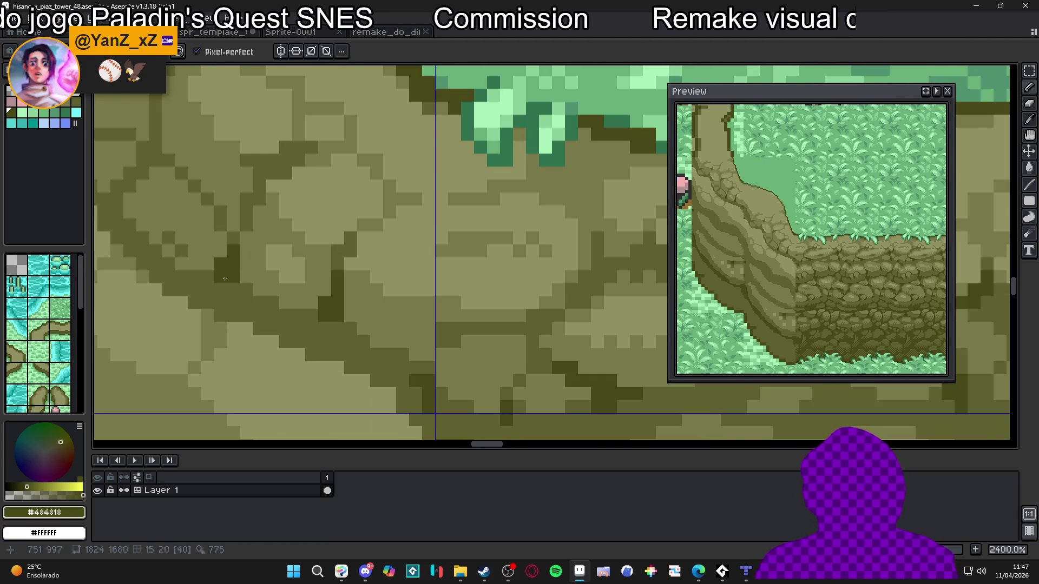
{"action": "scroll", "coordinate": [223, 278], "scroll_direction": "down", "scroll_amount": 7}
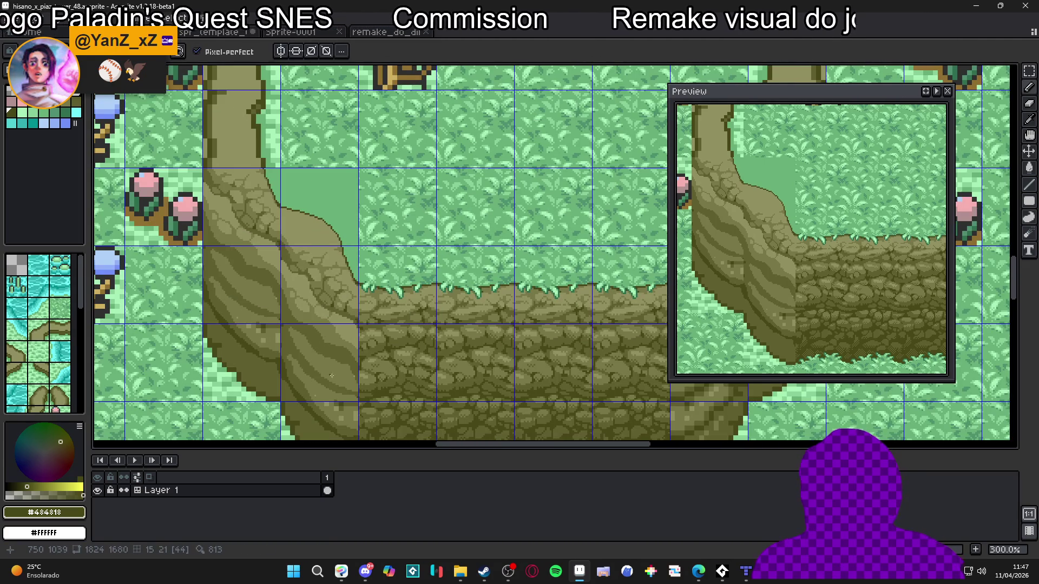
{"action": "scroll", "coordinate": [330, 335], "scroll_direction": "up", "scroll_amount": 1}
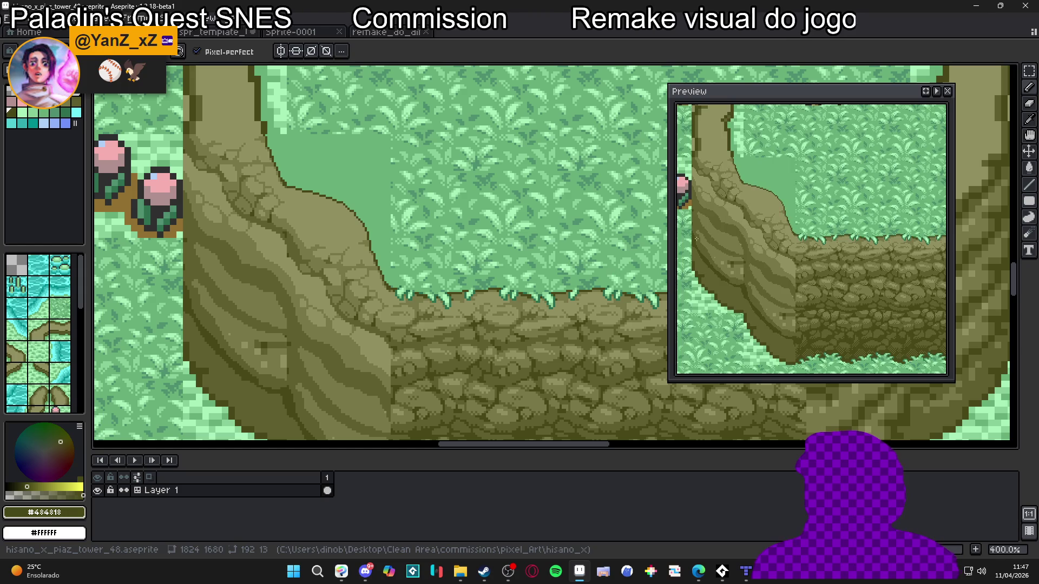
{"action": "left_click_drag", "start_coordinate": [758, 214], "coordinate": [783, 249]}
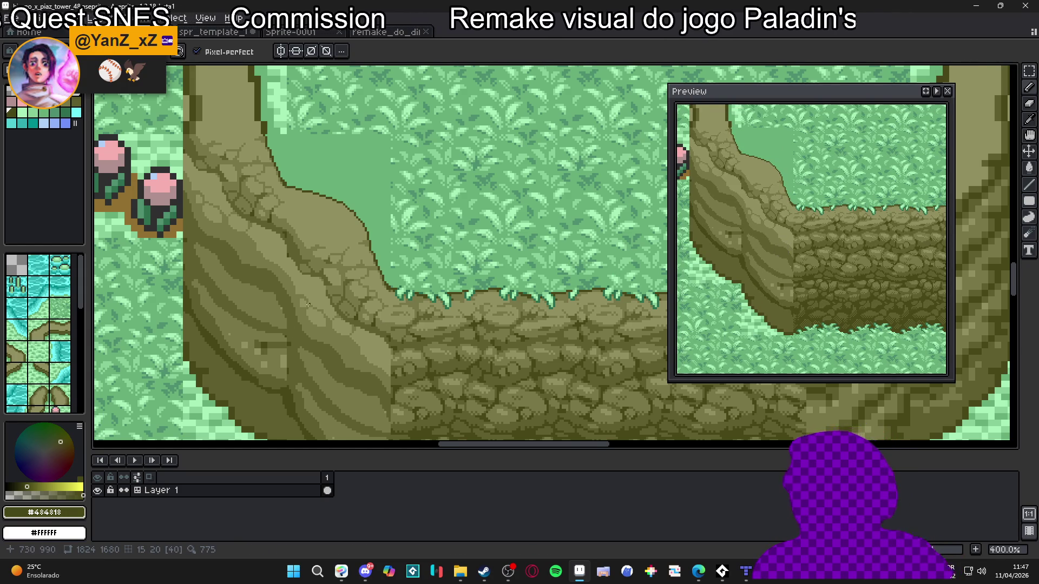
Sample the light olive, mid olive crack and dark outline colours from the cliff.
{"action": "scroll", "coordinate": [308, 301], "scroll_direction": "up", "scroll_amount": 5}
{"action": "left_click", "coordinate": [340, 269], "text": "alt"}
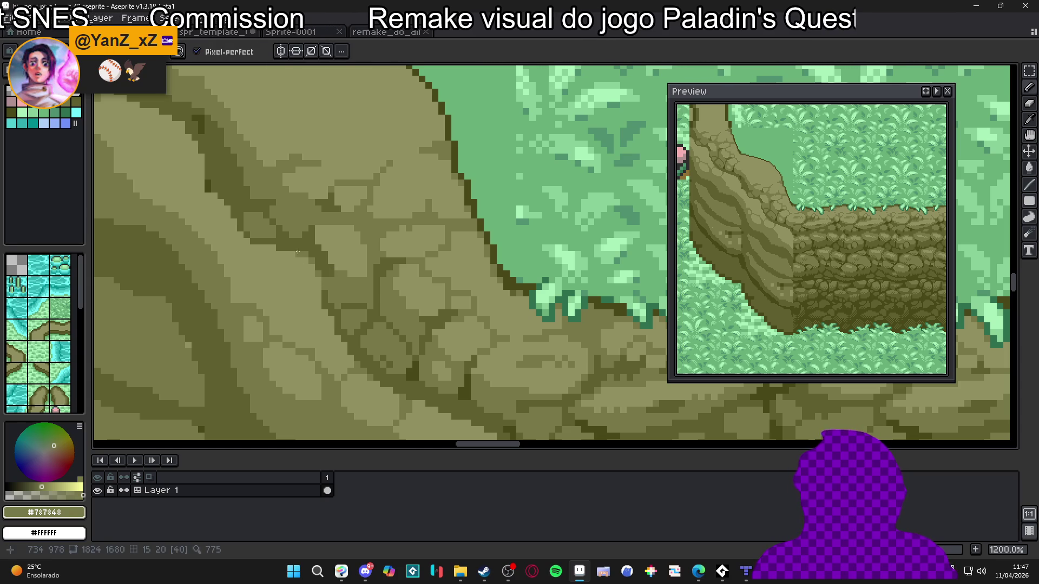
{"action": "scroll", "coordinate": [304, 260], "scroll_direction": "down", "scroll_amount": 2}
{"action": "scroll", "coordinate": [286, 247], "scroll_direction": "up", "scroll_amount": 2}
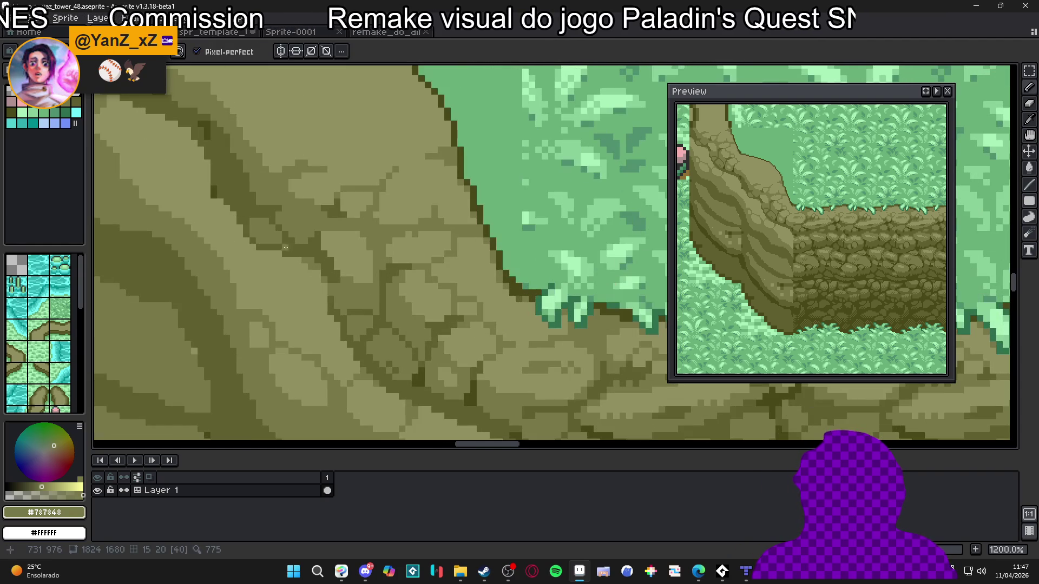
{"action": "scroll", "coordinate": [297, 254], "scroll_direction": "down", "scroll_amount": 1}
{"action": "scroll", "coordinate": [315, 258], "scroll_direction": "up", "scroll_amount": 1}
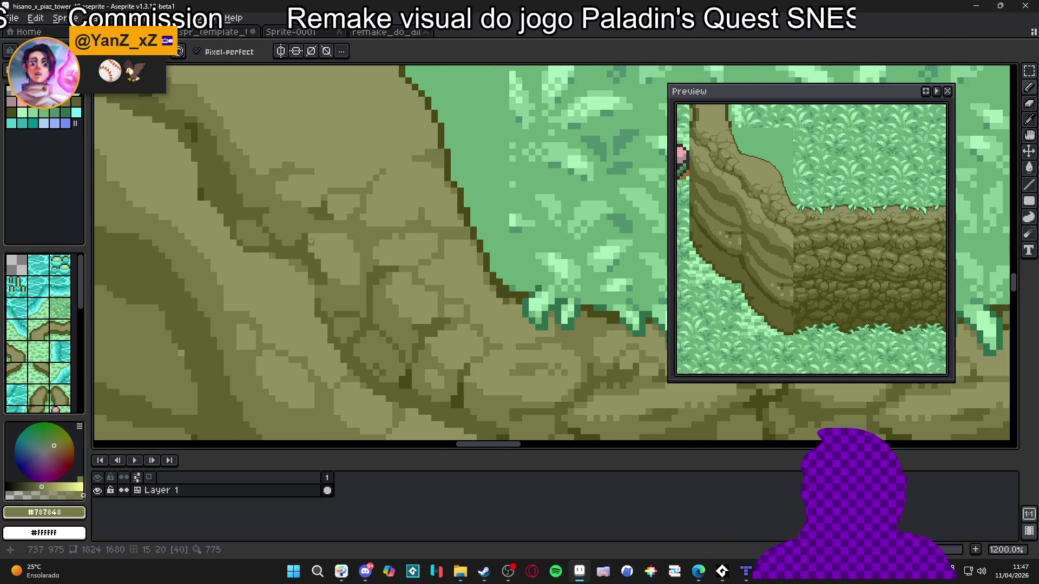
{"action": "left_click", "coordinate": [325, 214], "text": "alt"}
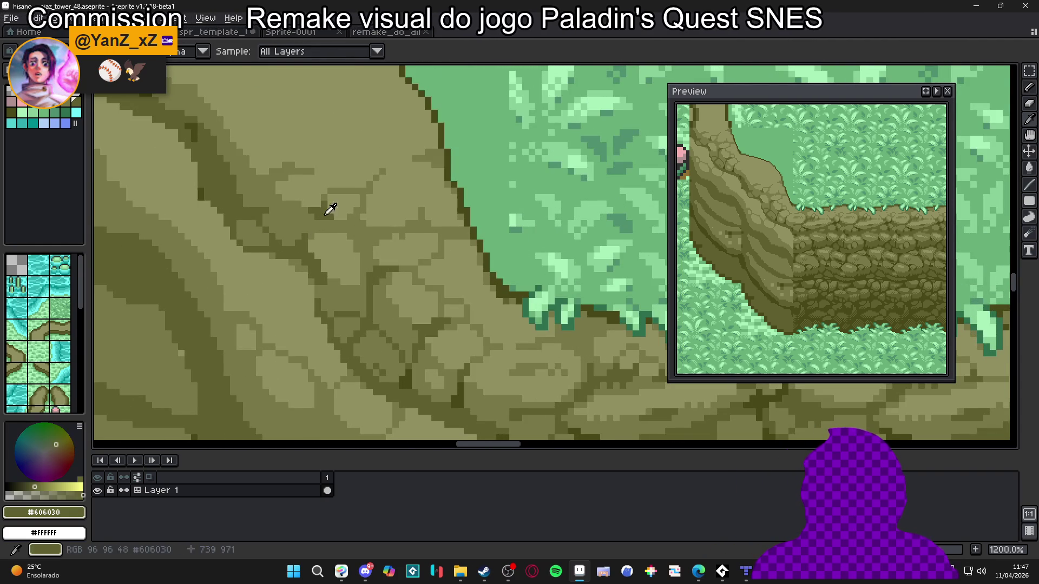
{"action": "scroll", "coordinate": [325, 214], "scroll_direction": "up", "scroll_amount": 1}
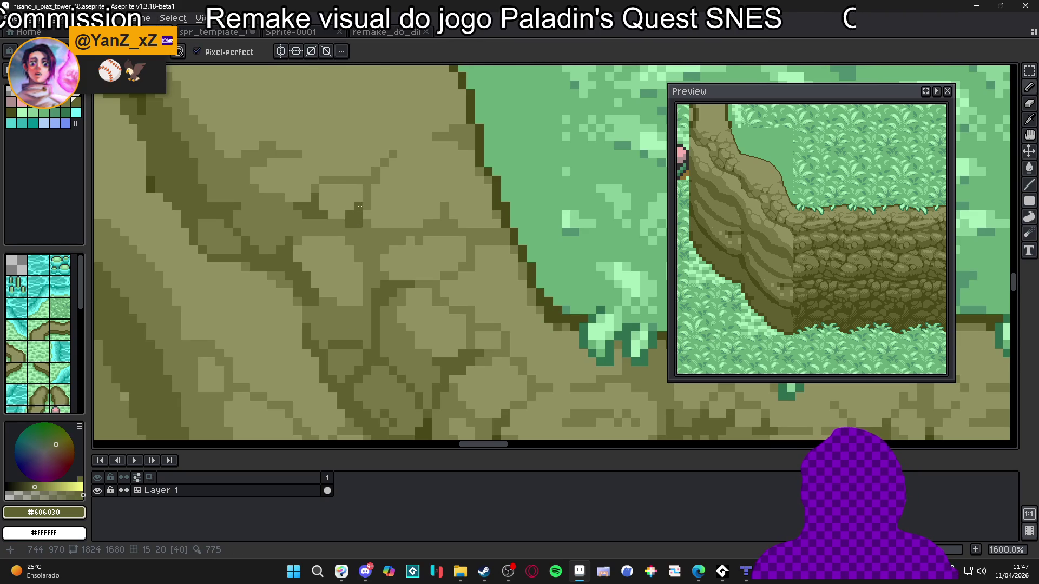
{"action": "scroll", "coordinate": [365, 206], "scroll_direction": "down", "scroll_amount": 3}
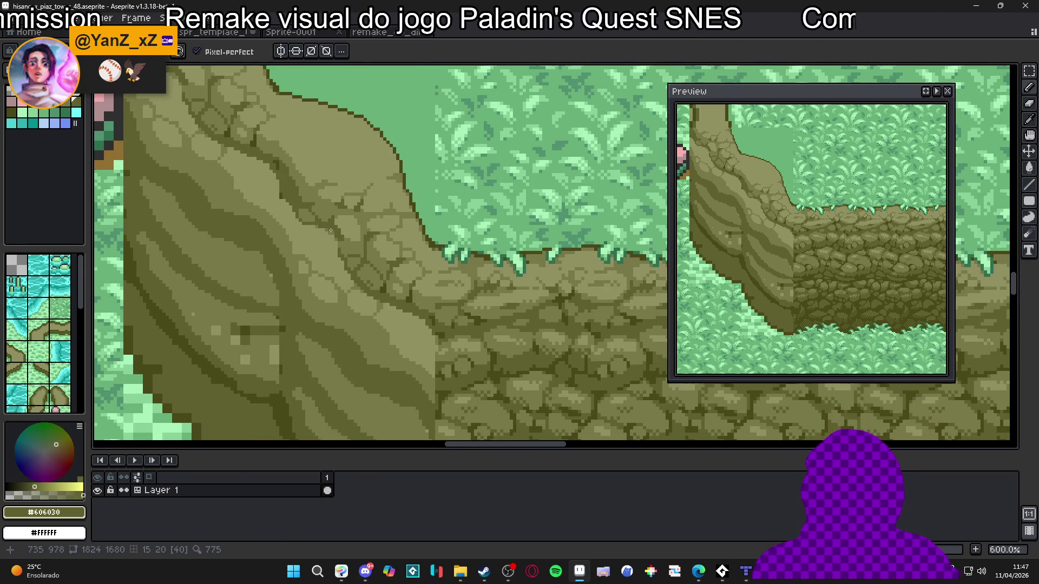
{"action": "scroll", "coordinate": [325, 251], "scroll_direction": "down", "scroll_amount": 1}
{"action": "scroll", "coordinate": [341, 267], "scroll_direction": "down", "scroll_amount": 2}
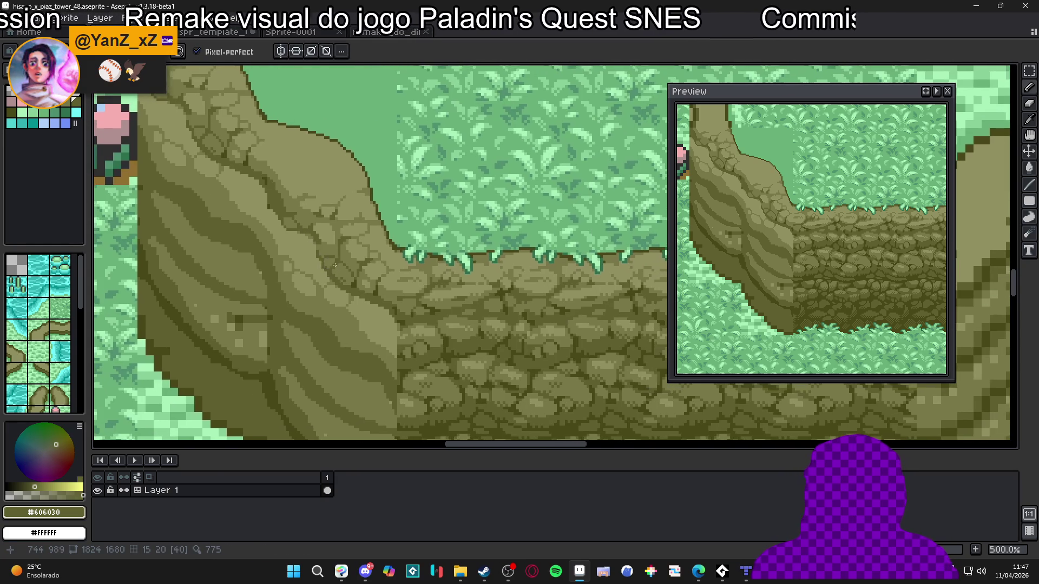
{"action": "scroll", "coordinate": [349, 206], "scroll_direction": "up", "scroll_amount": 6}
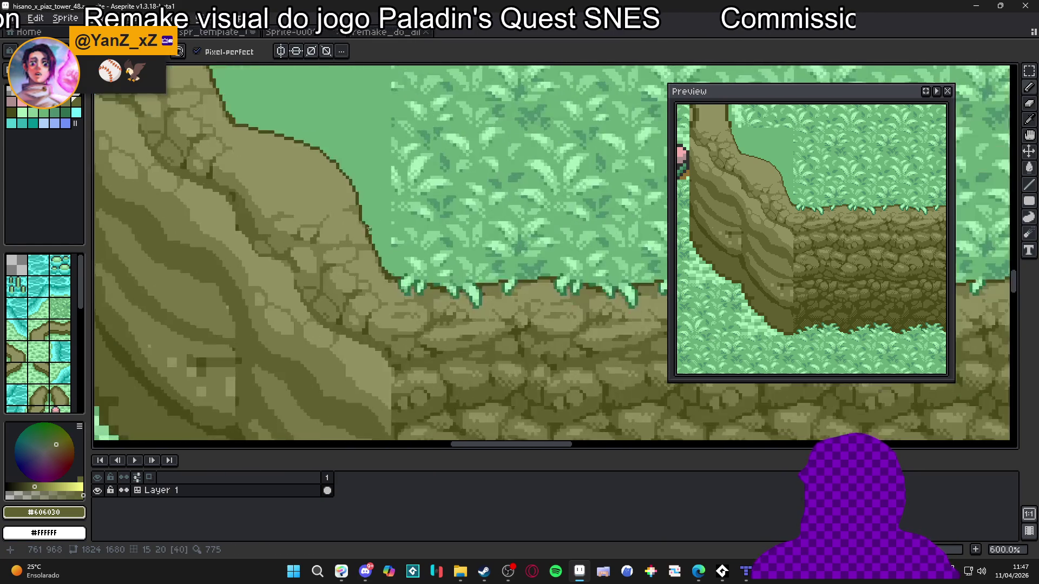
{"action": "left_click", "coordinate": [351, 201], "text": "alt"}
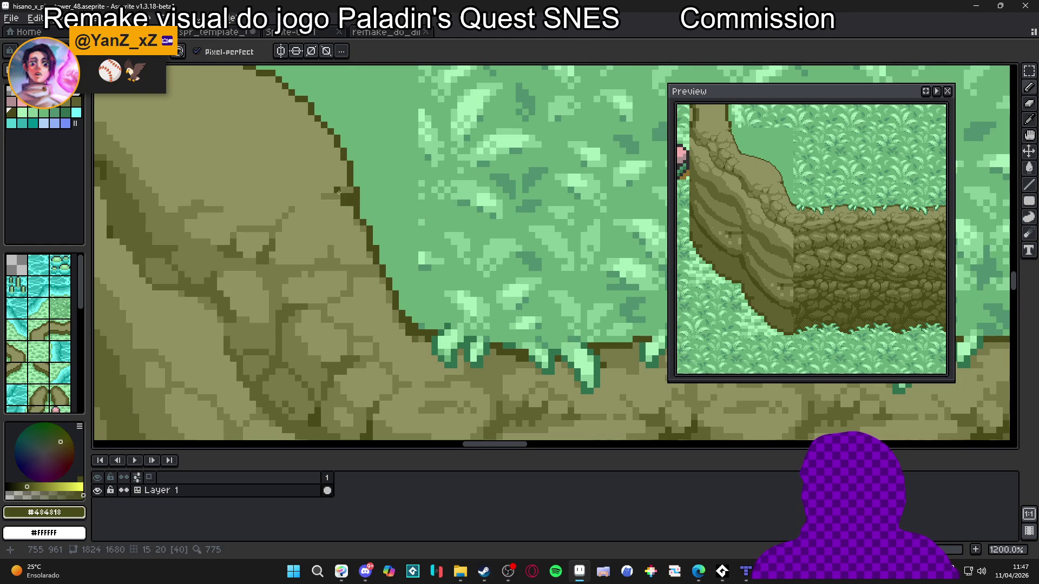
With the tile grid shown, extend the cliff's dark edge outline two pixels left.
{"action": "key", "text": "ctrl+apostrophe"}
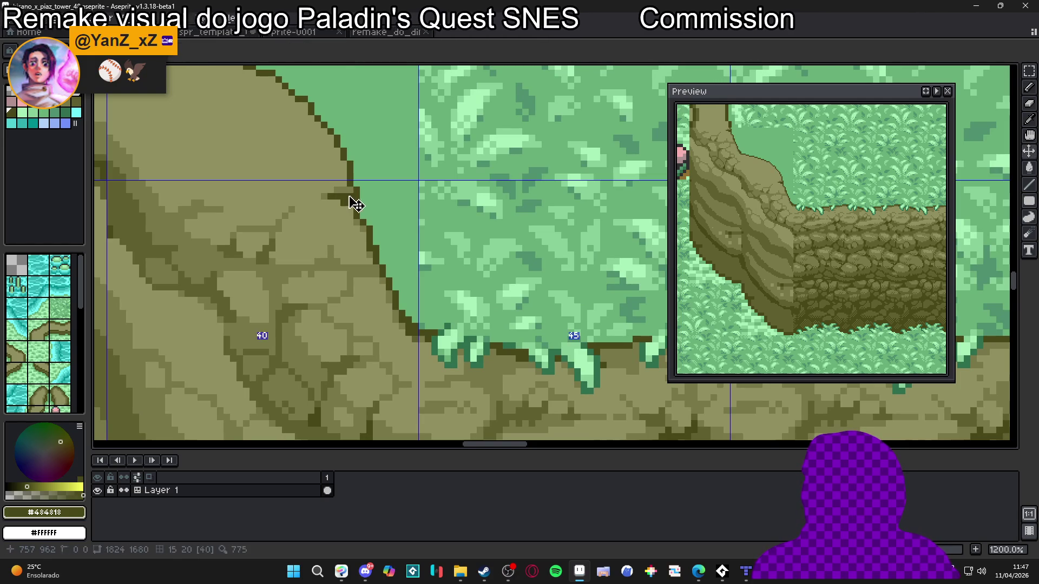
{"action": "left_click", "coordinate": [369, 196], "text": "alt"}
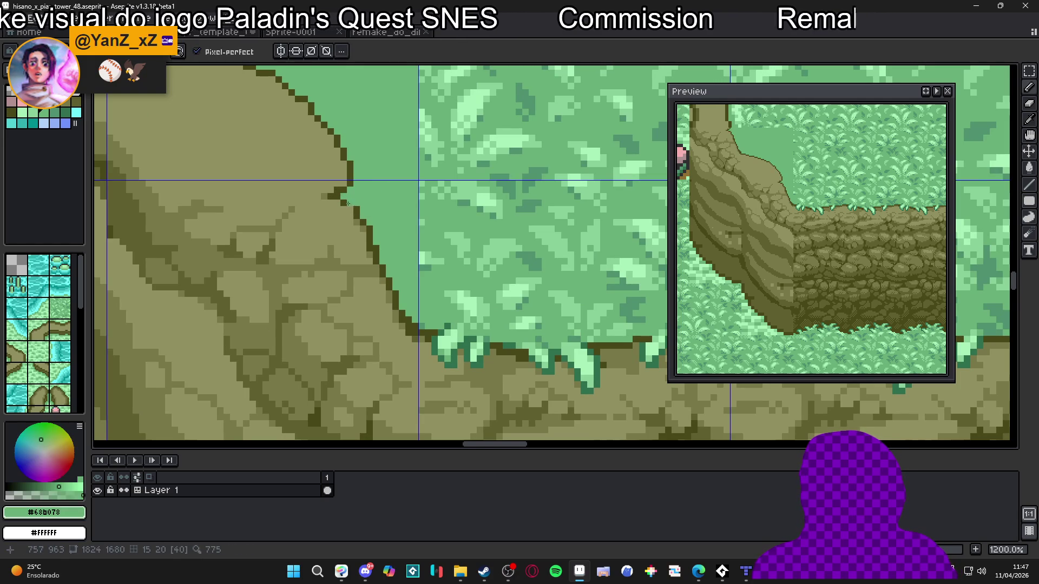
{"action": "left_click", "coordinate": [345, 192], "text": "alt"}
{"action": "left_click_drag", "start_coordinate": [324, 197], "coordinate": [318, 197]}
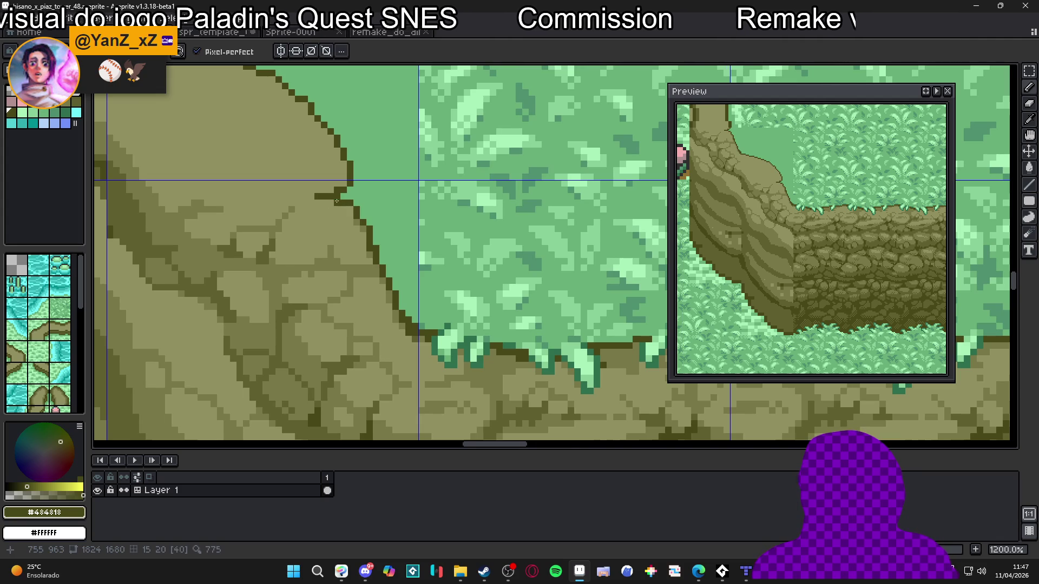
{"action": "scroll", "coordinate": [357, 189], "scroll_direction": "down", "scroll_amount": 3}
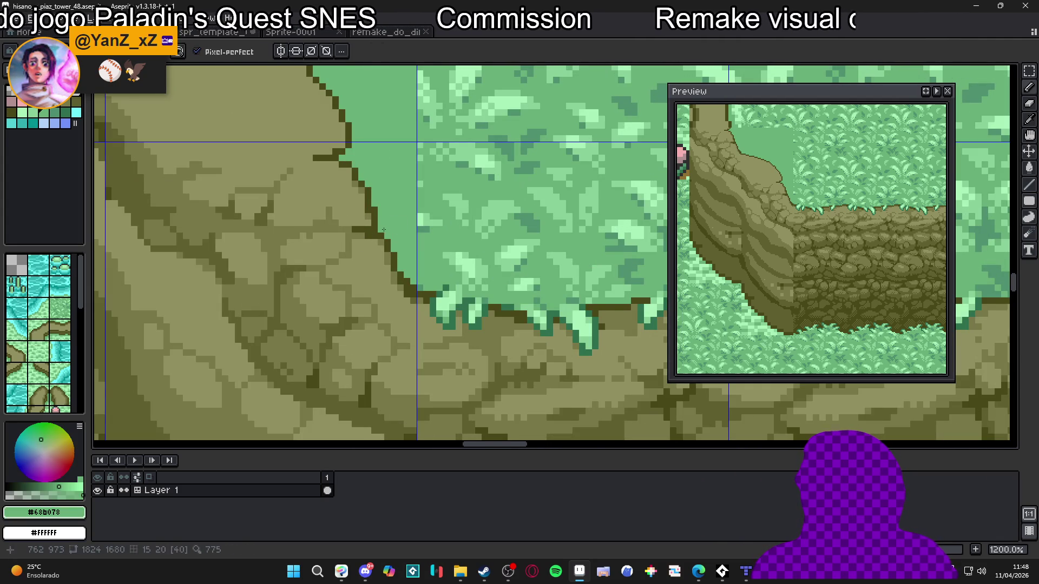
{"action": "left_click", "coordinate": [365, 215], "text": "alt"}
{"action": "left_click", "coordinate": [365, 213], "text": "alt"}
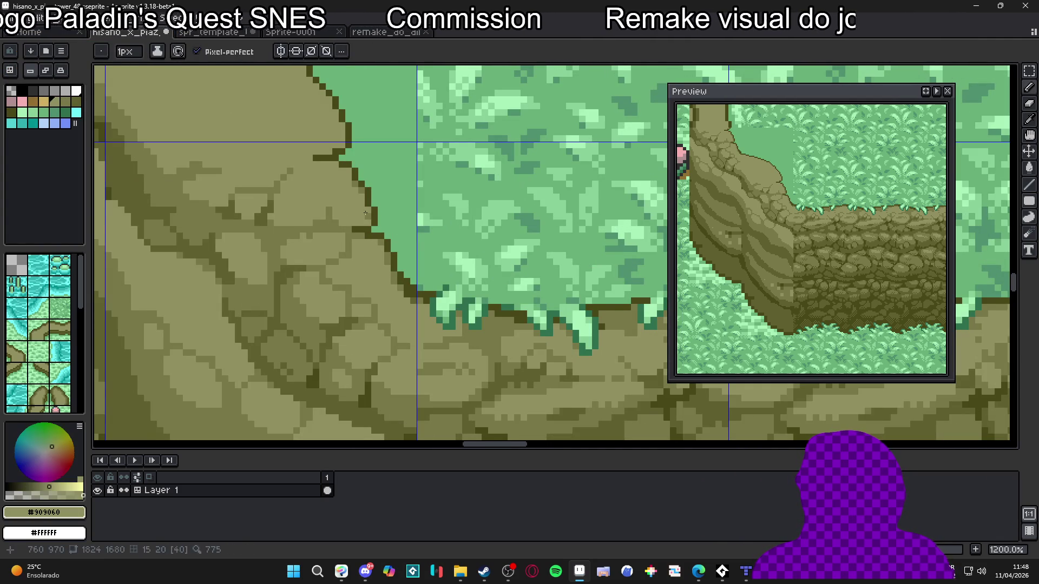
Sample the light and mid olive stone shades and shrink the pencil to 1px.
{"action": "left_click", "coordinate": [362, 186], "text": "alt"}
{"action": "scroll", "coordinate": [368, 211], "scroll_direction": "down", "scroll_amount": 1}
{"action": "scroll", "coordinate": [351, 243], "scroll_direction": "up", "scroll_amount": 2}
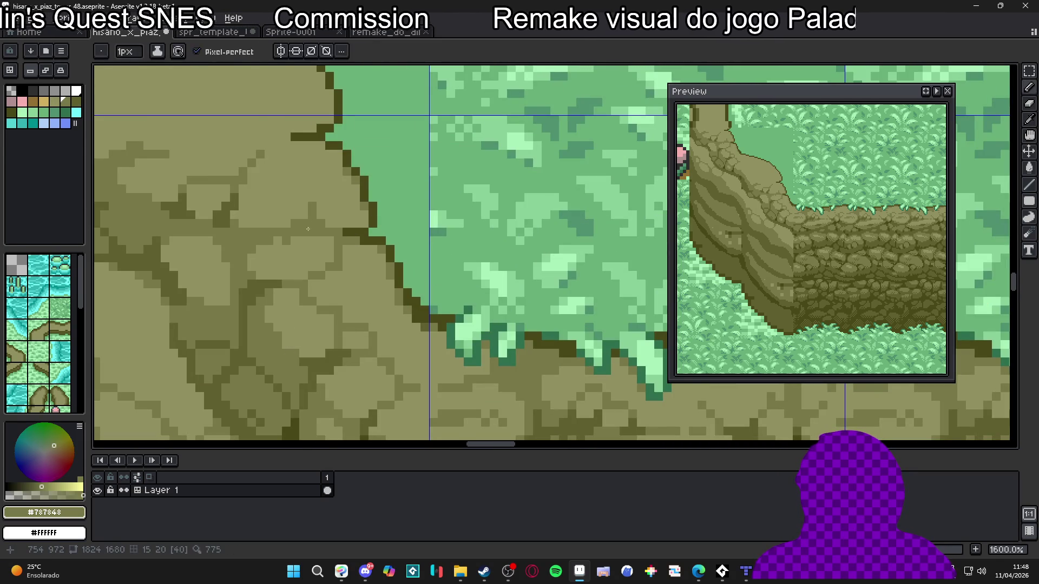
{"action": "left_click", "coordinate": [324, 355], "text": "alt"}
{"action": "key", "text": "minus"}
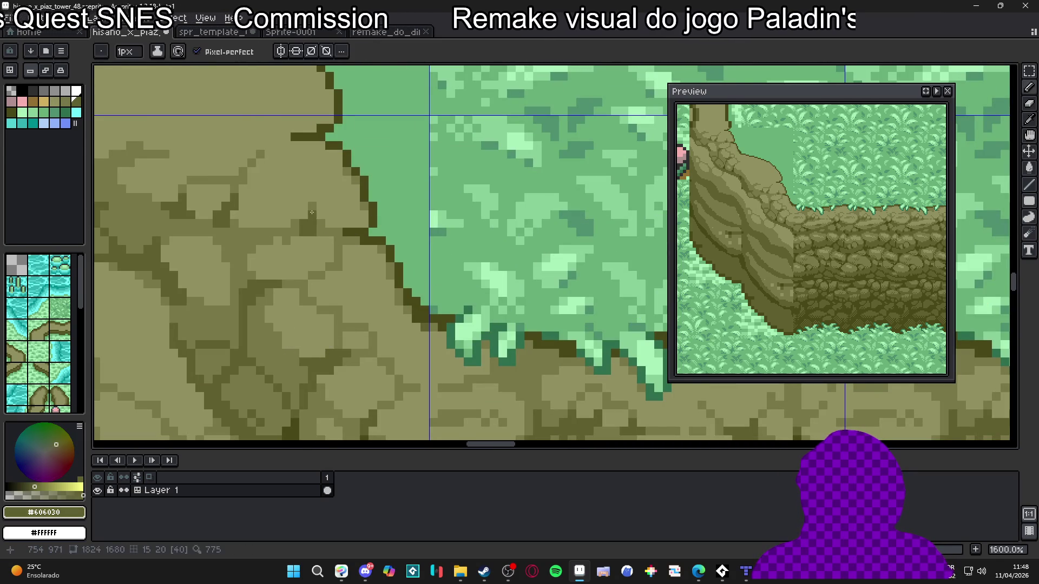
{"action": "scroll", "coordinate": [320, 224], "scroll_direction": "down", "scroll_amount": 4}
{"action": "scroll", "coordinate": [336, 244], "scroll_direction": "down", "scroll_amount": 2}
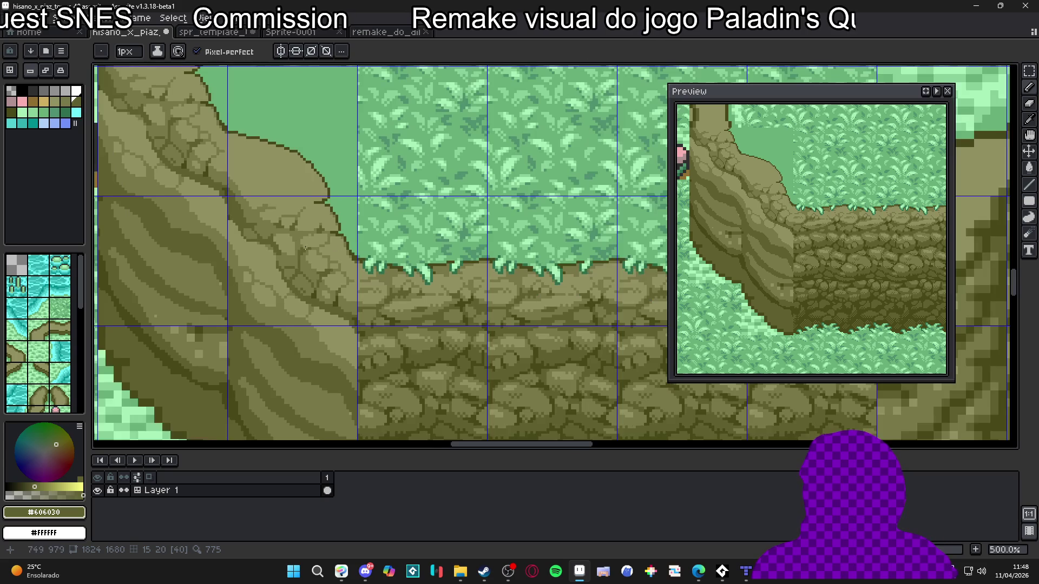
{"action": "scroll", "coordinate": [334, 230], "scroll_direction": "up", "scroll_amount": 6}
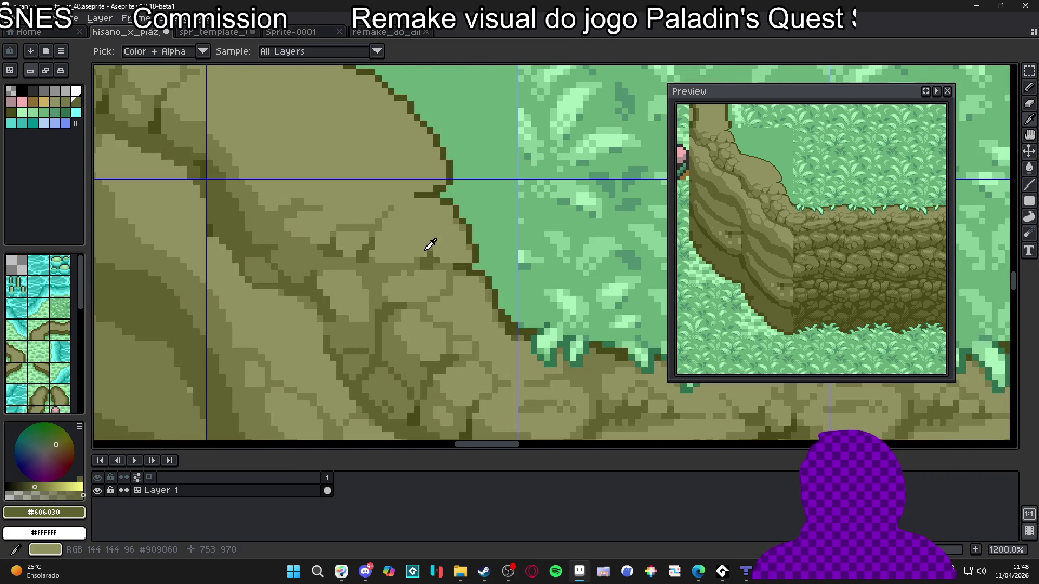
{"action": "left_click", "coordinate": [427, 247], "text": "alt"}
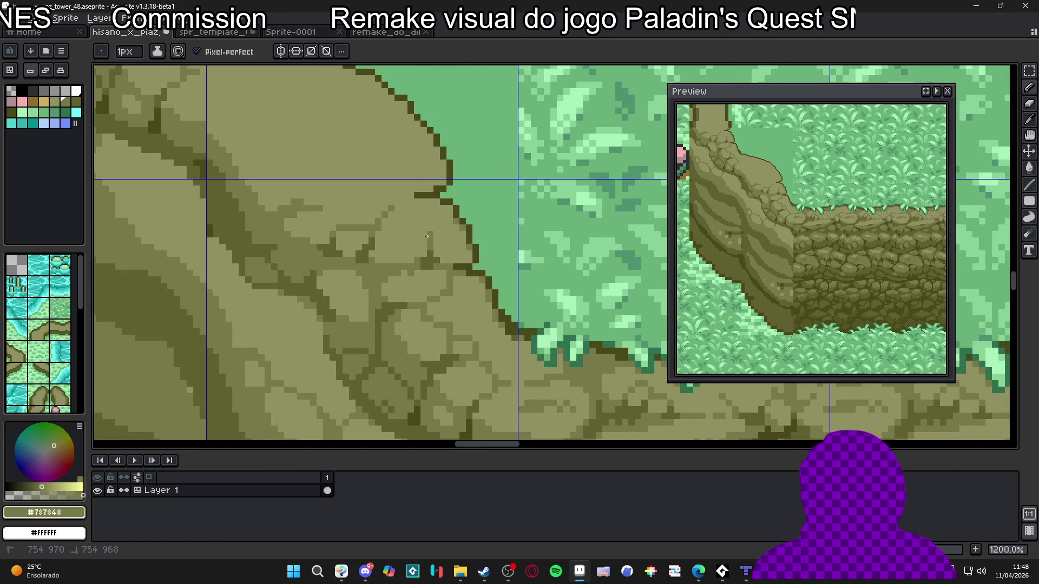
Add dark olive outline pixels at the cliff edge and turn a stray one grass green.
{"action": "scroll", "coordinate": [394, 280], "scroll_direction": "down", "scroll_amount": 4}
{"action": "scroll", "coordinate": [393, 280], "scroll_direction": "up", "scroll_amount": 2}
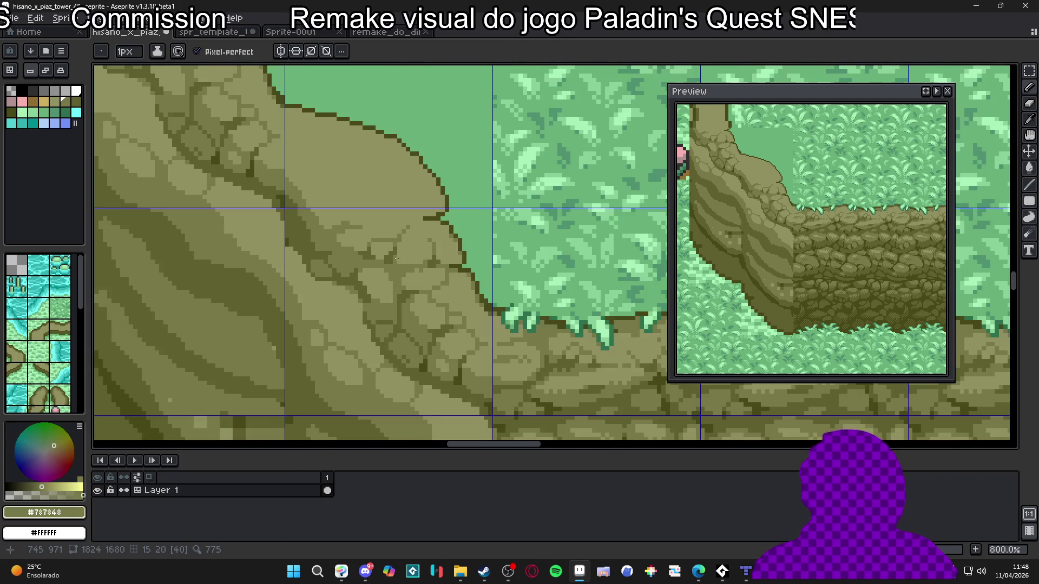
{"action": "scroll", "coordinate": [379, 266], "scroll_direction": "down", "scroll_amount": 3}
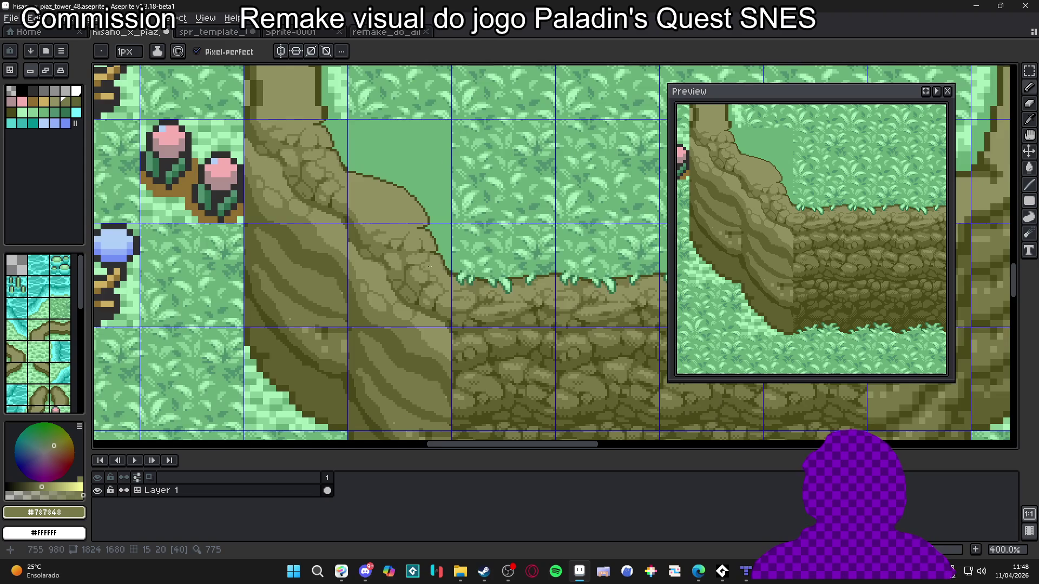
{"action": "scroll", "coordinate": [450, 276], "scroll_direction": "up", "scroll_amount": 5}
{"action": "left_click", "coordinate": [450, 276], "text": "alt"}
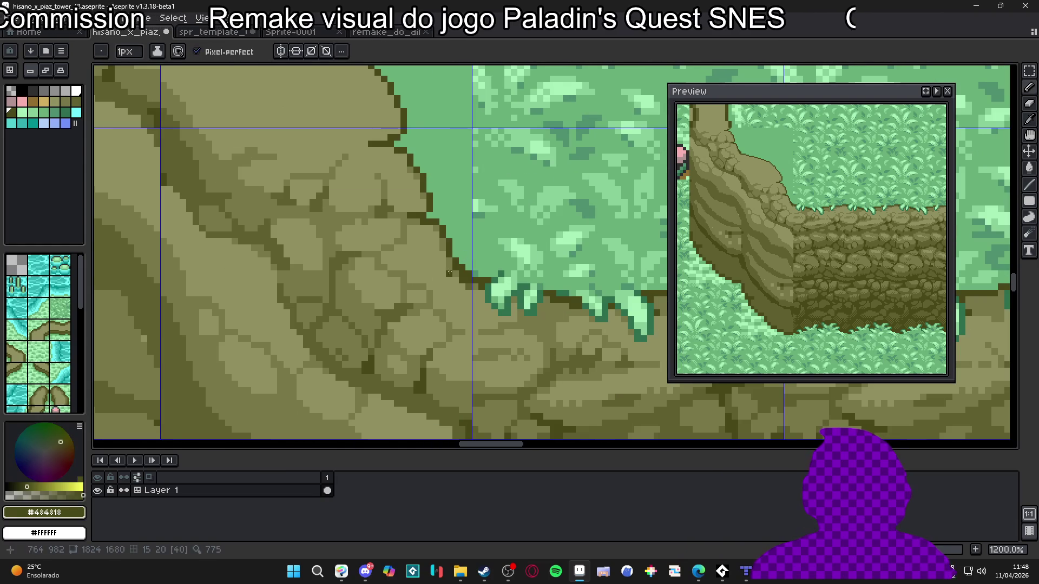
{"action": "left_click", "coordinate": [453, 276]}
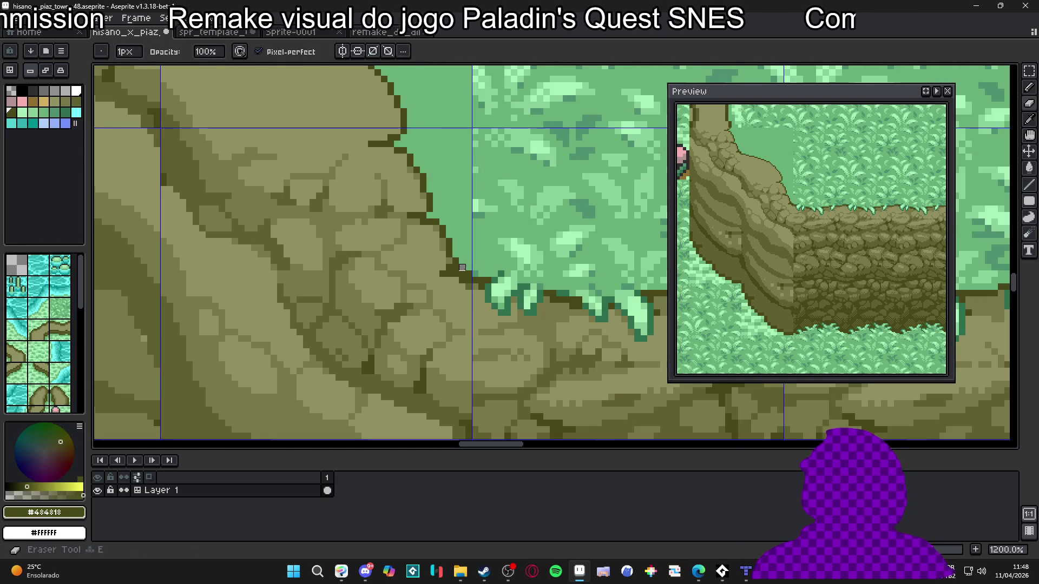
{"action": "left_click", "coordinate": [471, 248], "text": "alt"}
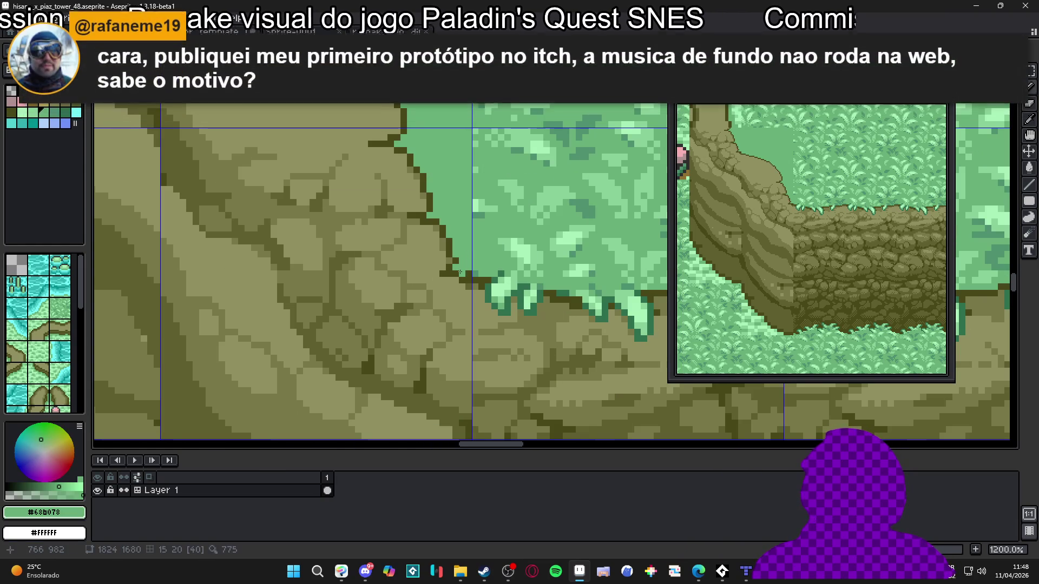
{"action": "left_click", "coordinate": [468, 274]}
{"action": "left_click", "coordinate": [481, 272], "text": "alt"}
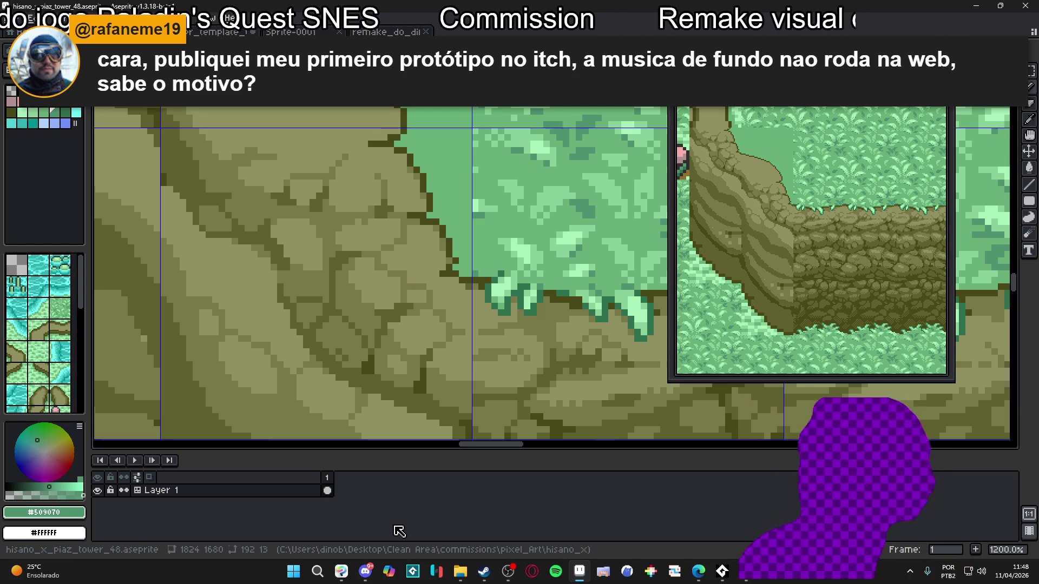
{"action": "scroll", "coordinate": [476, 254], "scroll_direction": "up", "scroll_amount": 1}
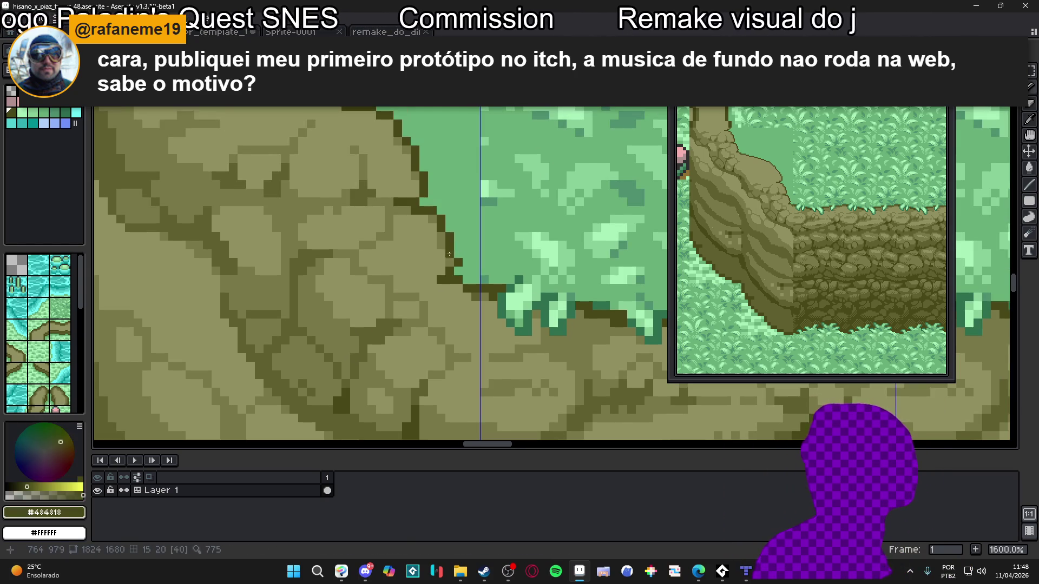
{"action": "left_click", "coordinate": [462, 261], "text": "alt"}
{"action": "scroll", "coordinate": [457, 254], "scroll_direction": "down", "scroll_amount": 4}
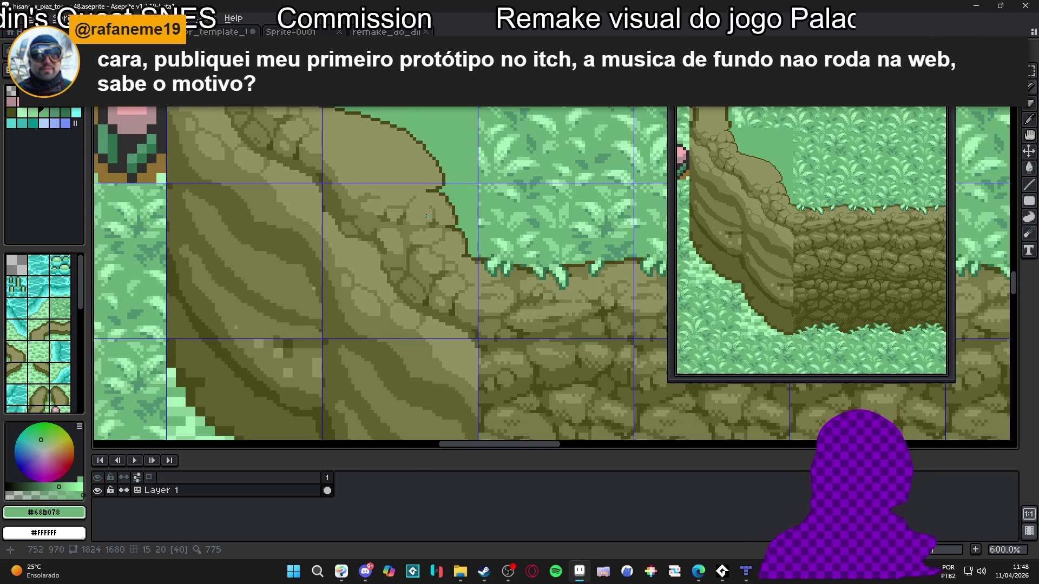
{"action": "scroll", "coordinate": [422, 218], "scroll_direction": "up", "scroll_amount": 6}
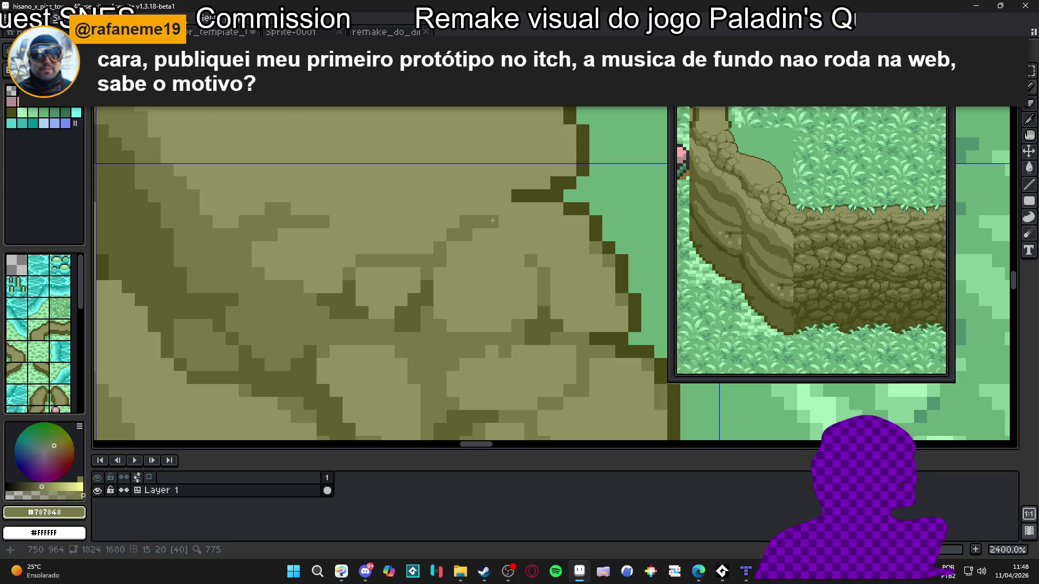
{"action": "scroll", "coordinate": [492, 220], "scroll_direction": "down", "scroll_amount": 3}
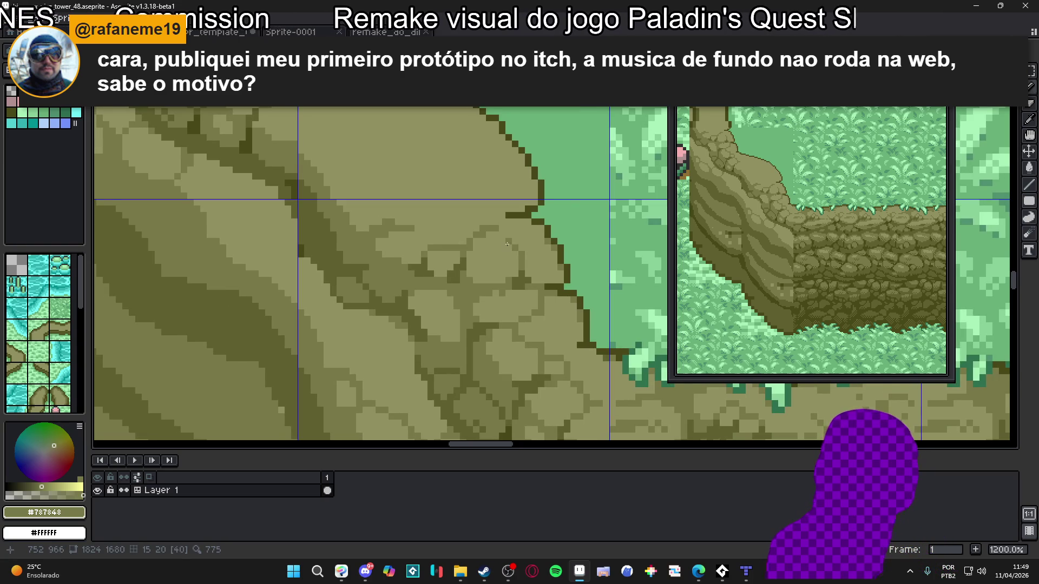
Extend the dark #606030 crack leftward across the rock and darken pixels along it.
{"action": "scroll", "coordinate": [381, 251], "scroll_direction": "up", "scroll_amount": 1}
{"action": "left_click", "coordinate": [346, 251], "text": "alt"}
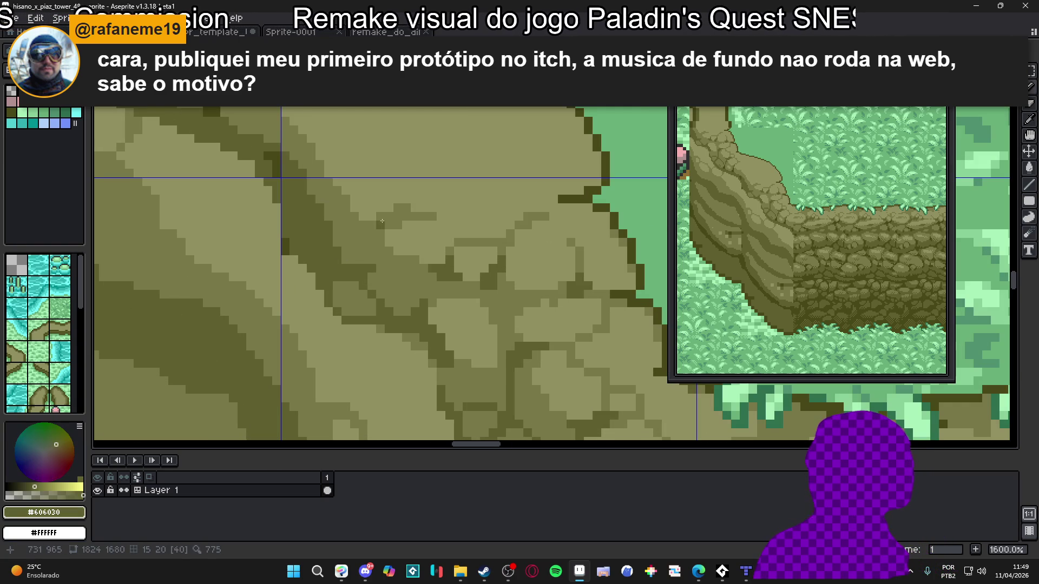
{"action": "left_click", "coordinate": [398, 216]}
{"action": "left_click", "coordinate": [372, 225]}
{"action": "left_click", "coordinate": [364, 225]}
{"action": "left_click", "coordinate": [380, 217], "text": "alt"}
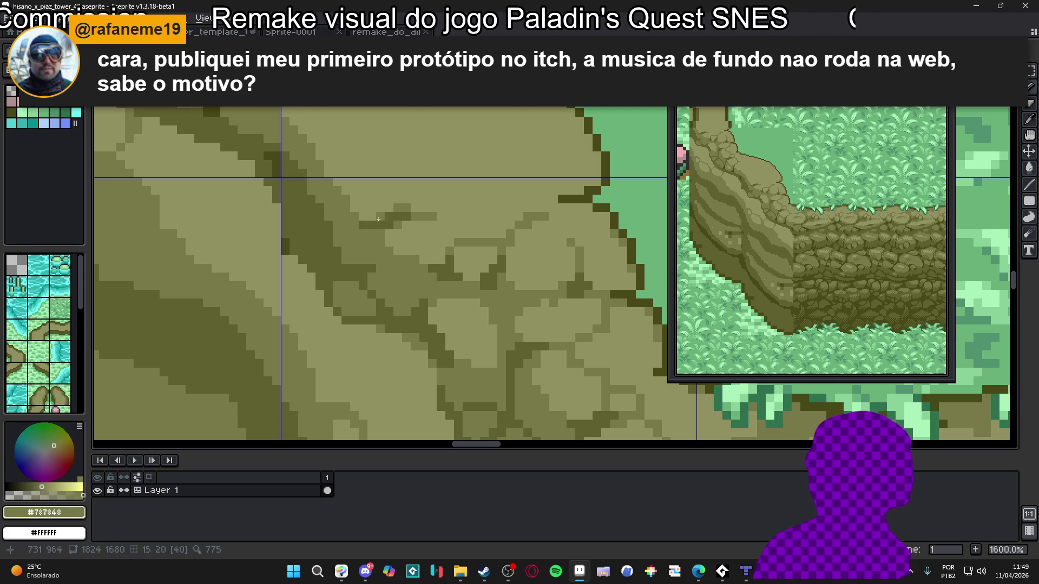
{"action": "scroll", "coordinate": [385, 226], "scroll_direction": "down", "scroll_amount": 1}
{"action": "scroll", "coordinate": [390, 225], "scroll_direction": "up", "scroll_amount": 1}
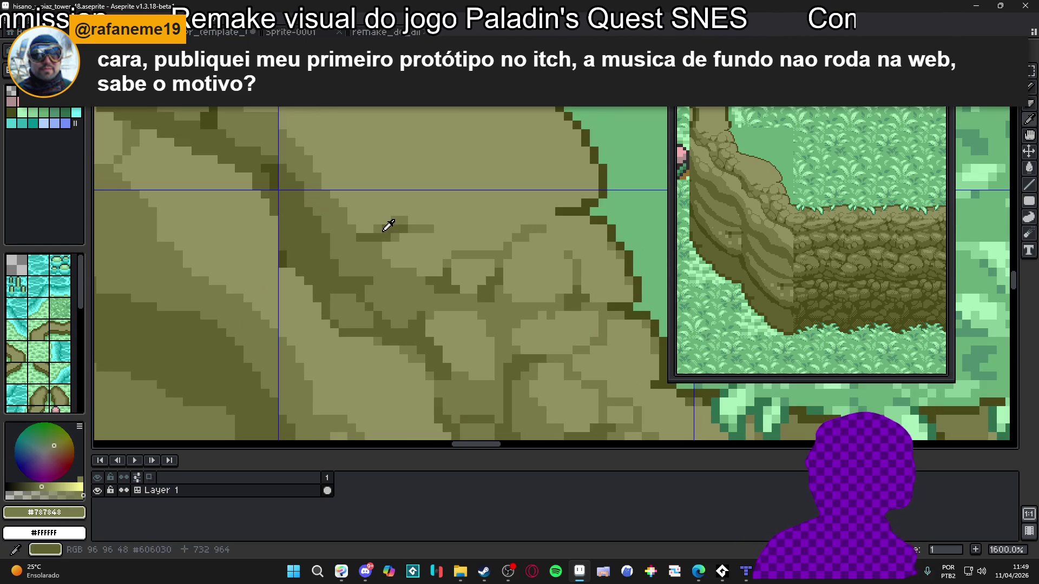
{"action": "left_click", "coordinate": [396, 223], "text": "alt"}
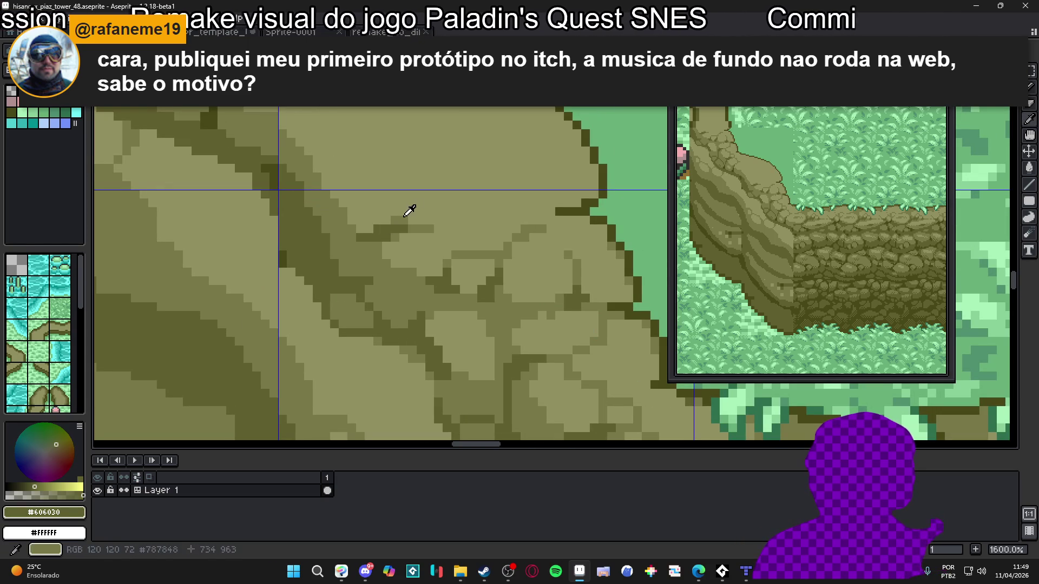
{"action": "left_click", "coordinate": [411, 212], "text": "alt"}
{"action": "left_click", "coordinate": [371, 230]}
{"action": "left_click", "coordinate": [359, 236], "text": "alt"}
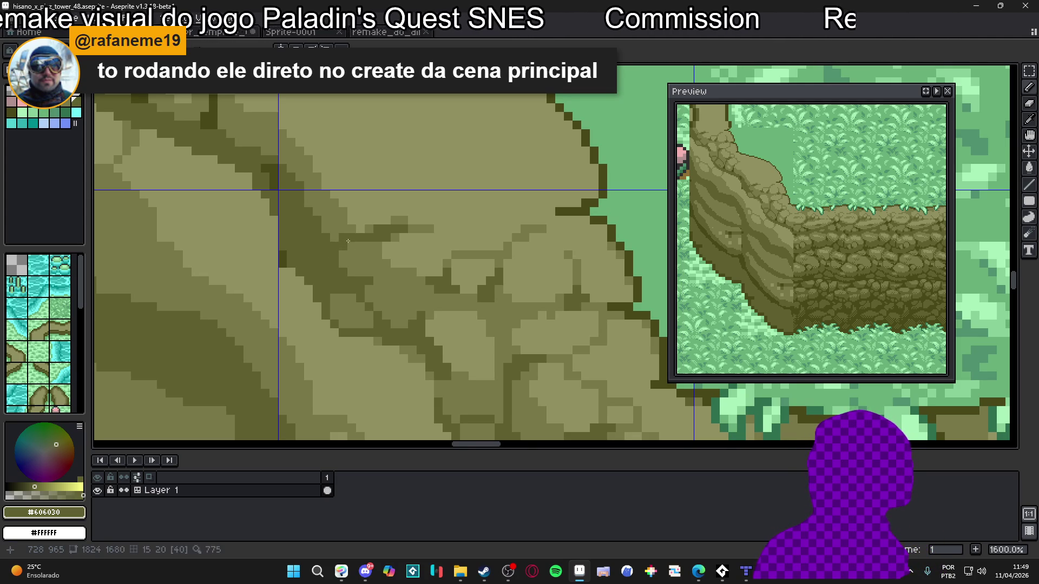
{"action": "left_click", "coordinate": [334, 239]}
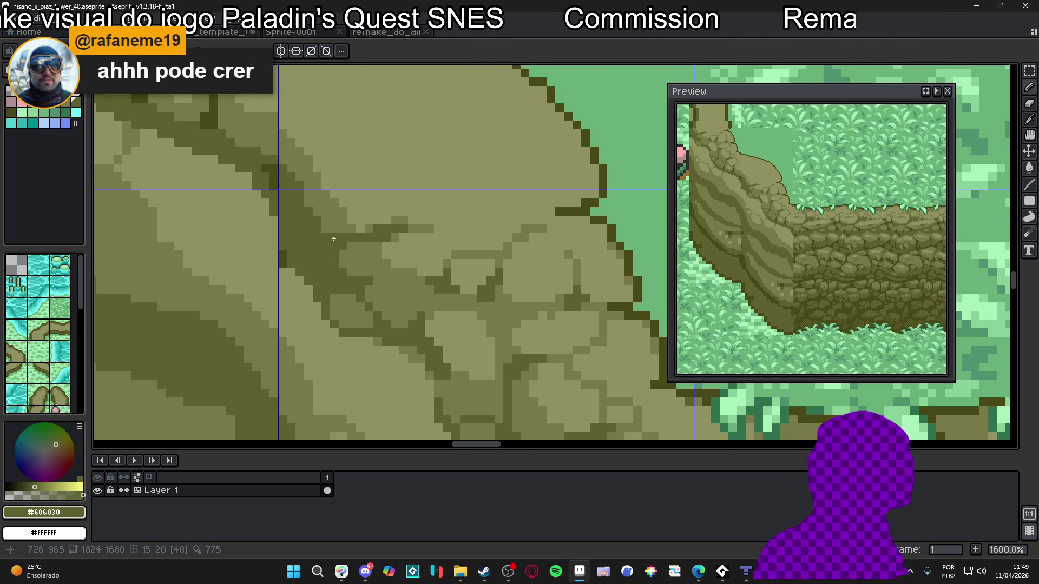
Sample the darkest olive outline and the light olive #909060 from the slope's rocks.
{"action": "scroll", "coordinate": [331, 227], "scroll_direction": "down", "scroll_amount": 3}
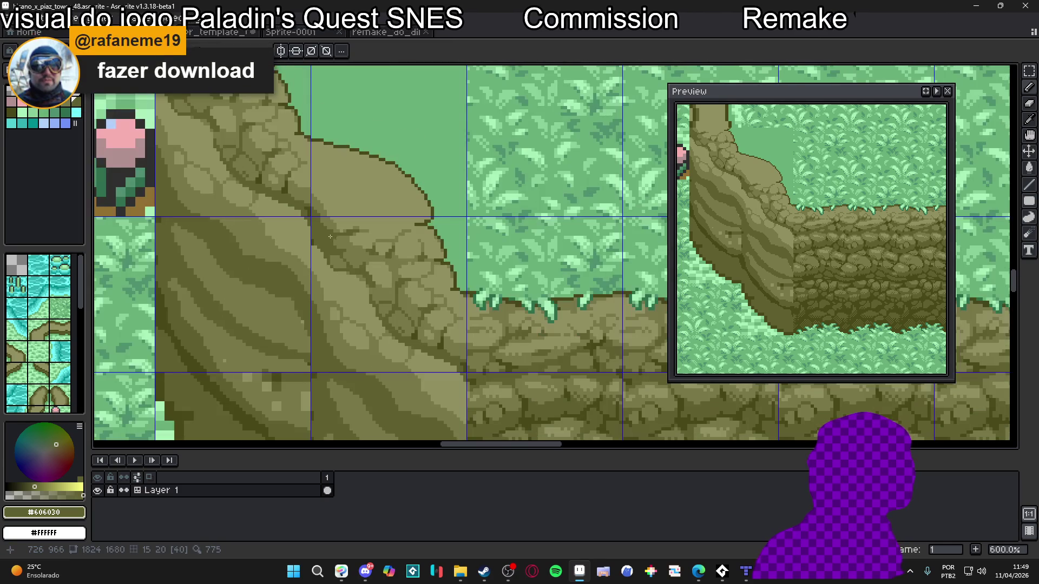
{"action": "scroll", "coordinate": [357, 255], "scroll_direction": "down", "scroll_amount": 2}
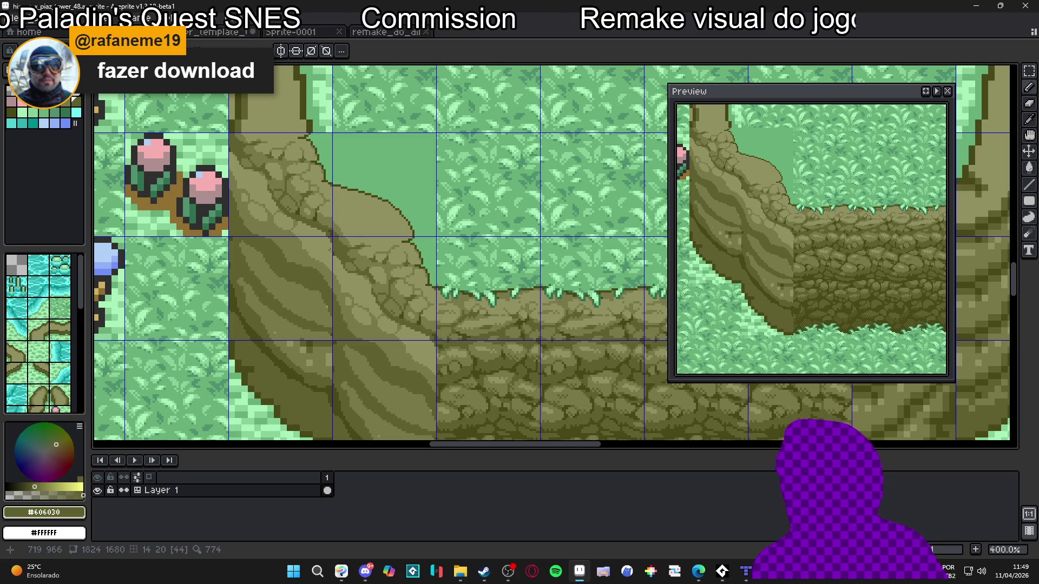
{"action": "scroll", "coordinate": [336, 249], "scroll_direction": "up", "scroll_amount": 5}
{"action": "left_click", "coordinate": [331, 213], "text": "alt"}
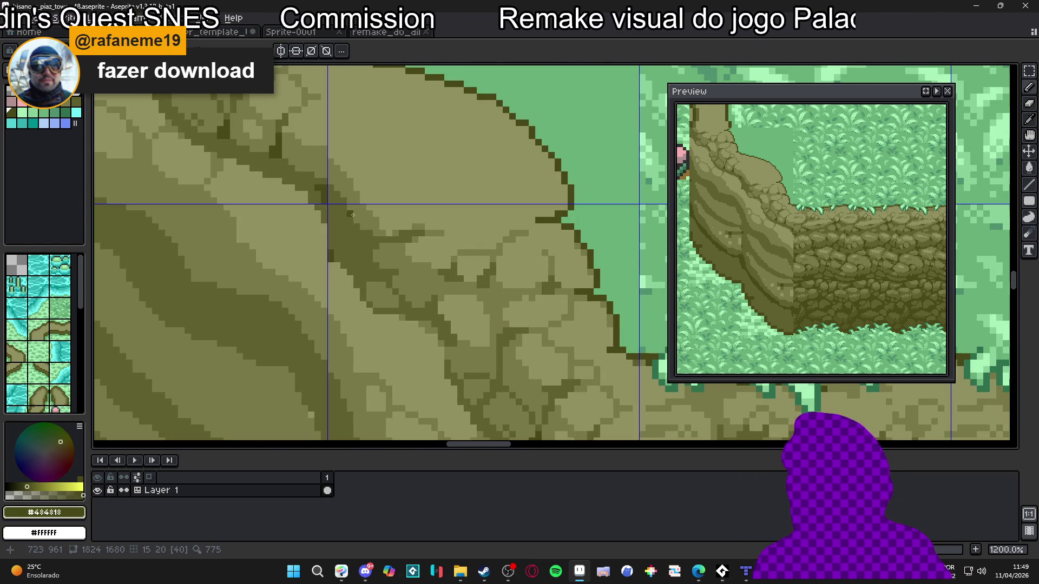
{"action": "scroll", "coordinate": [344, 213], "scroll_direction": "down", "scroll_amount": 4}
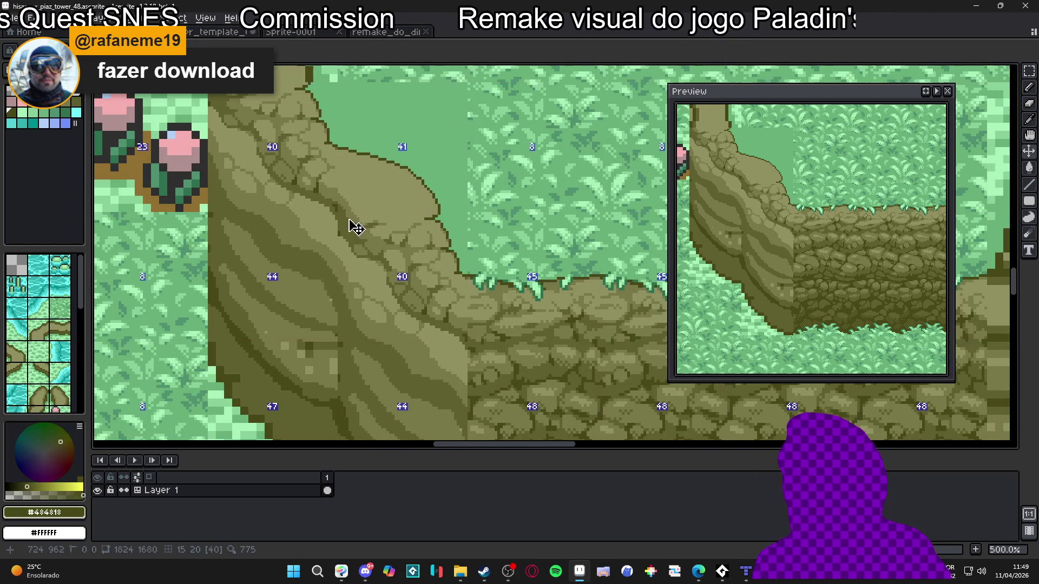
{"action": "scroll", "coordinate": [344, 220], "scroll_direction": "up", "scroll_amount": 5}
{"action": "scroll", "coordinate": [327, 196], "scroll_direction": "up", "scroll_amount": 2}
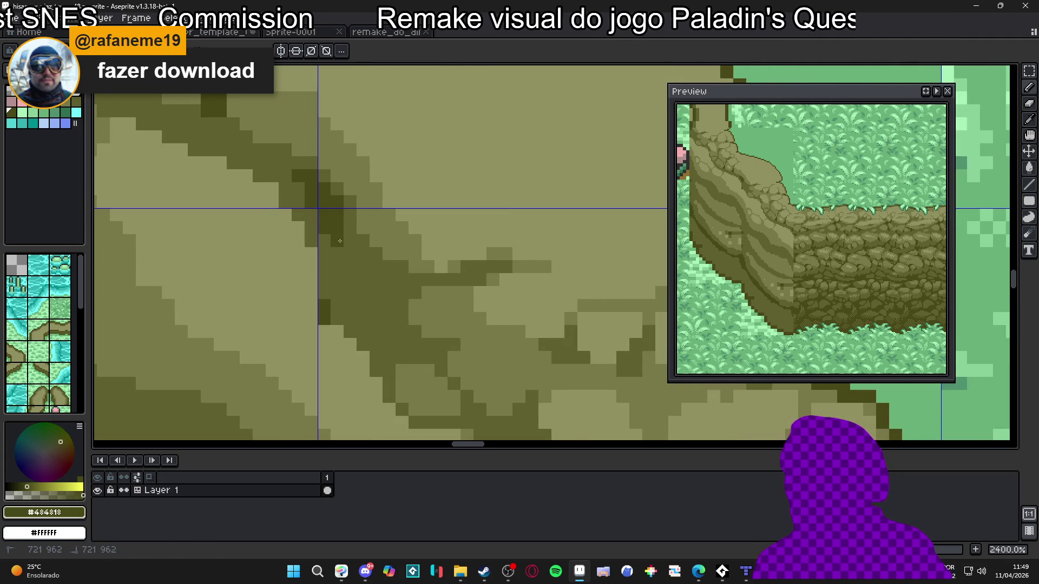
{"action": "scroll", "coordinate": [346, 253], "scroll_direction": "down", "scroll_amount": 5}
{"action": "scroll", "coordinate": [346, 253], "scroll_direction": "up", "scroll_amount": 4}
{"action": "scroll", "coordinate": [346, 253], "scroll_direction": "down", "scroll_amount": 5}
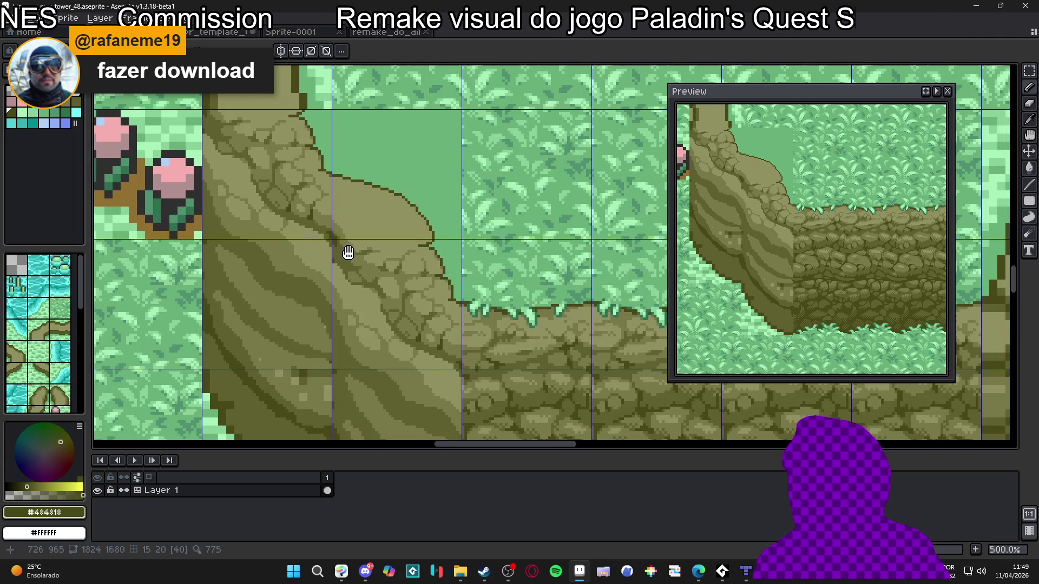
{"action": "scroll", "coordinate": [348, 255], "scroll_direction": "up", "scroll_amount": 4}
{"action": "scroll", "coordinate": [341, 258], "scroll_direction": "up", "scroll_amount": 1}
{"action": "left_click", "coordinate": [325, 260], "text": "alt"}
{"action": "left_click", "coordinate": [312, 260], "text": "alt"}
Draw a #484818 crack across the stones, undo it, and redraw it lower down.
{"action": "scroll", "coordinate": [319, 273], "scroll_direction": "down", "scroll_amount": 3}
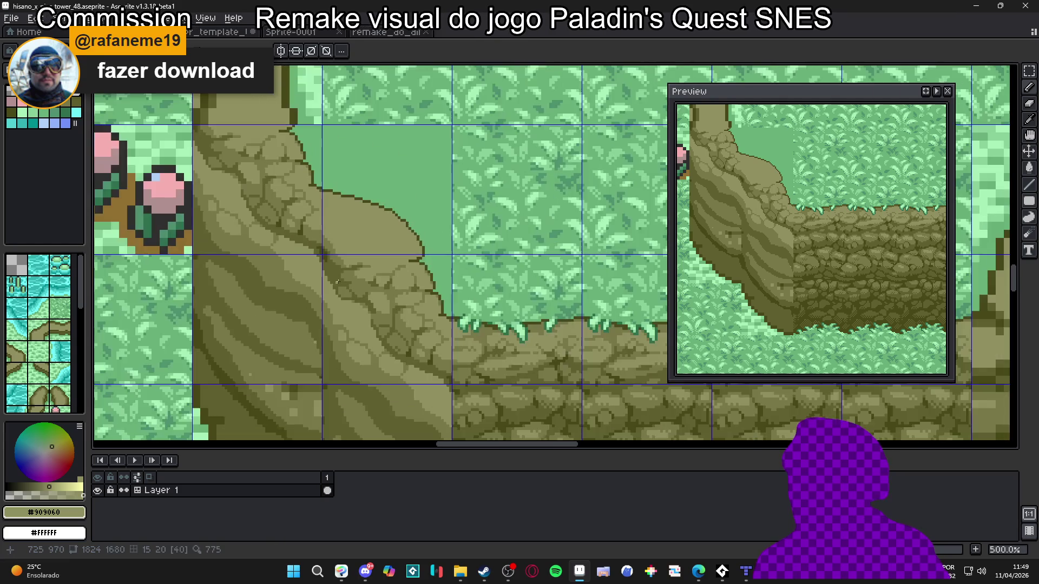
{"action": "scroll", "coordinate": [311, 243], "scroll_direction": "up", "scroll_amount": 2}
{"action": "left_click", "coordinate": [310, 237], "text": "alt"}
{"action": "scroll", "coordinate": [311, 237], "scroll_direction": "up", "scroll_amount": 2}
{"action": "mouse_move", "coordinate": [350, 279]}
{"action": "left_mouse_down"}
{"action": "mouse_move", "coordinate": [336, 267]}
{"action": "mouse_move", "coordinate": [325, 279]}
{"action": "left_mouse_up"}
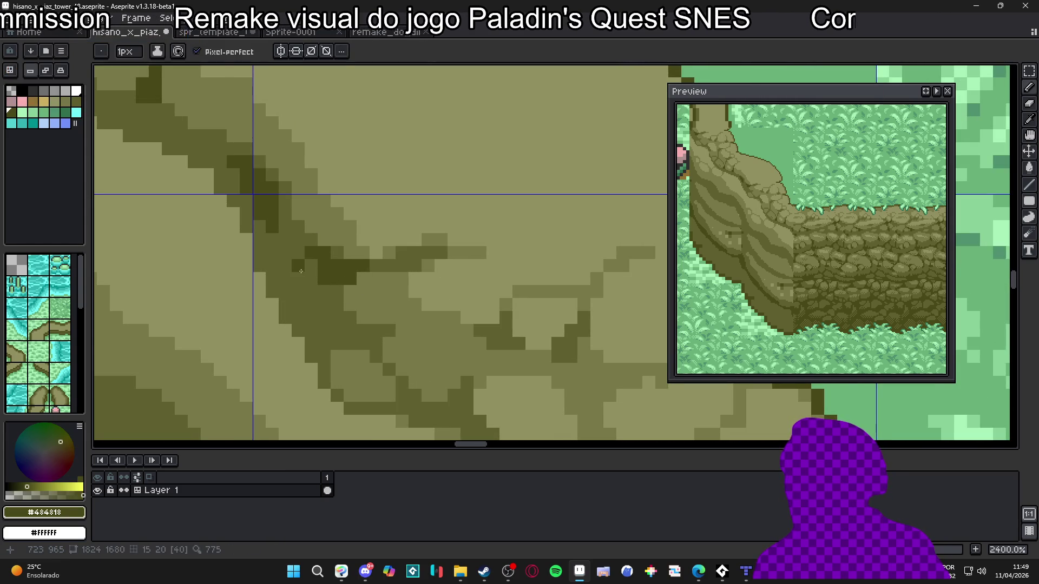
{"action": "key", "text": "ctrl+z"}
{"action": "mouse_move", "coordinate": [315, 264]}
{"action": "left_mouse_down"}
{"action": "mouse_move", "coordinate": [324, 292]}
{"action": "mouse_move", "coordinate": [300, 287]}
{"action": "left_mouse_up"}
{"action": "scroll", "coordinate": [311, 282], "scroll_direction": "down", "scroll_amount": 5}
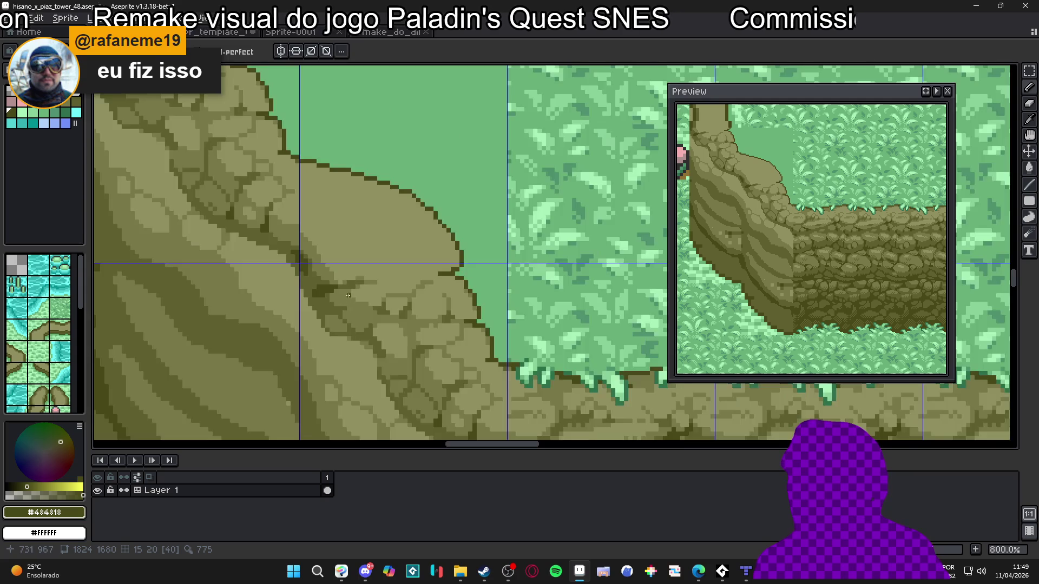
{"action": "scroll", "coordinate": [319, 284], "scroll_direction": "up", "scroll_amount": 4}
{"action": "scroll", "coordinate": [333, 287], "scroll_direction": "down", "scroll_amount": 4}
{"action": "scroll", "coordinate": [308, 284], "scroll_direction": "down", "scroll_amount": 3}
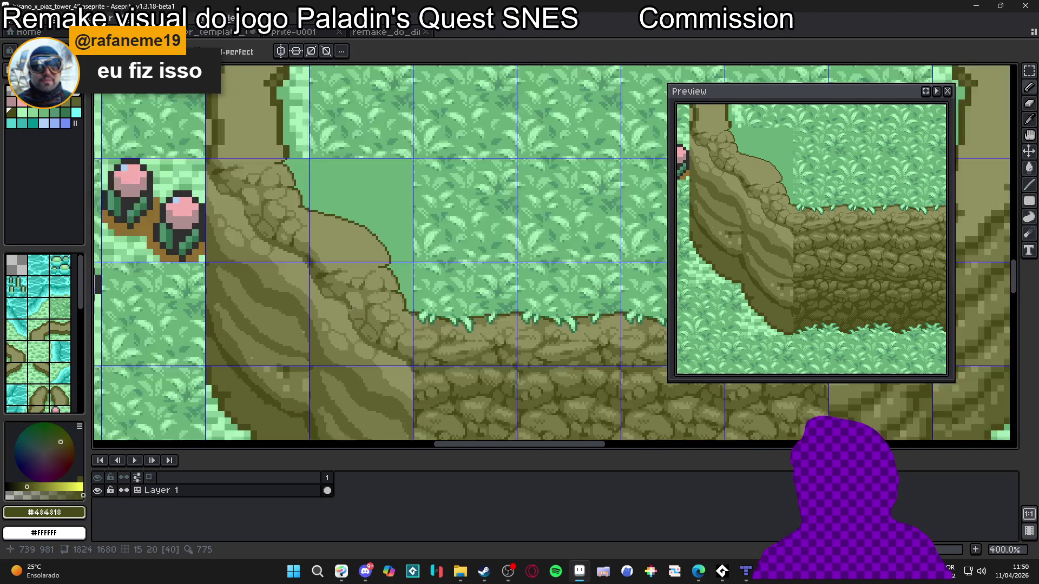
{"action": "scroll", "coordinate": [368, 336], "scroll_direction": "up", "scroll_amount": 6}
Sample the rock olives, ending on the dark crack colour, and bring the slope stones into view.
{"action": "left_click", "coordinate": [359, 344], "text": "alt"}
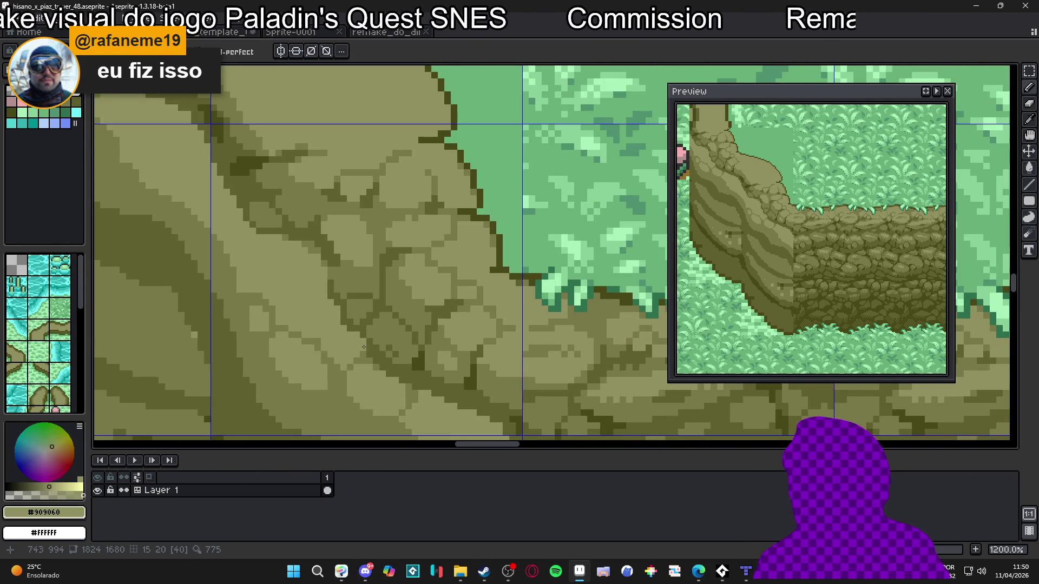
{"action": "left_click", "coordinate": [341, 311], "text": "alt"}
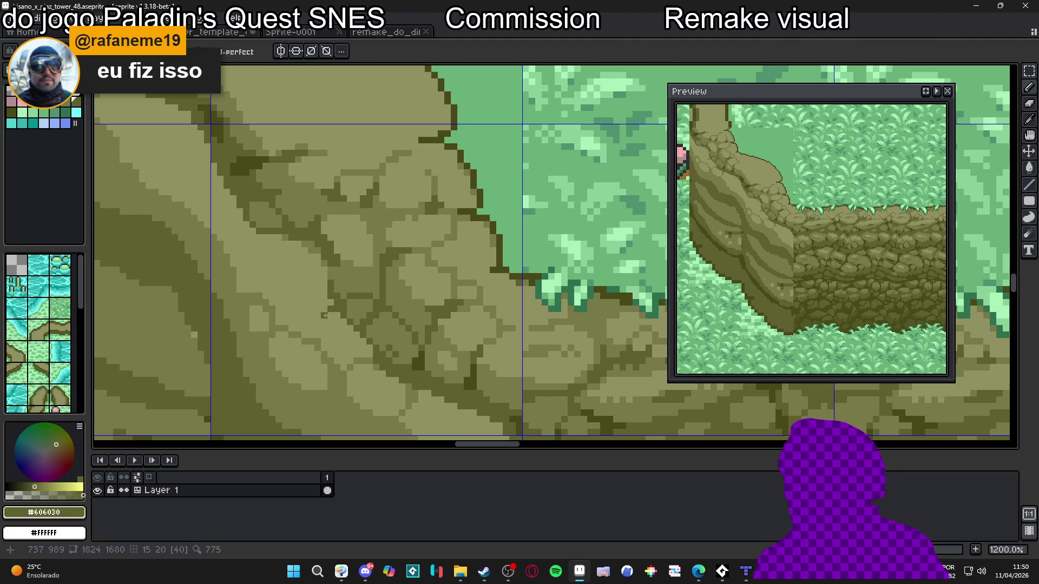
{"action": "scroll", "coordinate": [322, 323], "scroll_direction": "down", "scroll_amount": 3}
{"action": "scroll", "coordinate": [322, 323], "scroll_direction": "up", "scroll_amount": 4}
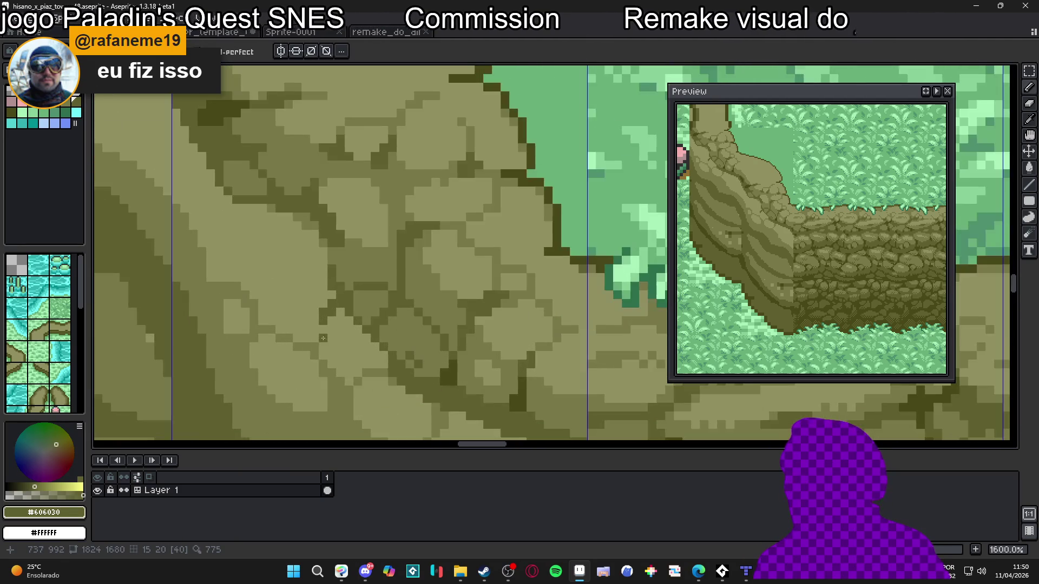
{"action": "left_click", "coordinate": [318, 342], "text": "alt"}
{"action": "scroll", "coordinate": [314, 340], "scroll_direction": "down", "scroll_amount": 3}
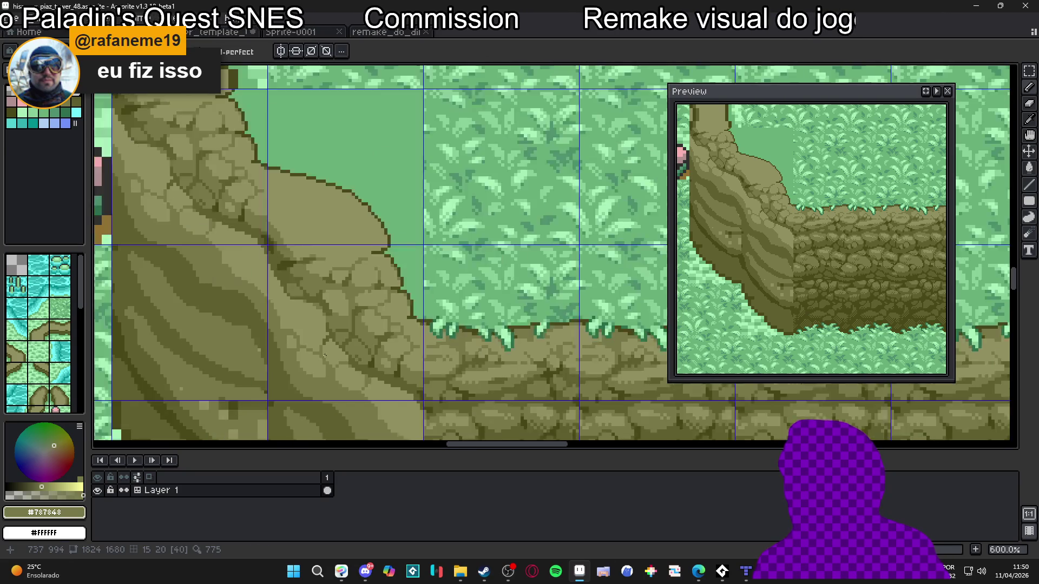
{"action": "scroll", "coordinate": [324, 331], "scroll_direction": "up", "scroll_amount": 3}
{"action": "left_click", "coordinate": [317, 387], "text": "alt"}
{"action": "left_click_drag", "start_coordinate": [316, 388], "coordinate": [311, 342]}
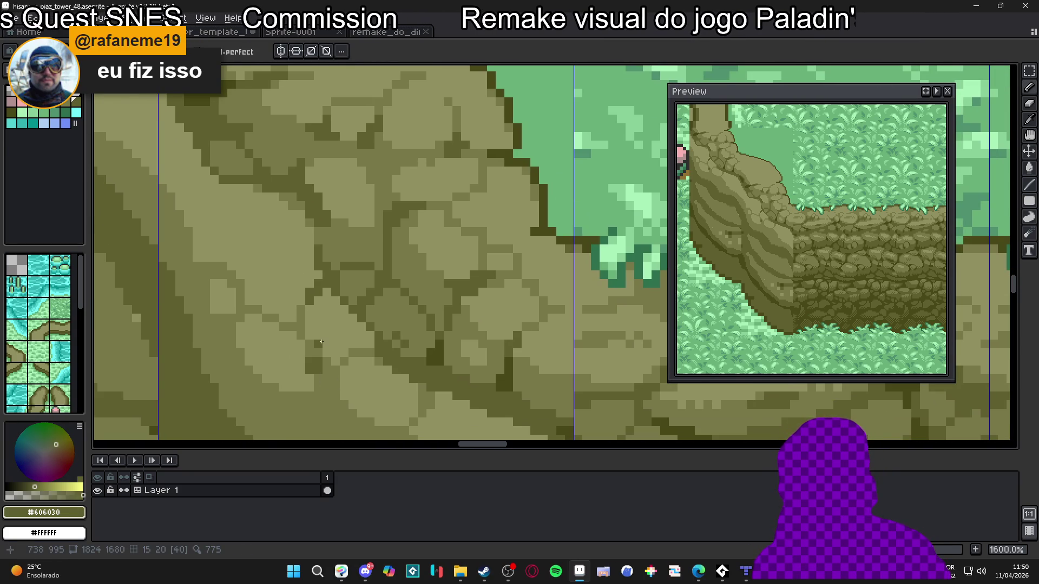
Pencil dark crack pixels between the lower slope stones, undoing and repainting a stray line.
{"action": "scroll", "coordinate": [322, 342], "scroll_direction": "up", "scroll_amount": 2}
{"action": "left_click", "coordinate": [317, 358]}
{"action": "left_click", "coordinate": [304, 344]}
{"action": "left_click", "coordinate": [331, 383]}
{"action": "left_click_drag", "start_coordinate": [330, 396], "coordinate": [322, 395]}
{"action": "key", "text": "ctrl+z"}
{"action": "left_click", "coordinate": [317, 408]}
{"action": "left_click", "coordinate": [330, 383]}
{"action": "left_click", "coordinate": [303, 318]}
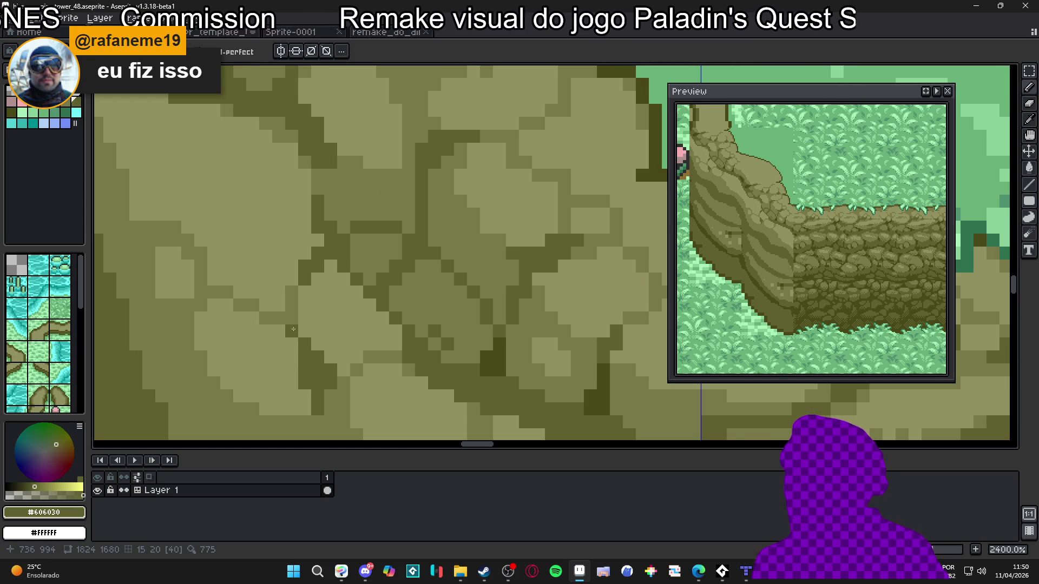
Resample the dark crack colour and paint a sideways dark crack strip across the mid-slope stones.
{"action": "left_click", "coordinate": [292, 302], "text": "alt"}
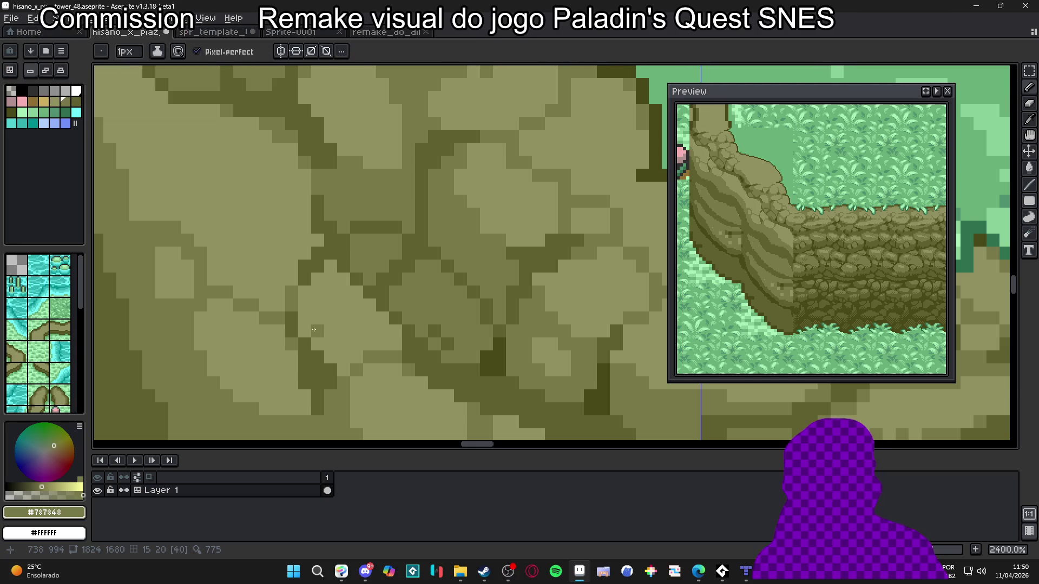
{"action": "scroll", "coordinate": [330, 316], "scroll_direction": "down", "scroll_amount": 3}
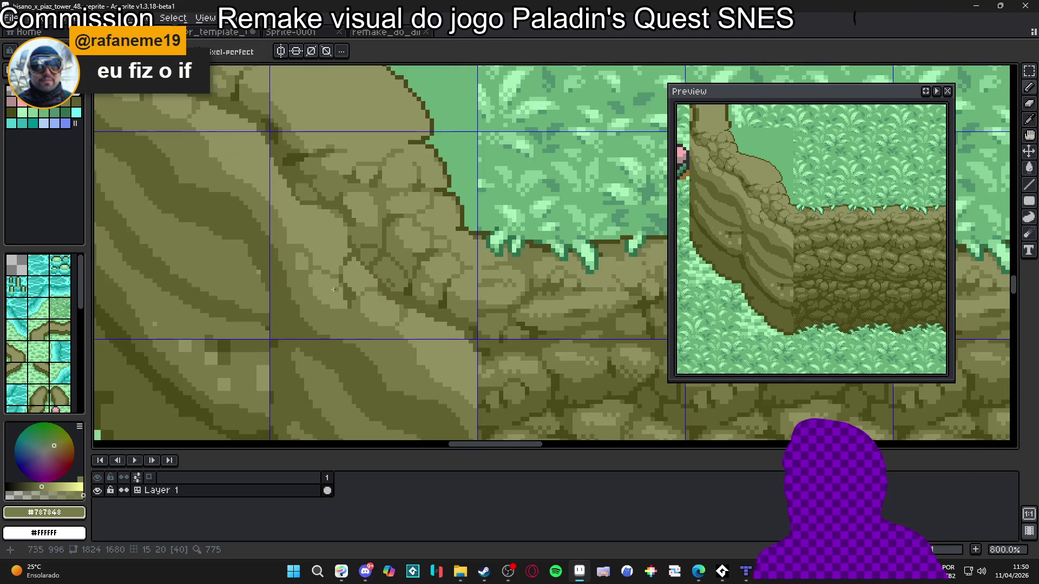
{"action": "scroll", "coordinate": [447, 332], "scroll_direction": "up", "scroll_amount": 4}
{"action": "left_click", "coordinate": [447, 332], "text": "alt"}
{"action": "left_click", "coordinate": [299, 277]}
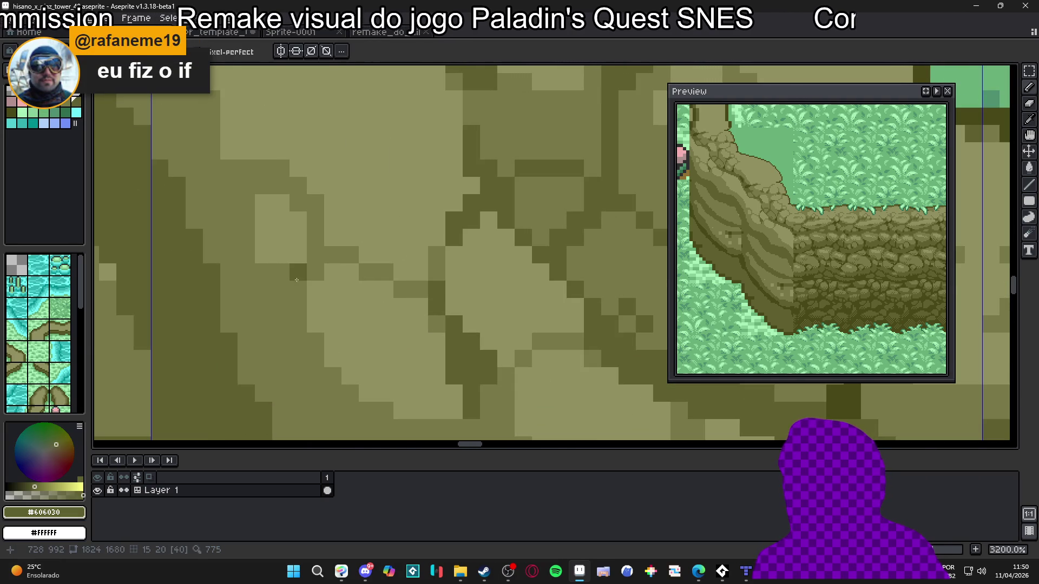
{"action": "left_click", "coordinate": [281, 277]}
{"action": "left_click", "coordinate": [309, 277]}
{"action": "left_click", "coordinate": [280, 289]}
{"action": "left_click", "coordinate": [264, 290]}
Add more dark crack pixels and a diagonal crack line between the upper slope stones.
{"action": "scroll", "coordinate": [303, 281], "scroll_direction": "down", "scroll_amount": 1}
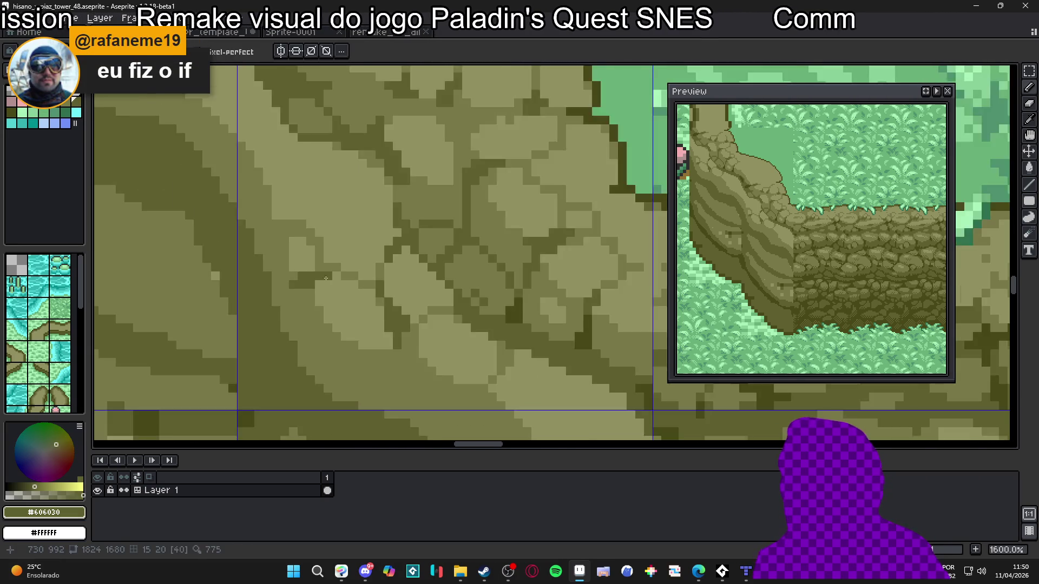
{"action": "scroll", "coordinate": [303, 281], "scroll_direction": "up", "scroll_amount": 1}
{"action": "left_click", "coordinate": [335, 271]}
{"action": "left_click", "coordinate": [317, 257]}
{"action": "scroll", "coordinate": [317, 256], "scroll_direction": "down", "scroll_amount": 2}
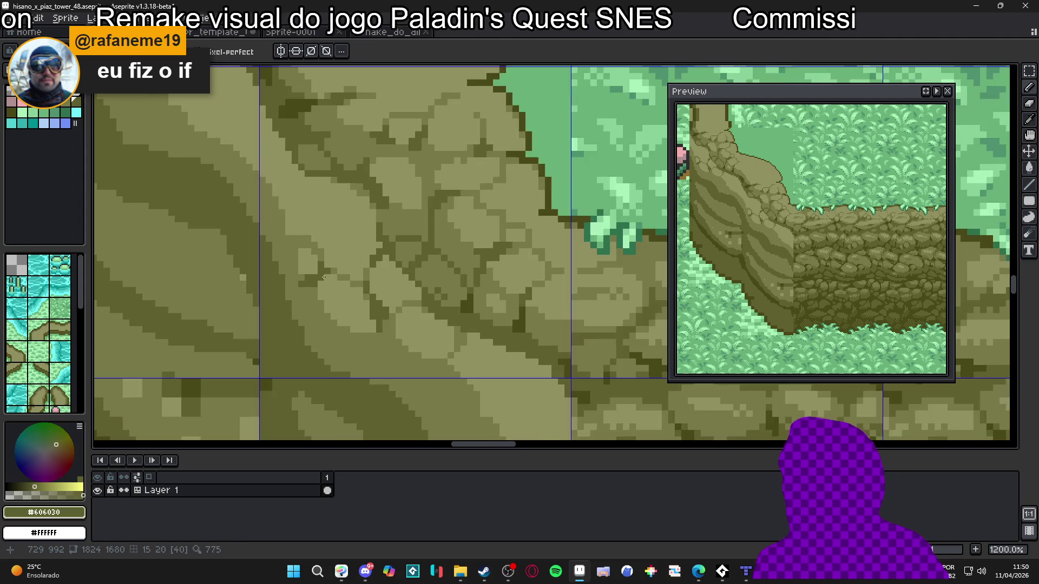
{"action": "scroll", "coordinate": [259, 245], "scroll_direction": "up", "scroll_amount": 1}
{"action": "left_click_drag", "start_coordinate": [259, 246], "coordinate": [295, 226]}
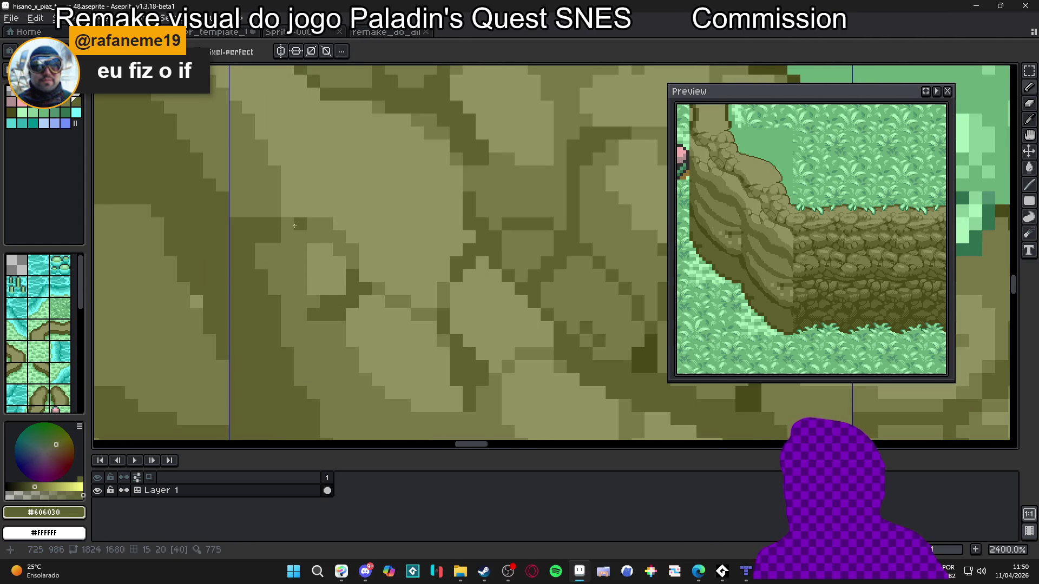
{"action": "scroll", "coordinate": [282, 249], "scroll_direction": "down", "scroll_amount": 5}
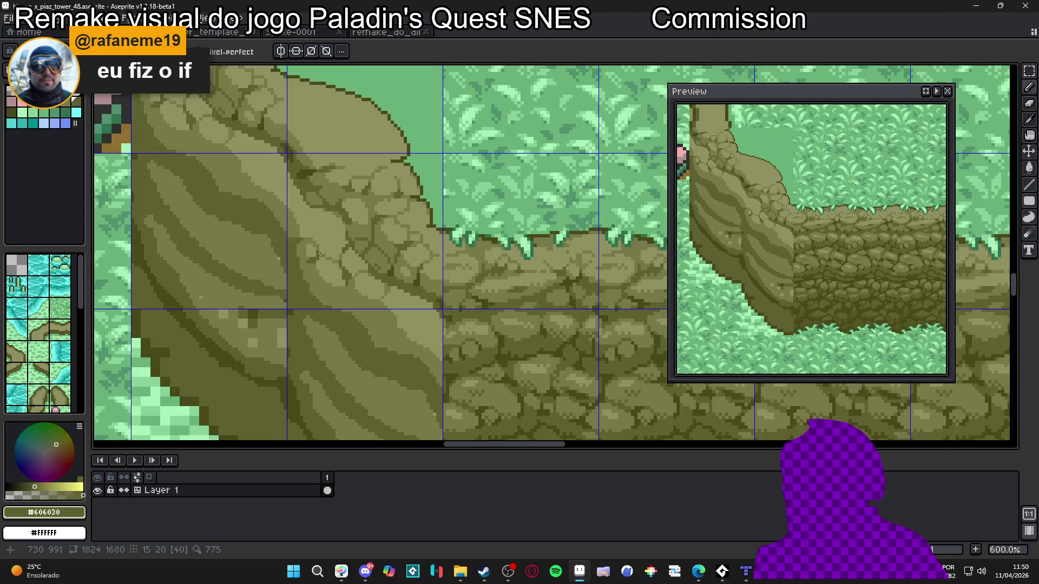
{"action": "scroll", "coordinate": [351, 303], "scroll_direction": "down", "scroll_amount": 2}
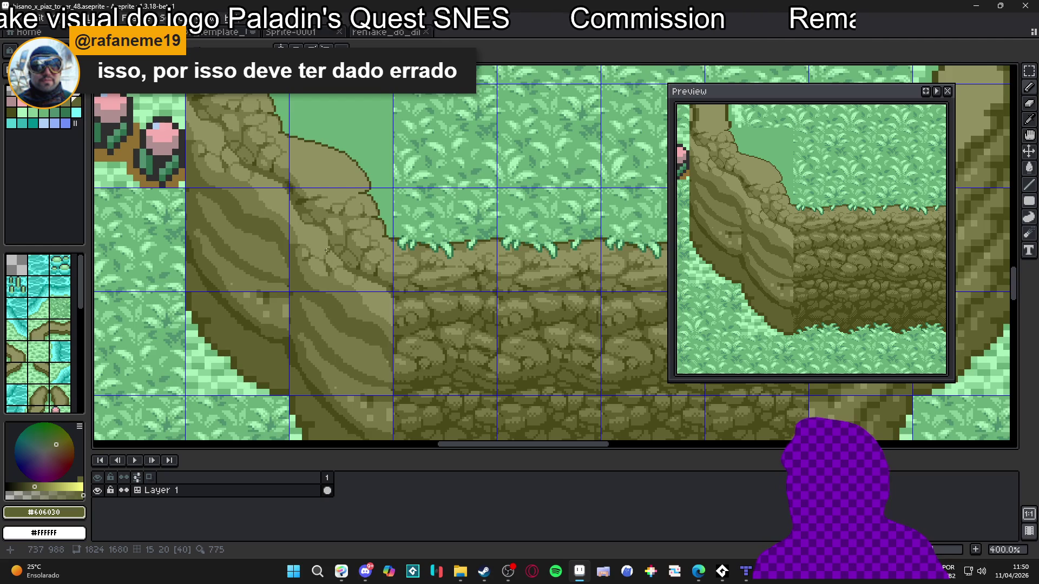
Sample the lighter stone and dark crack olives from the slope, undoing the last pencil stroke.
{"action": "scroll", "coordinate": [327, 250], "scroll_direction": "up", "scroll_amount": 1}
{"action": "scroll", "coordinate": [319, 253], "scroll_direction": "up", "scroll_amount": 5}
{"action": "left_click", "coordinate": [303, 251], "text": "alt"}
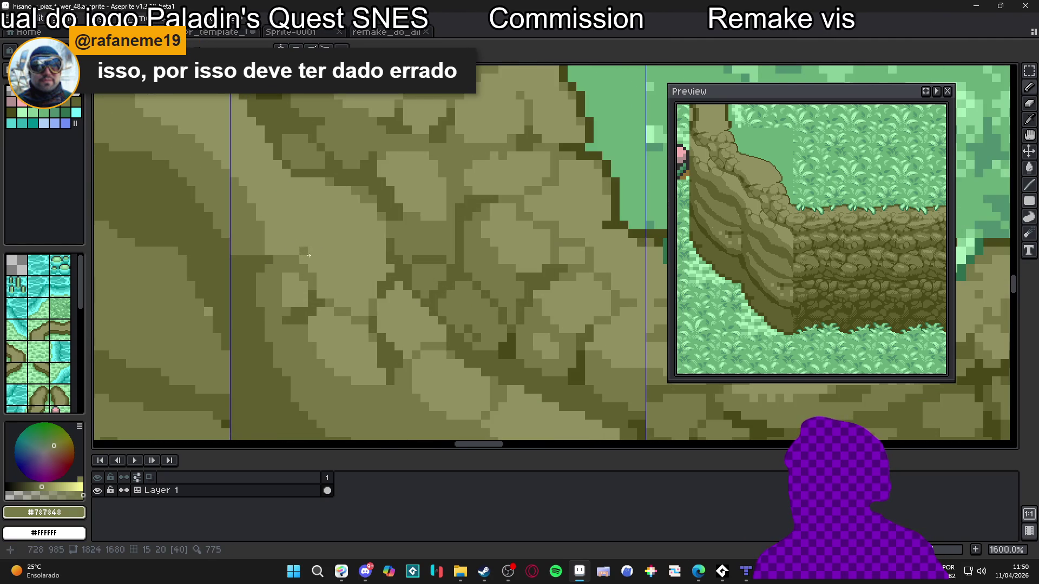
{"action": "scroll", "coordinate": [324, 260], "scroll_direction": "down", "scroll_amount": 6}
{"action": "scroll", "coordinate": [341, 273], "scroll_direction": "up", "scroll_amount": 5}
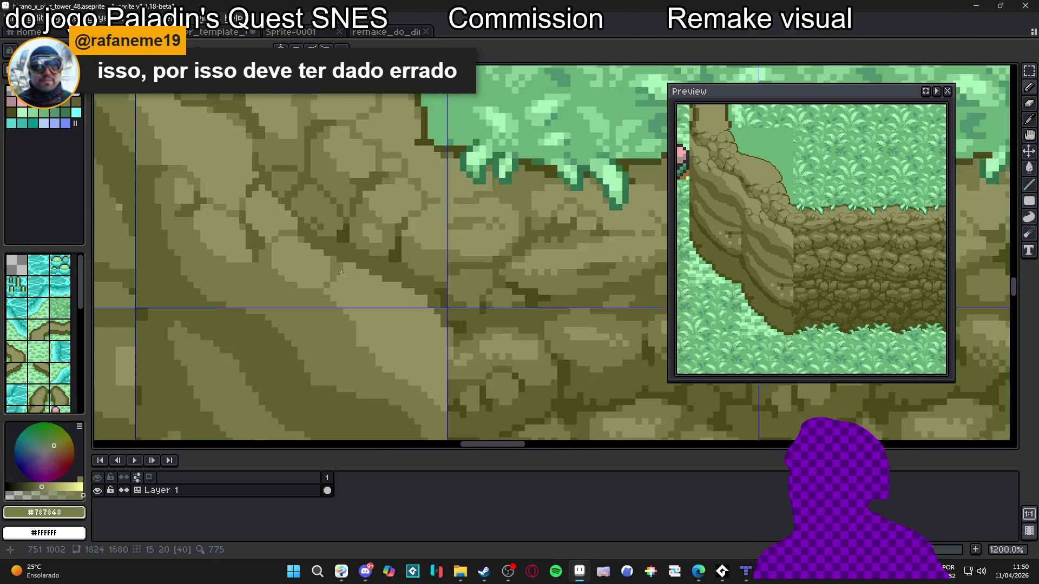
{"action": "scroll", "coordinate": [341, 273], "scroll_direction": "up", "scroll_amount": 1}
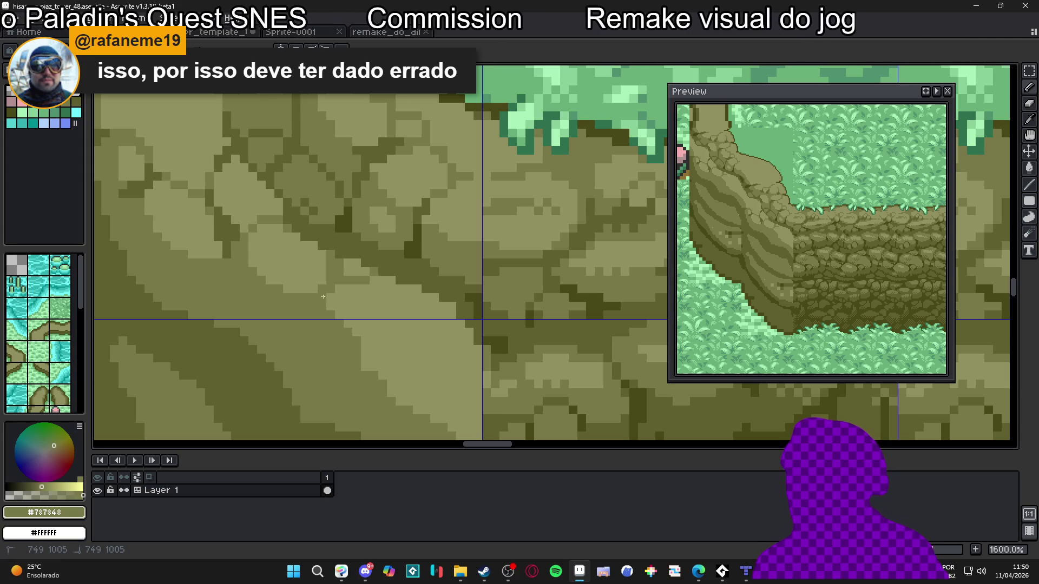
{"action": "left_click", "coordinate": [233, 228], "text": "alt"}
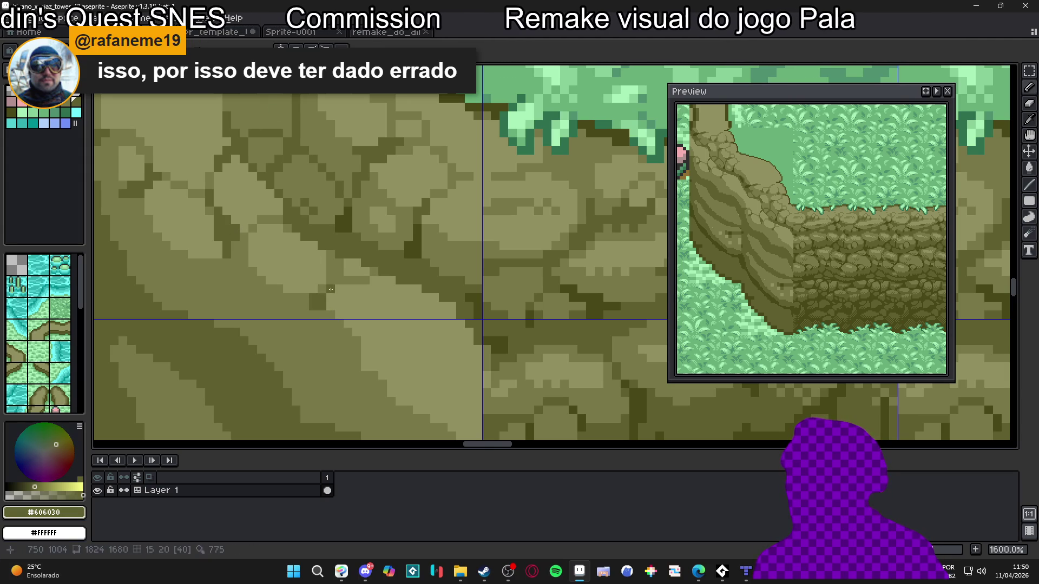
{"action": "key", "text": "ctrl+z"}
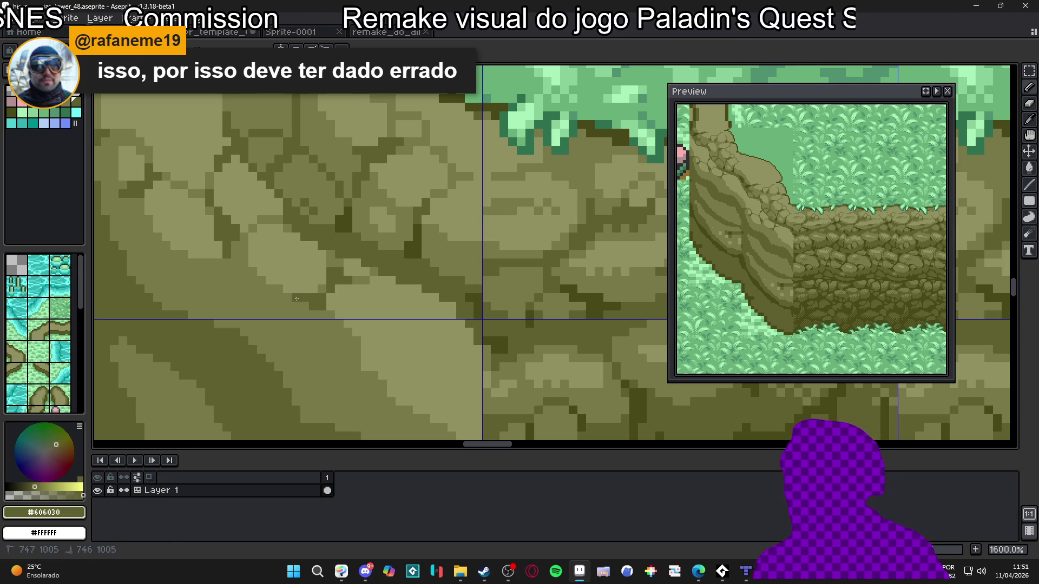
Zoom across the cliff slope to compare stones, sampling the lighter olive then the dark crack olive.
{"action": "scroll", "coordinate": [305, 303], "scroll_direction": "down", "scroll_amount": 1}
{"action": "scroll", "coordinate": [311, 295], "scroll_direction": "up", "scroll_amount": 1}
{"action": "scroll", "coordinate": [312, 295], "scroll_direction": "up", "scroll_amount": 1}
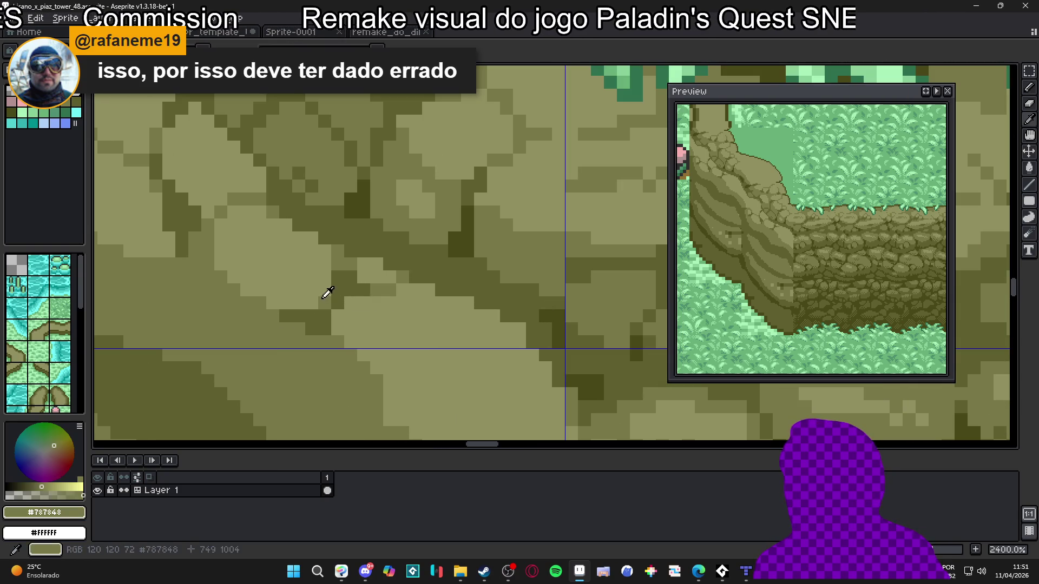
{"action": "scroll", "coordinate": [263, 221], "scroll_direction": "down", "scroll_amount": 1}
{"action": "scroll", "coordinate": [213, 225], "scroll_direction": "up", "scroll_amount": 1}
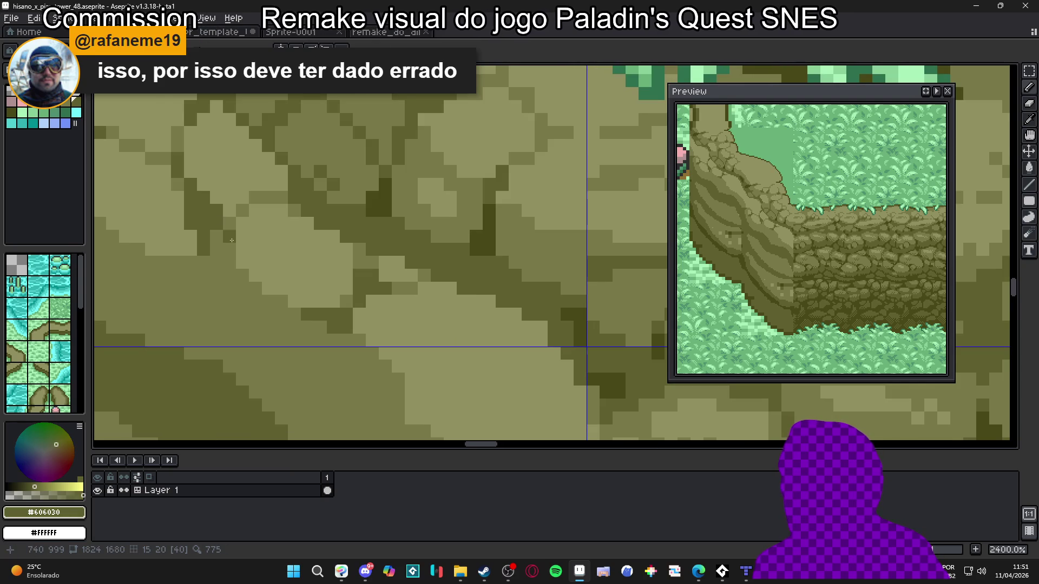
{"action": "scroll", "coordinate": [228, 240], "scroll_direction": "down", "scroll_amount": 2}
{"action": "scroll", "coordinate": [255, 245], "scroll_direction": "up", "scroll_amount": 1}
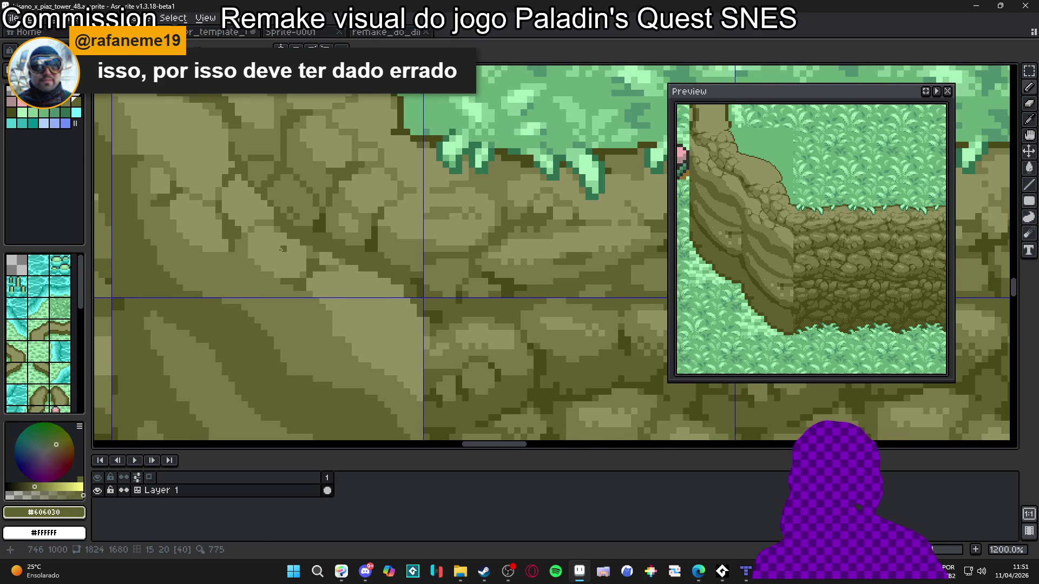
{"action": "scroll", "coordinate": [333, 269], "scroll_direction": "down", "scroll_amount": 4}
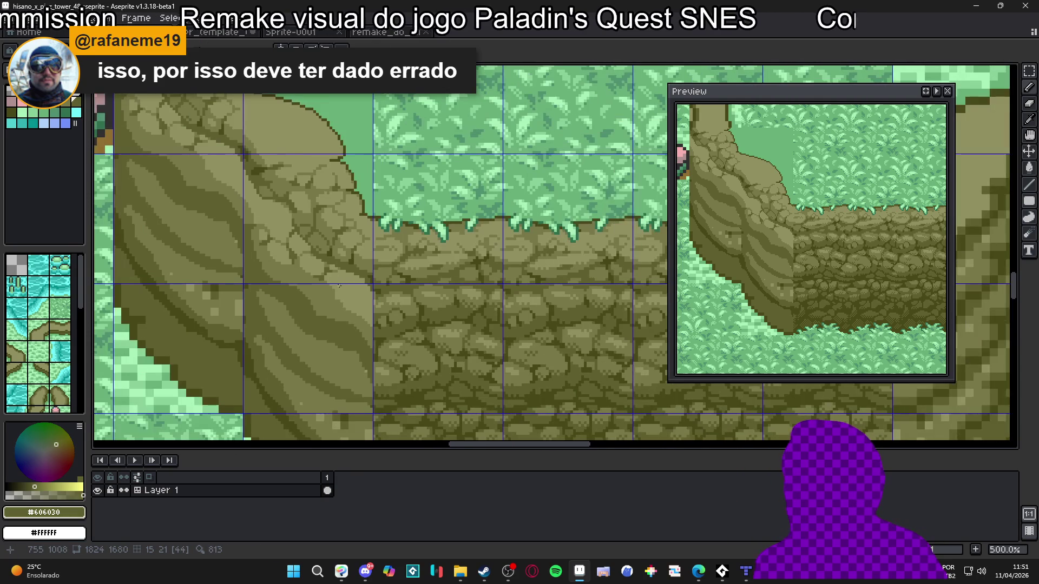
{"action": "scroll", "coordinate": [336, 295], "scroll_direction": "down", "scroll_amount": 2}
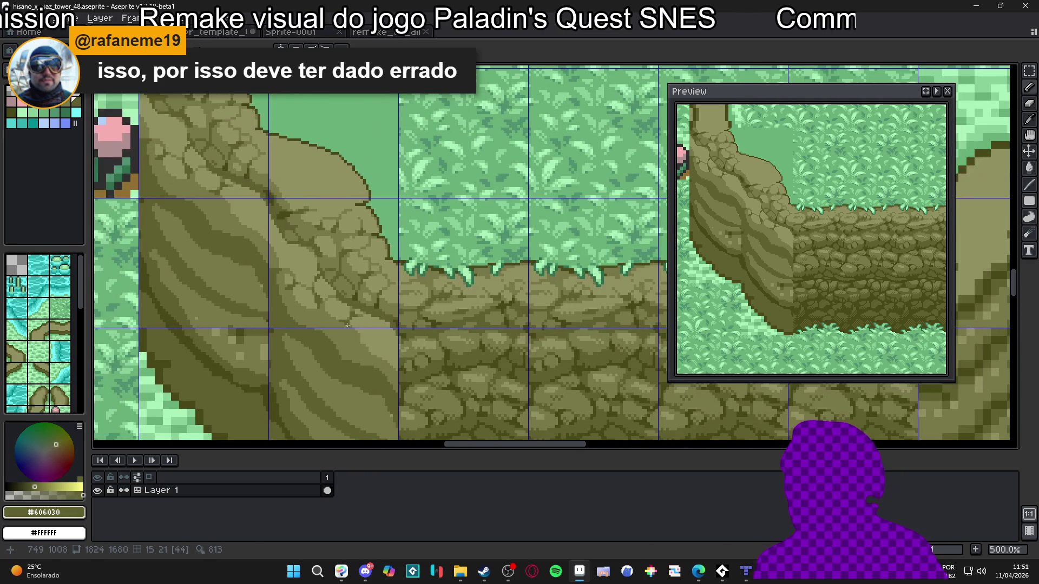
{"action": "scroll", "coordinate": [374, 291], "scroll_direction": "right", "scroll_amount": 1}
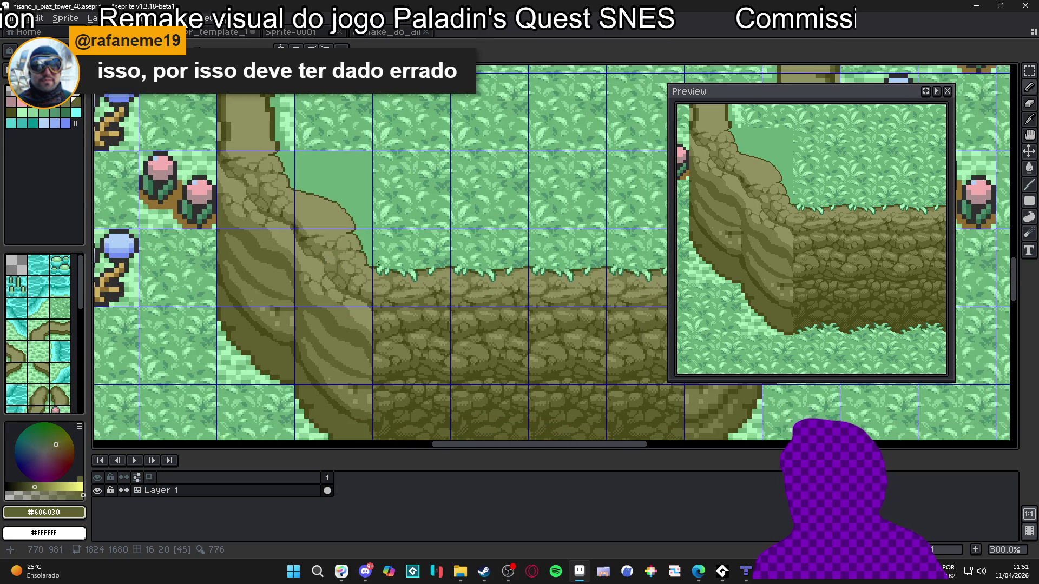
{"action": "scroll", "coordinate": [357, 266], "scroll_direction": "up", "scroll_amount": 3}
{"action": "scroll", "coordinate": [357, 250], "scroll_direction": "up", "scroll_amount": 2}
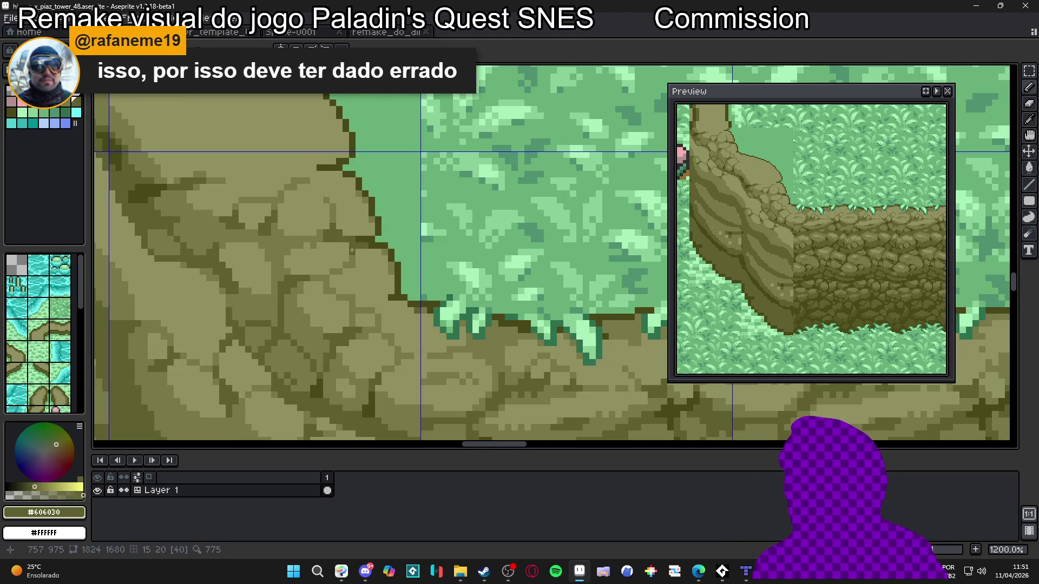
{"action": "left_click", "coordinate": [345, 244], "text": "alt"}
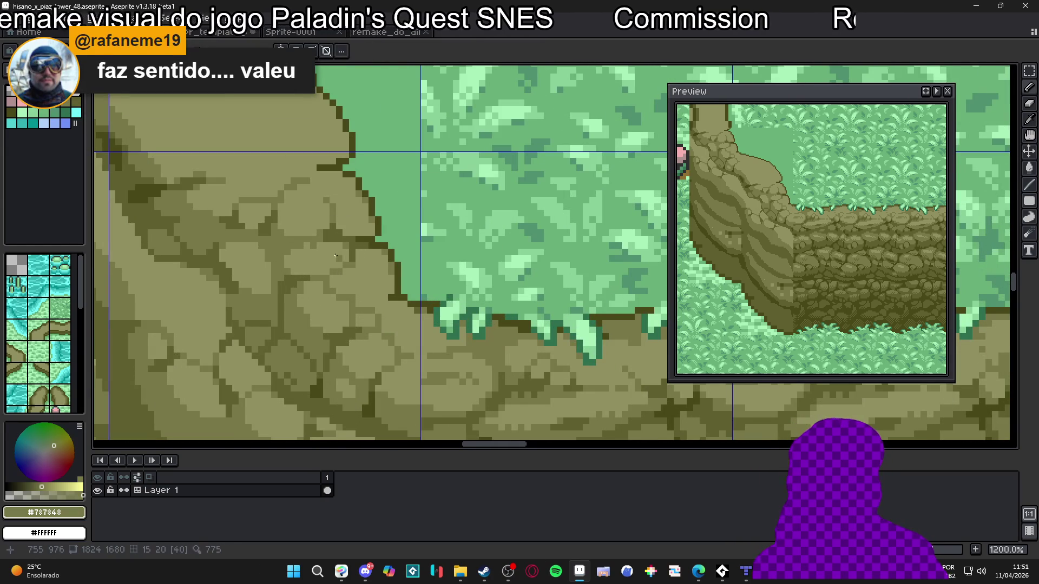
{"action": "scroll", "coordinate": [327, 248], "scroll_direction": "up", "scroll_amount": 1}
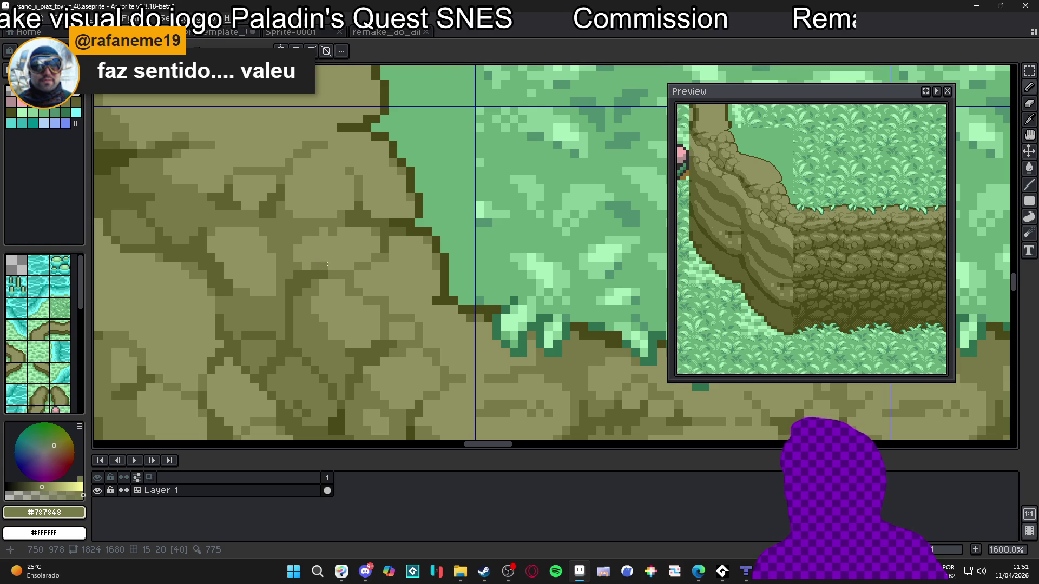
{"action": "scroll", "coordinate": [334, 264], "scroll_direction": "down", "scroll_amount": 3}
{"action": "scroll", "coordinate": [338, 282], "scroll_direction": "up", "scroll_amount": 3}
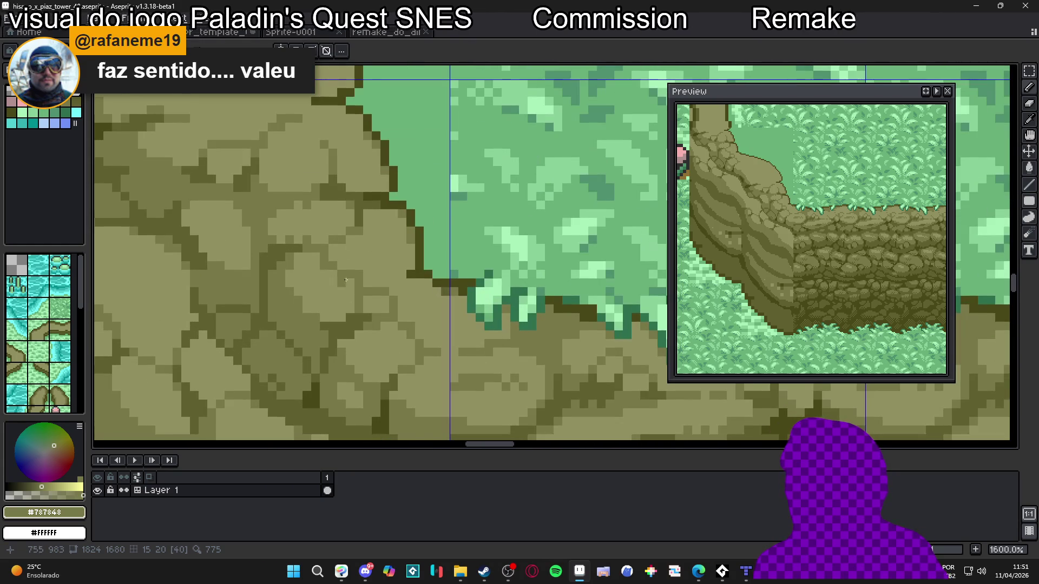
{"action": "left_click", "coordinate": [308, 249], "text": "alt"}
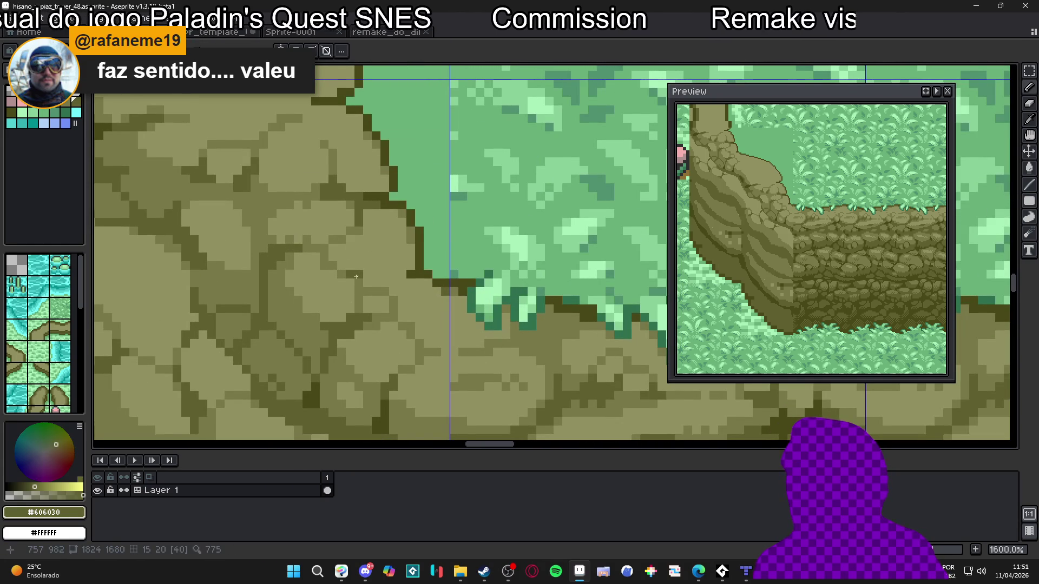
Resample the crack olive, then settle on the lighter stone olive #787848 as the drawing colour.
{"action": "scroll", "coordinate": [361, 299], "scroll_direction": "down", "scroll_amount": 4}
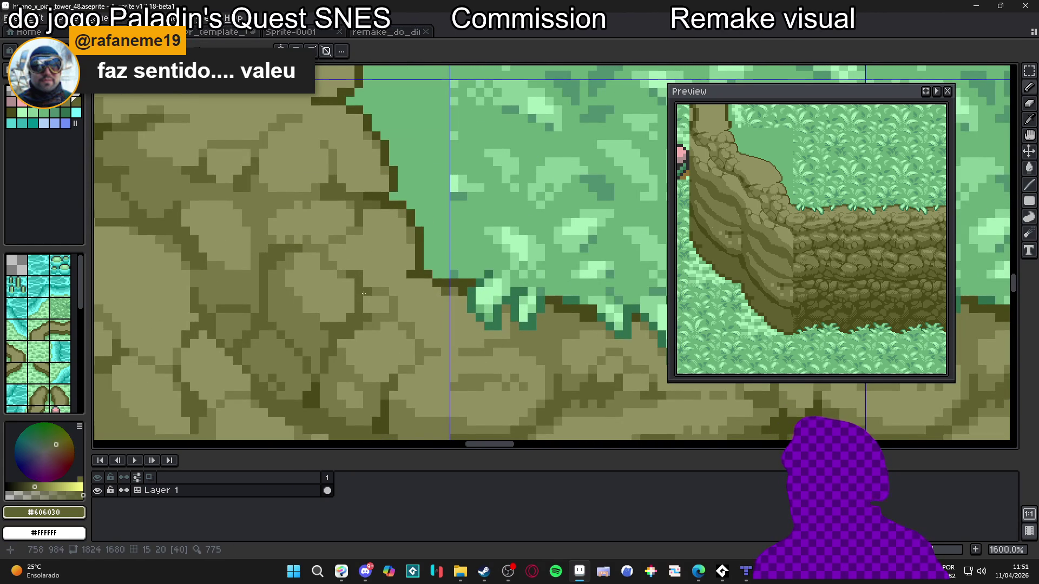
{"action": "scroll", "coordinate": [331, 280], "scroll_direction": "up", "scroll_amount": 3}
{"action": "left_click", "coordinate": [322, 318], "text": "alt"}
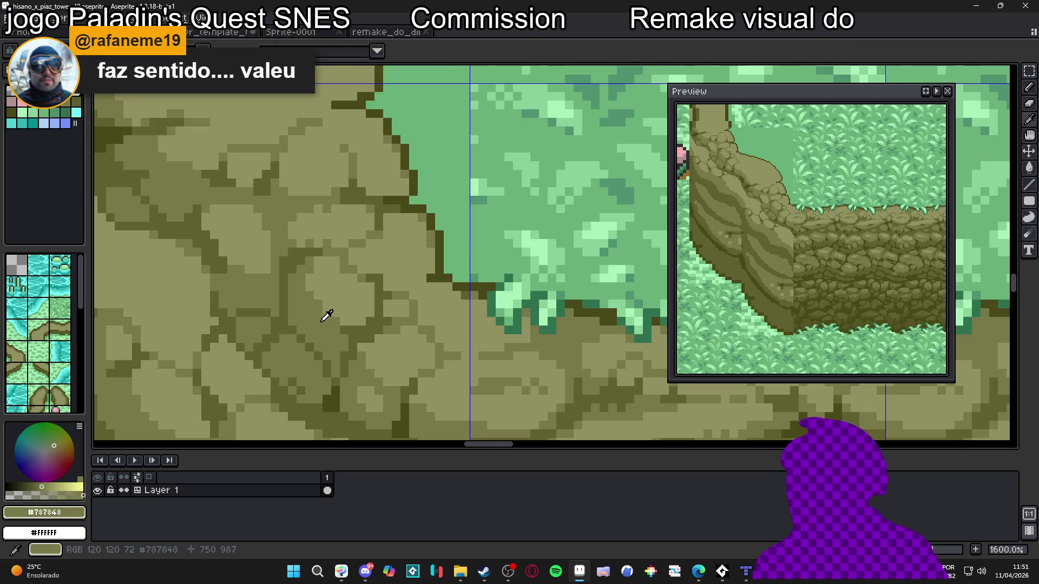
{"action": "scroll", "coordinate": [366, 299], "scroll_direction": "up", "scroll_amount": 1}
{"action": "scroll", "coordinate": [366, 299], "scroll_direction": "down", "scroll_amount": 3}
{"action": "scroll", "coordinate": [333, 294], "scroll_direction": "up", "scroll_amount": 3}
{"action": "left_click", "coordinate": [359, 278], "text": "alt"}
{"action": "left_click", "coordinate": [370, 289], "text": "alt"}
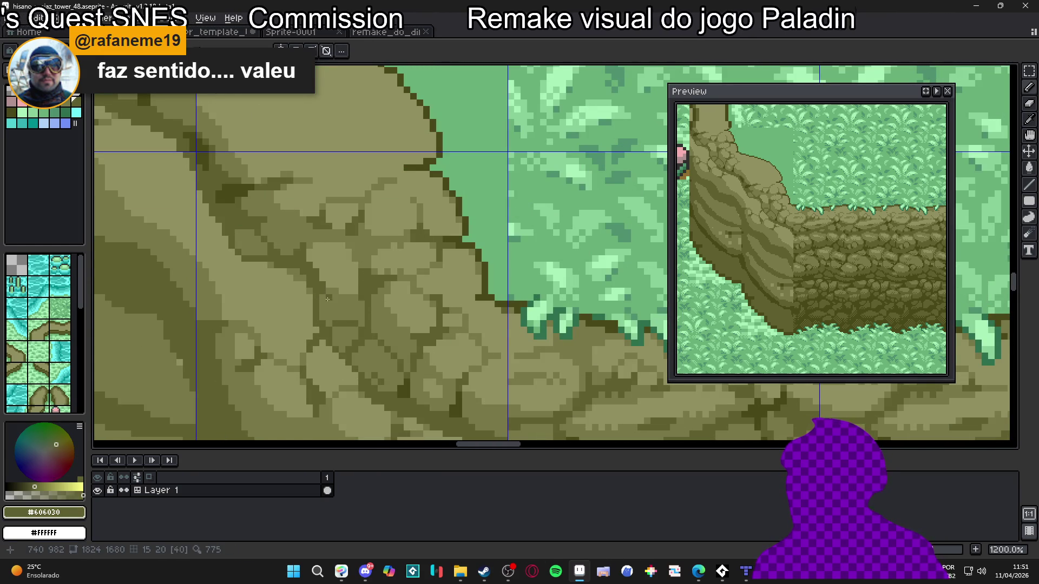
{"action": "scroll", "coordinate": [321, 296], "scroll_direction": "down", "scroll_amount": 2}
{"action": "scroll", "coordinate": [317, 297], "scroll_direction": "up", "scroll_amount": 4}
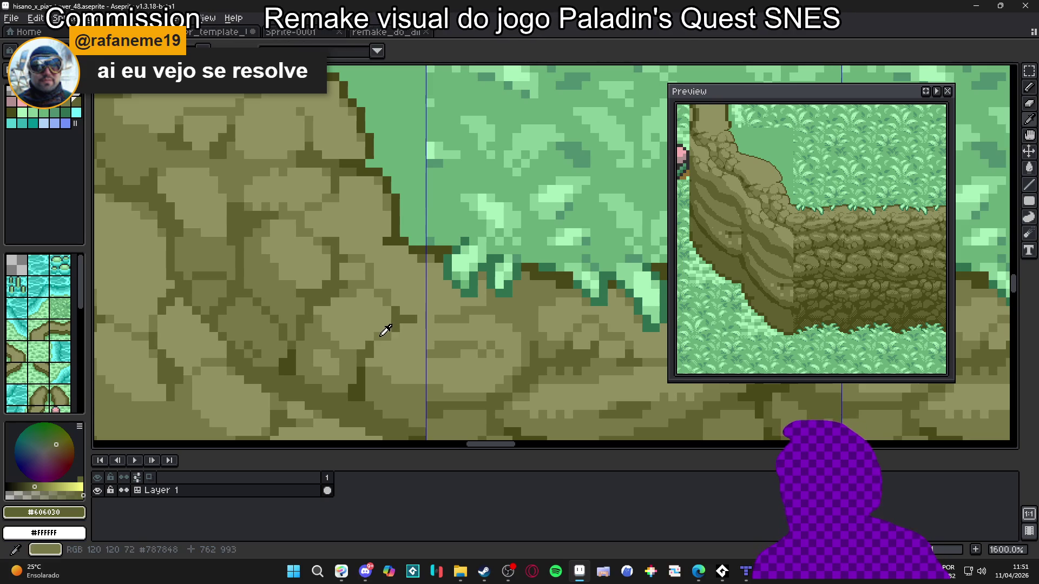
{"action": "left_click", "coordinate": [382, 328], "text": "alt"}
{"action": "scroll", "coordinate": [357, 338], "scroll_direction": "down", "scroll_amount": 4}
{"action": "scroll", "coordinate": [352, 339], "scroll_direction": "down", "scroll_amount": 2}
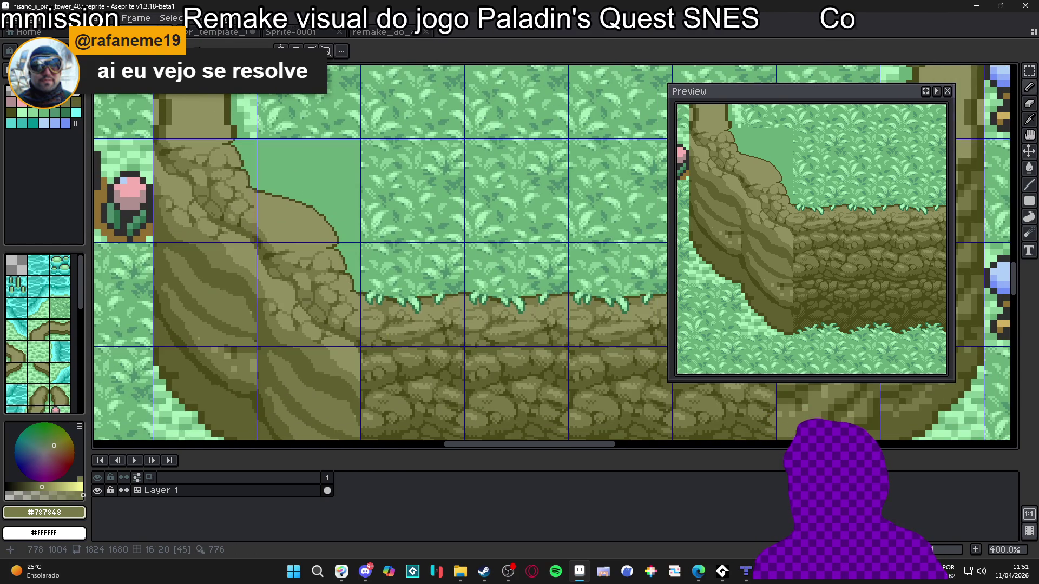
Sample the darkest olive shadow #484818, then switch back to the lighter stone olive #787848.
{"action": "scroll", "coordinate": [367, 338], "scroll_direction": "down", "scroll_amount": 1}
{"action": "scroll", "coordinate": [352, 304], "scroll_direction": "up", "scroll_amount": 6}
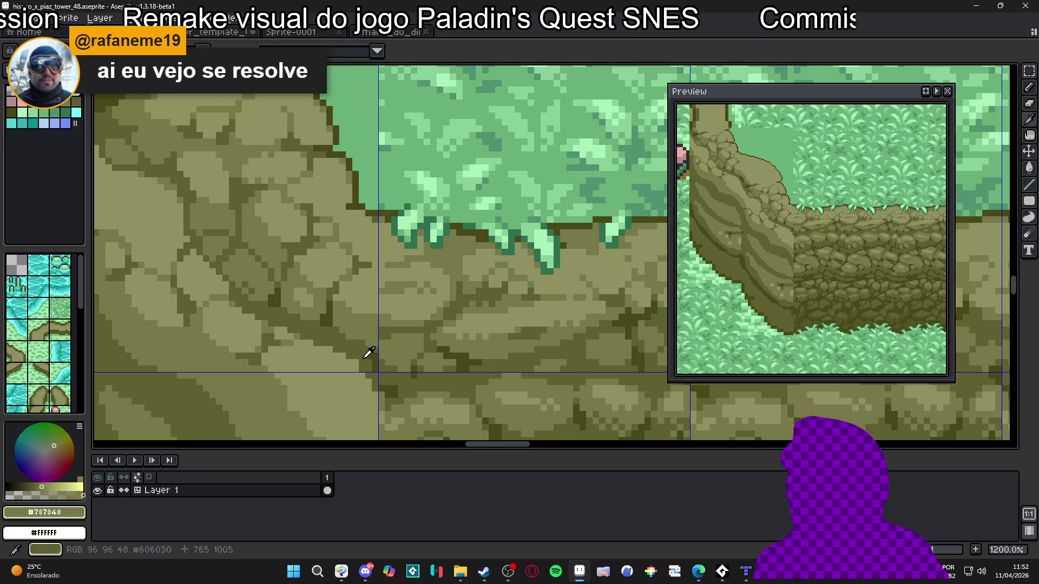
{"action": "left_click", "coordinate": [368, 350], "text": "alt"}
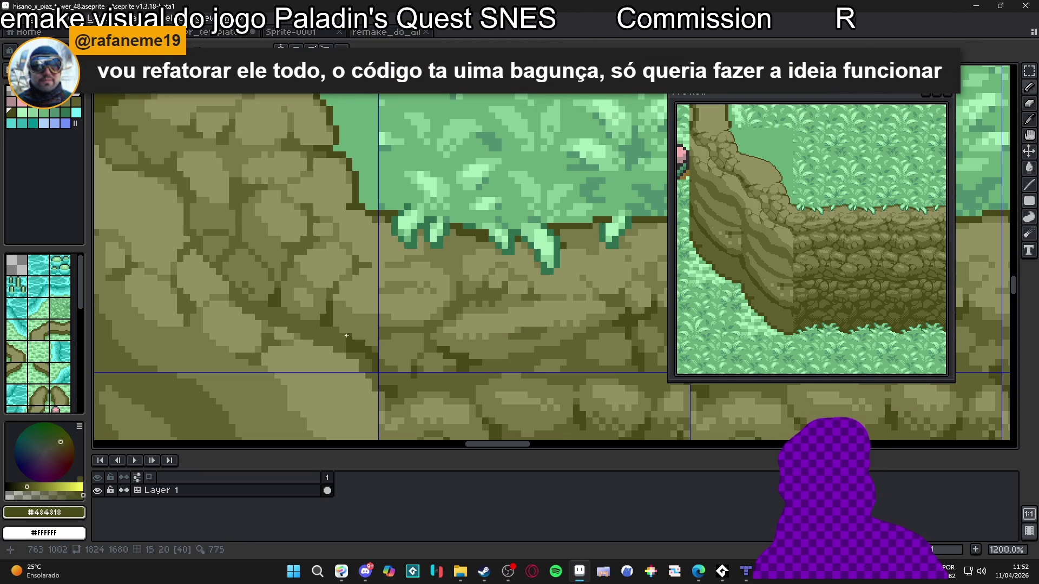
{"action": "scroll", "coordinate": [337, 334], "scroll_direction": "up", "scroll_amount": 1}
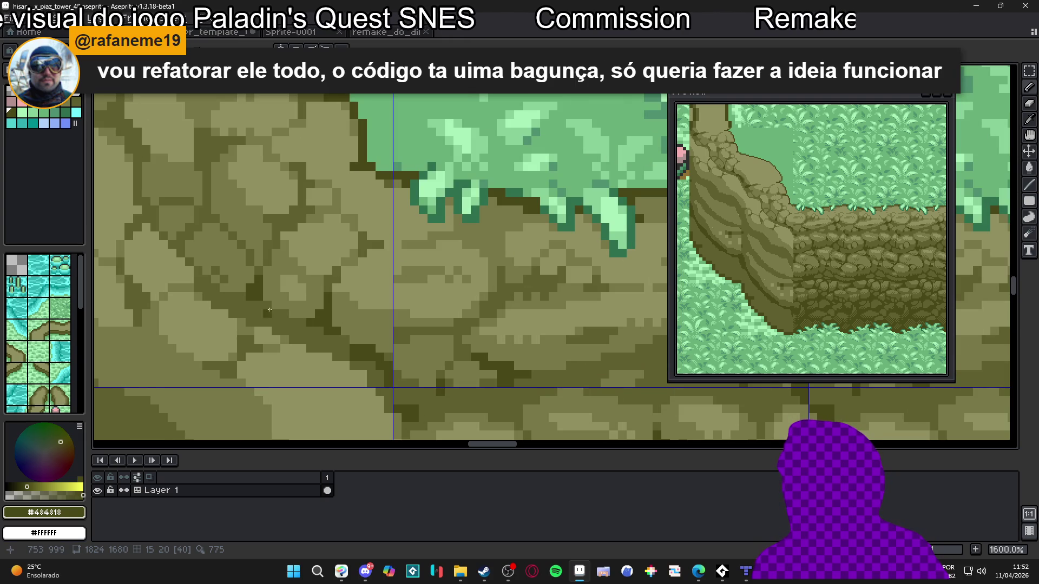
{"action": "scroll", "coordinate": [283, 314], "scroll_direction": "down", "scroll_amount": 2}
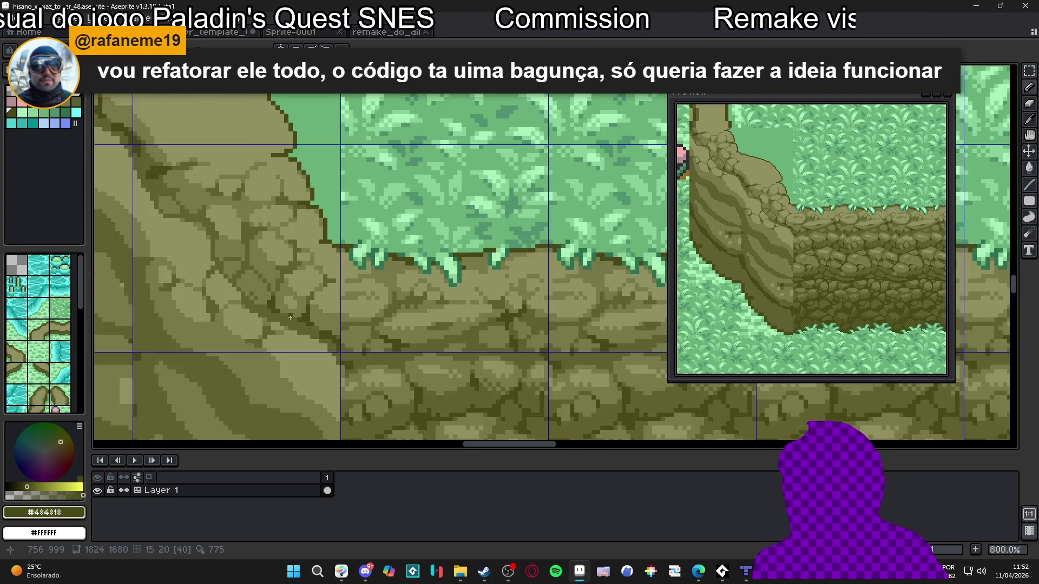
{"action": "scroll", "coordinate": [312, 299], "scroll_direction": "down", "scroll_amount": 2}
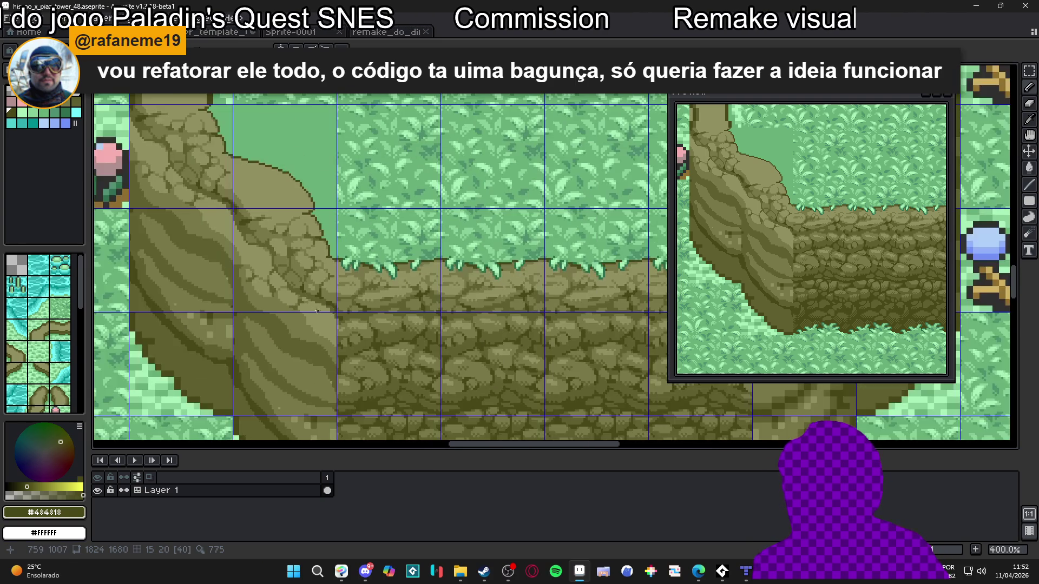
{"action": "scroll", "coordinate": [333, 303], "scroll_direction": "up", "scroll_amount": 2}
{"action": "left_click", "coordinate": [332, 303], "text": "alt"}
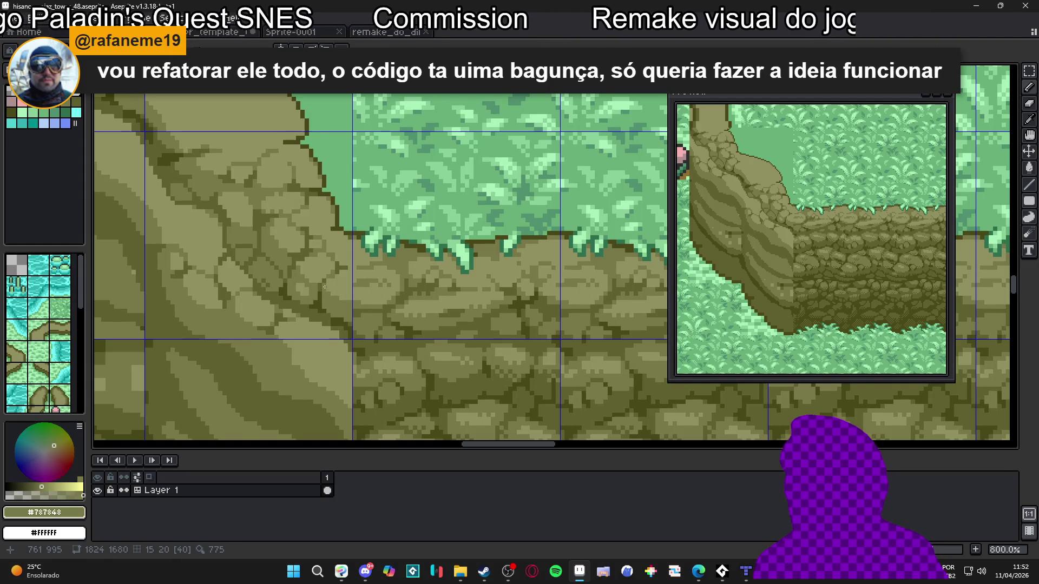
Compare the mid olive crack colour with the lighter stone olive by sampling each in turn.
{"action": "scroll", "coordinate": [329, 297], "scroll_direction": "up", "scroll_amount": 3}
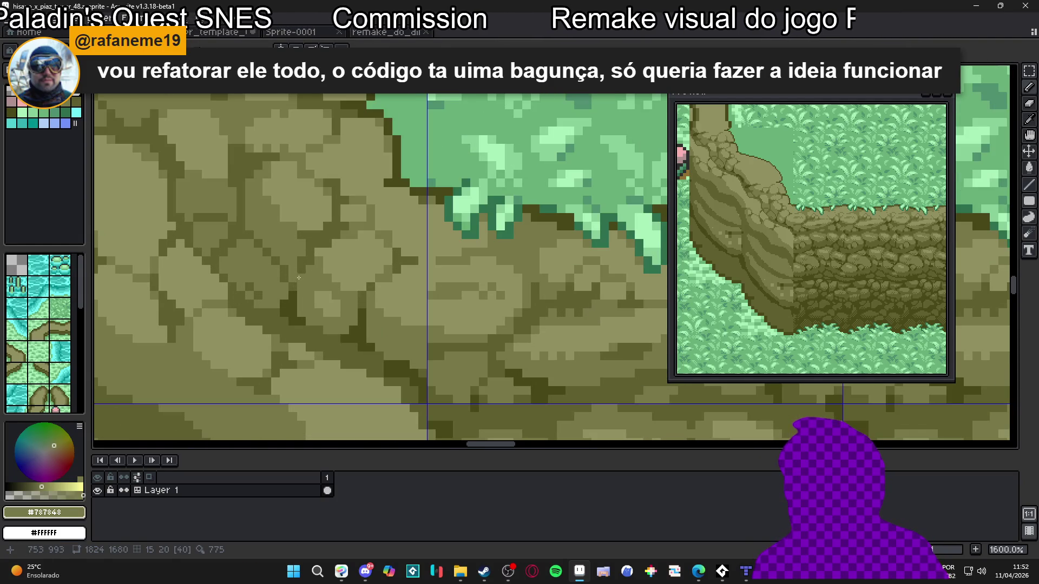
{"action": "left_click", "coordinate": [308, 274], "text": "alt"}
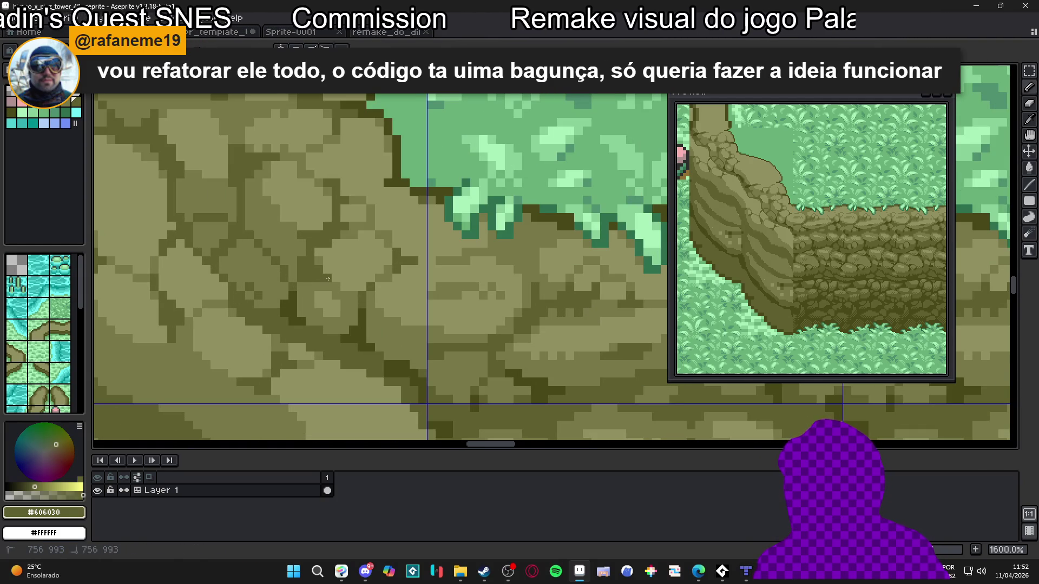
{"action": "scroll", "coordinate": [313, 287], "scroll_direction": "down", "scroll_amount": 2}
{"action": "scroll", "coordinate": [303, 289], "scroll_direction": "up", "scroll_amount": 2}
{"action": "scroll", "coordinate": [303, 284], "scroll_direction": "down", "scroll_amount": 2}
{"action": "scroll", "coordinate": [271, 239], "scroll_direction": "up", "scroll_amount": 3}
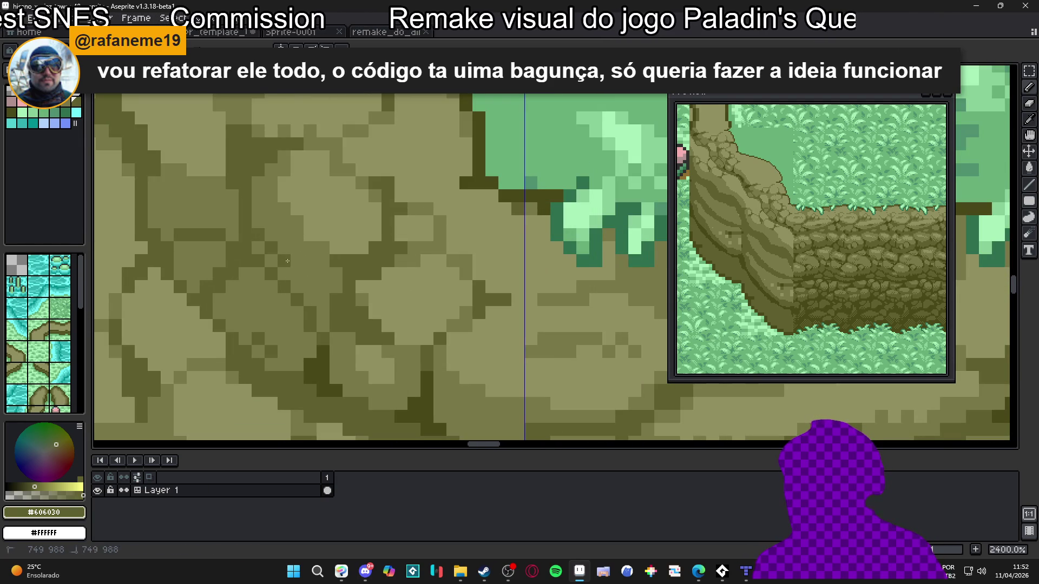
{"action": "scroll", "coordinate": [311, 290], "scroll_direction": "down", "scroll_amount": 5}
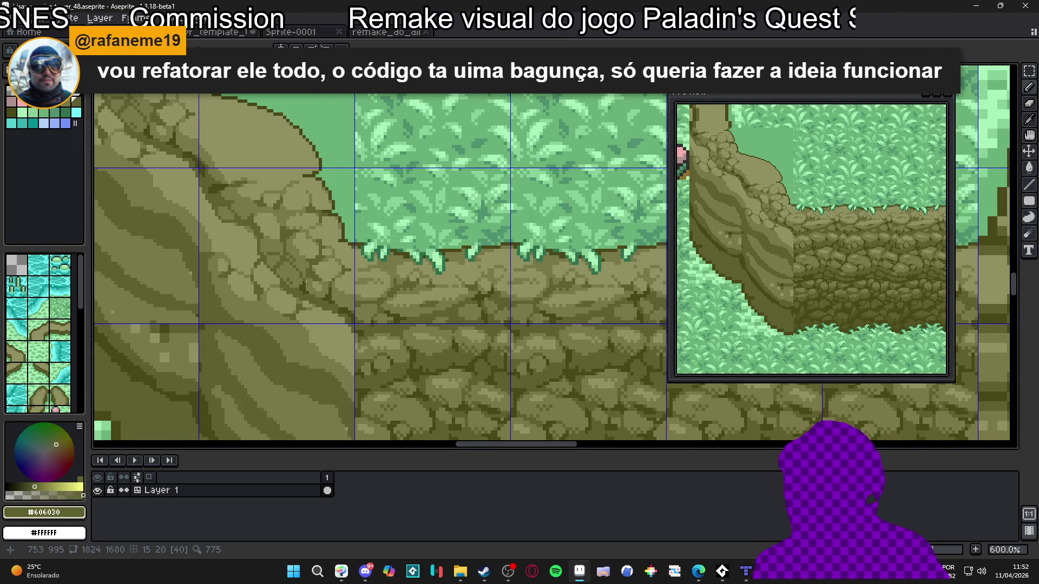
{"action": "scroll", "coordinate": [309, 286], "scroll_direction": "up", "scroll_amount": 3}
{"action": "scroll", "coordinate": [320, 290], "scroll_direction": "down", "scroll_amount": 5}
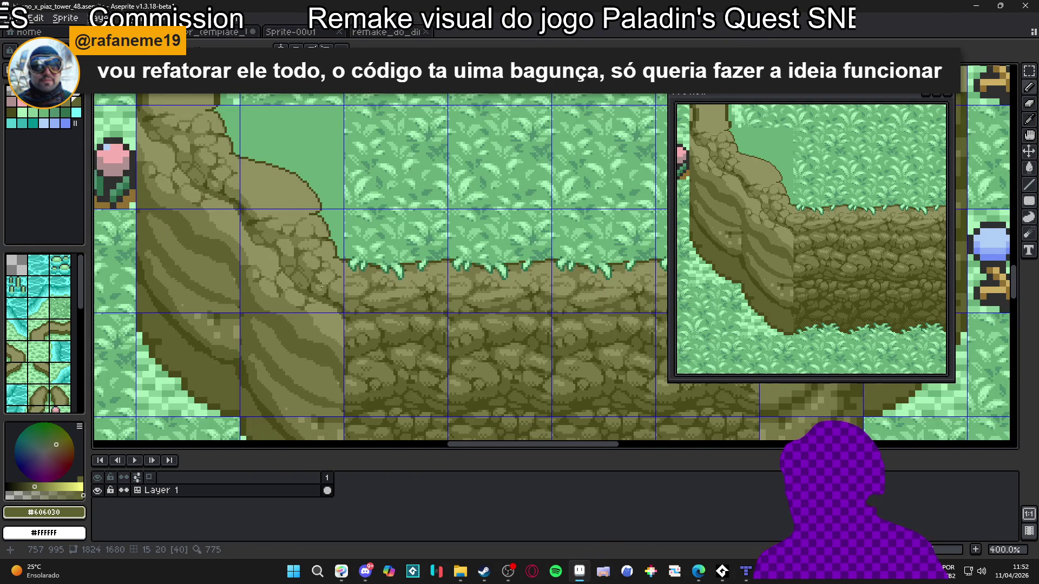
{"action": "scroll", "coordinate": [323, 287], "scroll_direction": "up", "scroll_amount": 5}
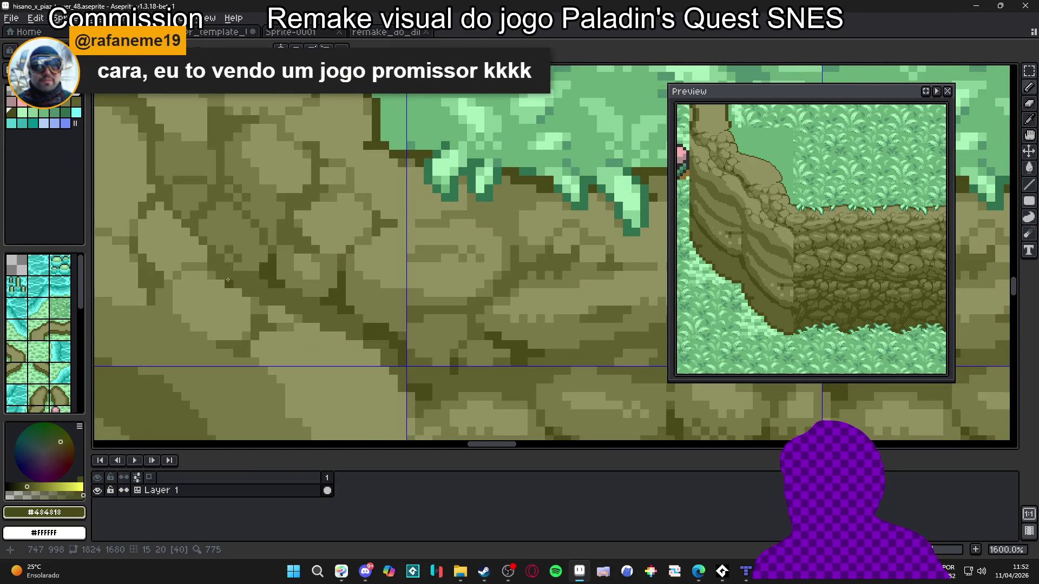
{"action": "scroll", "coordinate": [227, 280], "scroll_direction": "down", "scroll_amount": 2}
{"action": "left_click", "coordinate": [267, 274], "text": "alt"}
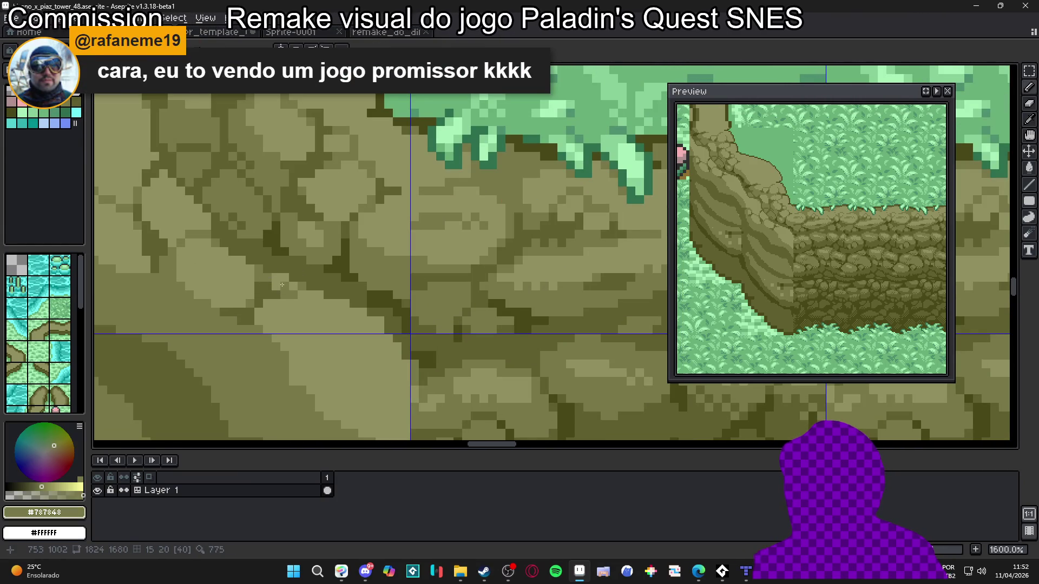
{"action": "left_click", "coordinate": [262, 270], "text": "alt"}
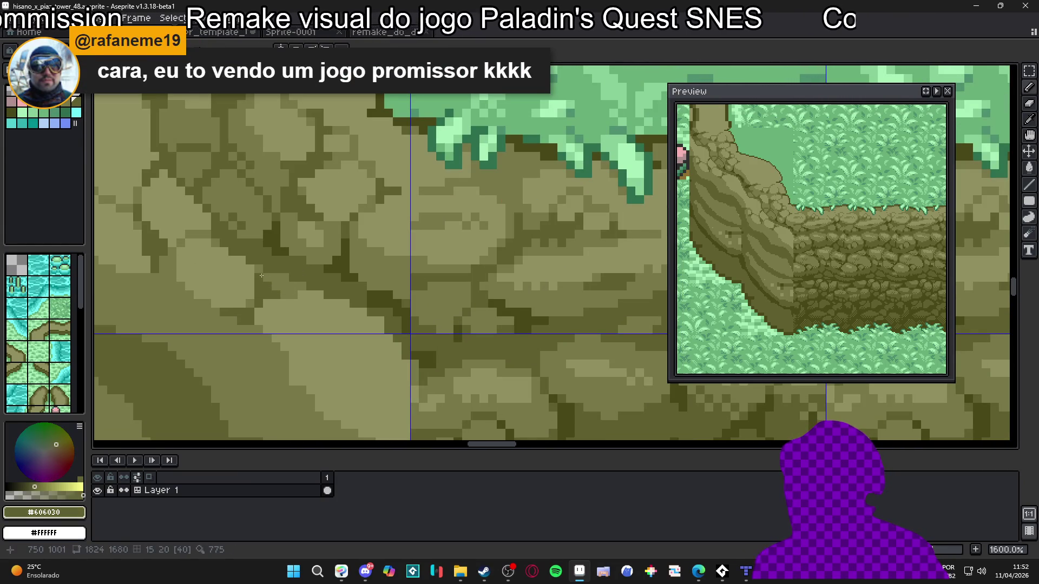
{"action": "left_click", "coordinate": [297, 281], "text": "alt"}
Alternate between stone and crack olives, ending with the darker olive #606030 as the drawing colour.
{"action": "scroll", "coordinate": [287, 313], "scroll_direction": "down", "scroll_amount": 5}
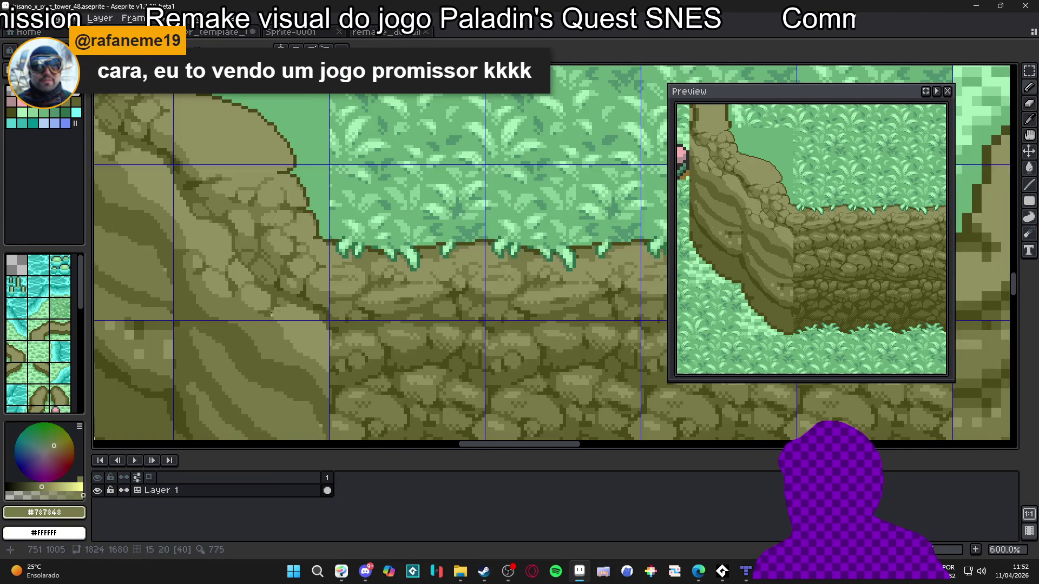
{"action": "scroll", "coordinate": [283, 309], "scroll_direction": "down", "scroll_amount": 1}
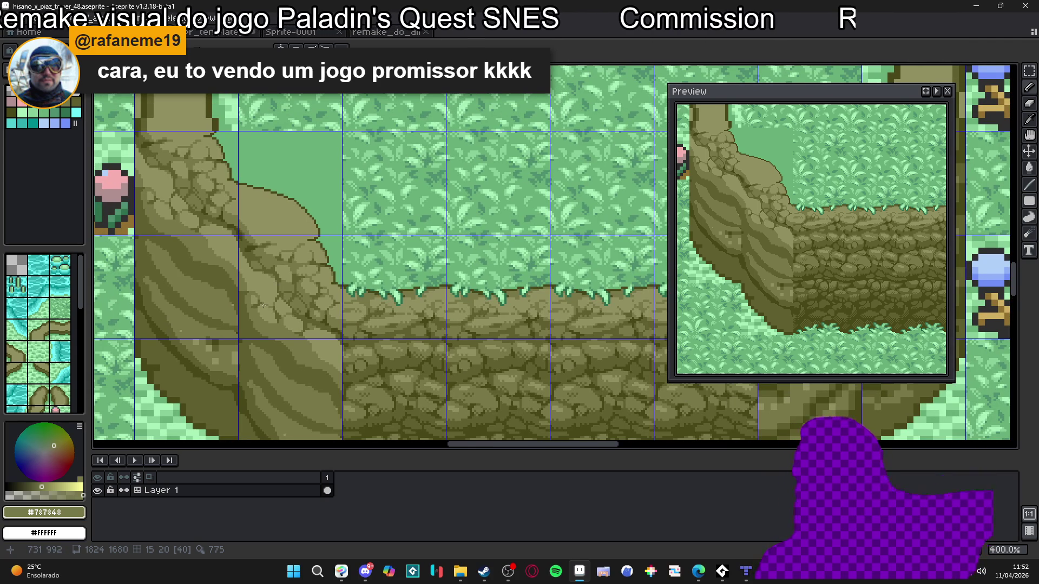
{"action": "scroll", "coordinate": [264, 306], "scroll_direction": "up", "scroll_amount": 5}
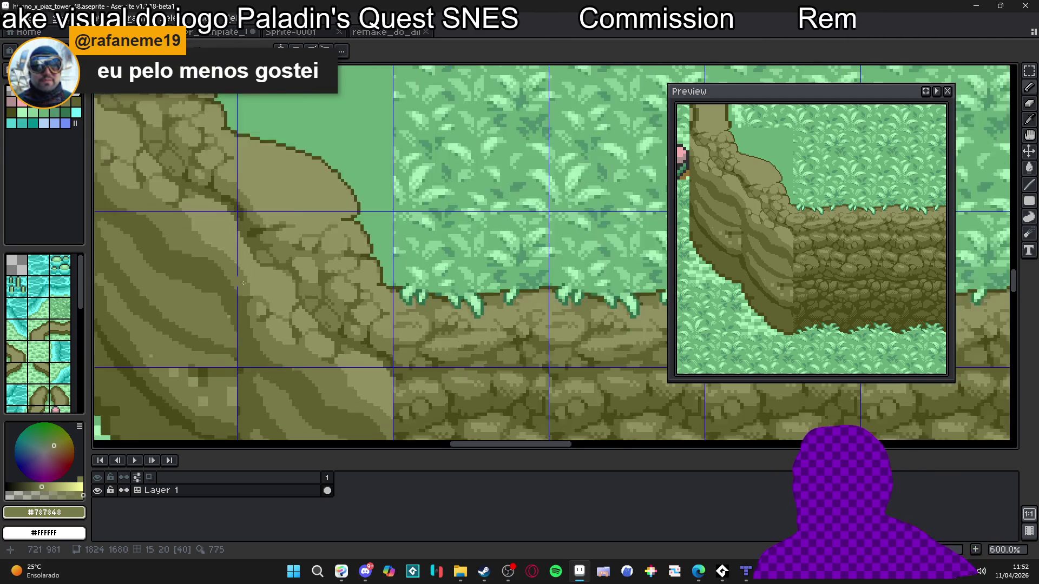
{"action": "left_click", "coordinate": [273, 327], "text": "alt"}
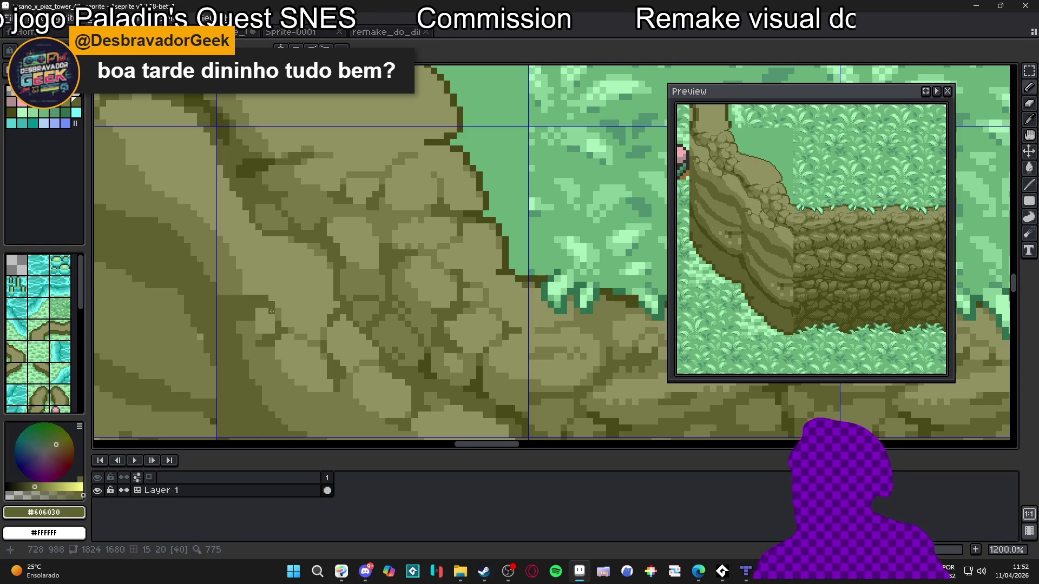
{"action": "left_click", "coordinate": [244, 329], "text": "alt"}
{"action": "left_click", "coordinate": [235, 296], "text": "alt"}
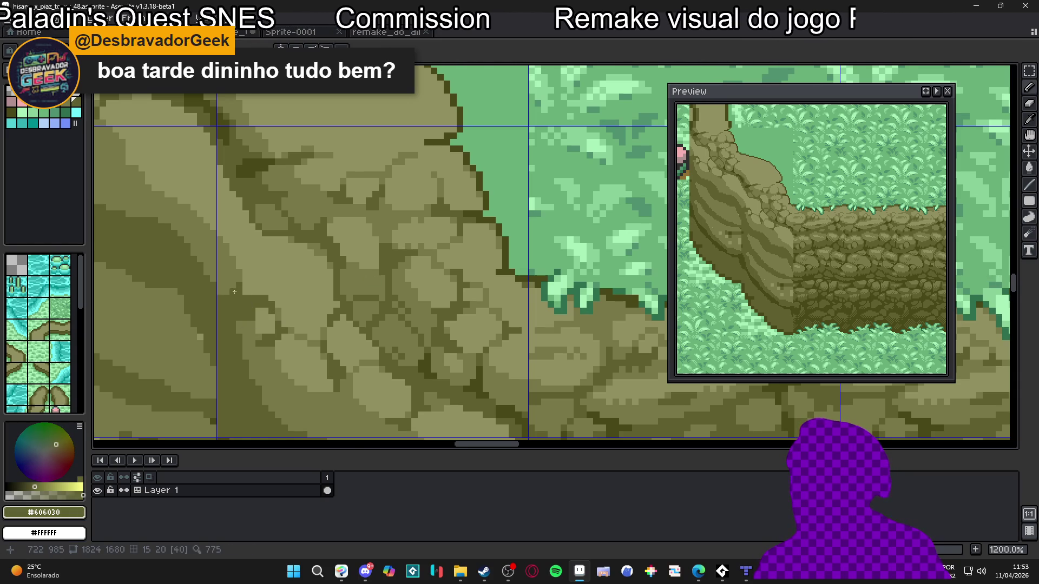
{"action": "scroll", "coordinate": [234, 291], "scroll_direction": "down", "scroll_amount": 4}
{"action": "scroll", "coordinate": [221, 269], "scroll_direction": "up", "scroll_amount": 3}
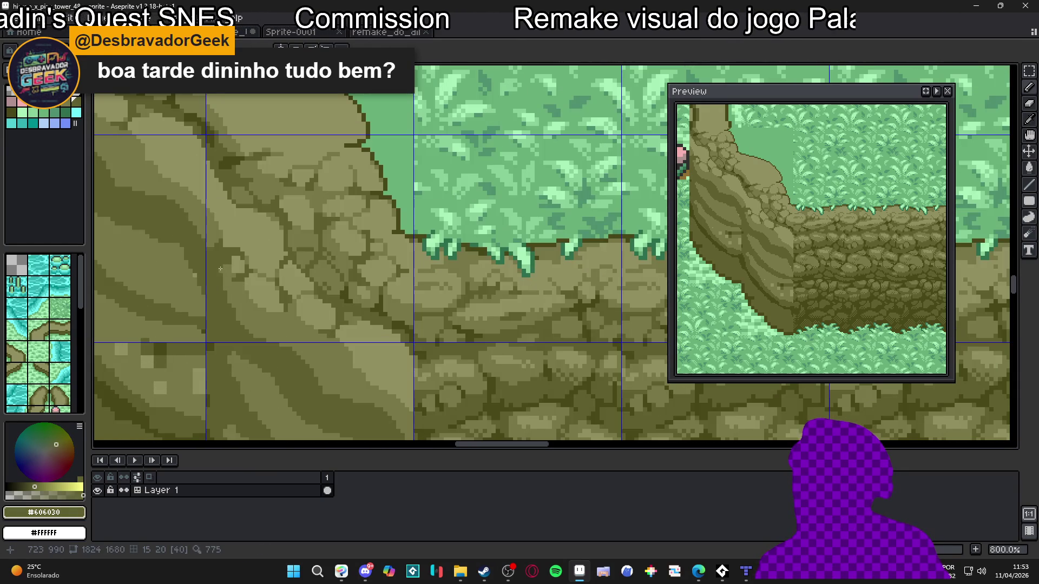
{"action": "scroll", "coordinate": [247, 296], "scroll_direction": "down", "scroll_amount": 2}
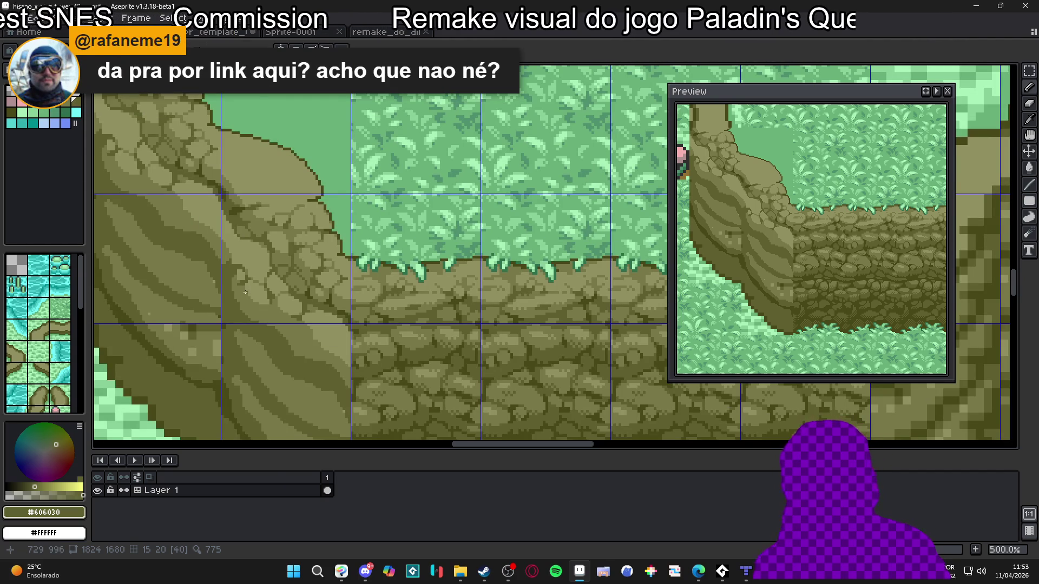
{"action": "scroll", "coordinate": [301, 301], "scroll_direction": "down", "scroll_amount": 2}
{"action": "scroll", "coordinate": [301, 281], "scroll_direction": "up", "scroll_amount": 2}
{"action": "scroll", "coordinate": [302, 281], "scroll_direction": "down", "scroll_amount": 1}
{"action": "scroll", "coordinate": [352, 282], "scroll_direction": "up", "scroll_amount": 1}
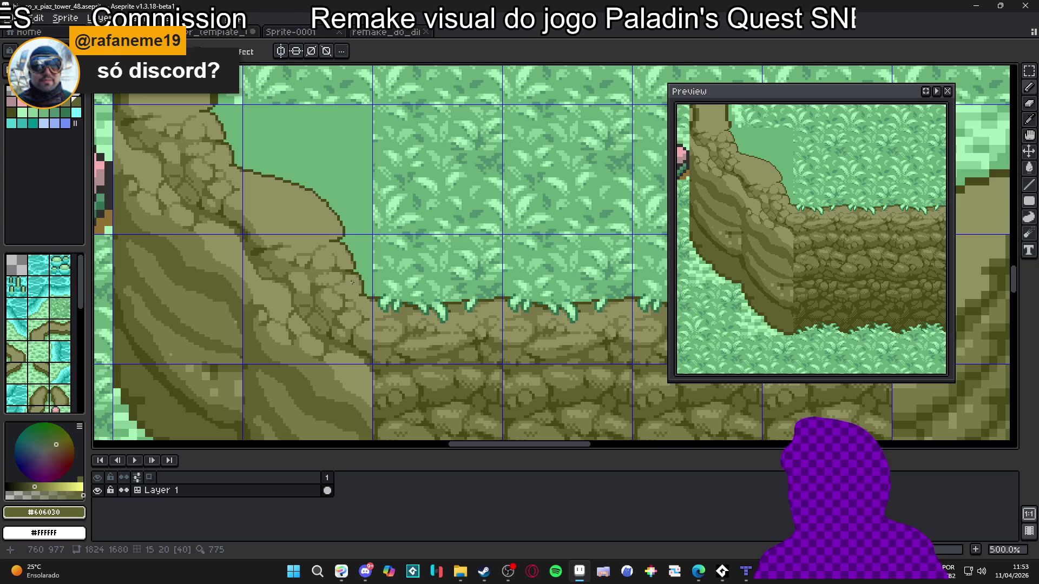
{"action": "scroll", "coordinate": [350, 226], "scroll_direction": "down", "scroll_amount": 2}
{"action": "scroll", "coordinate": [361, 260], "scroll_direction": "down", "scroll_amount": 2}
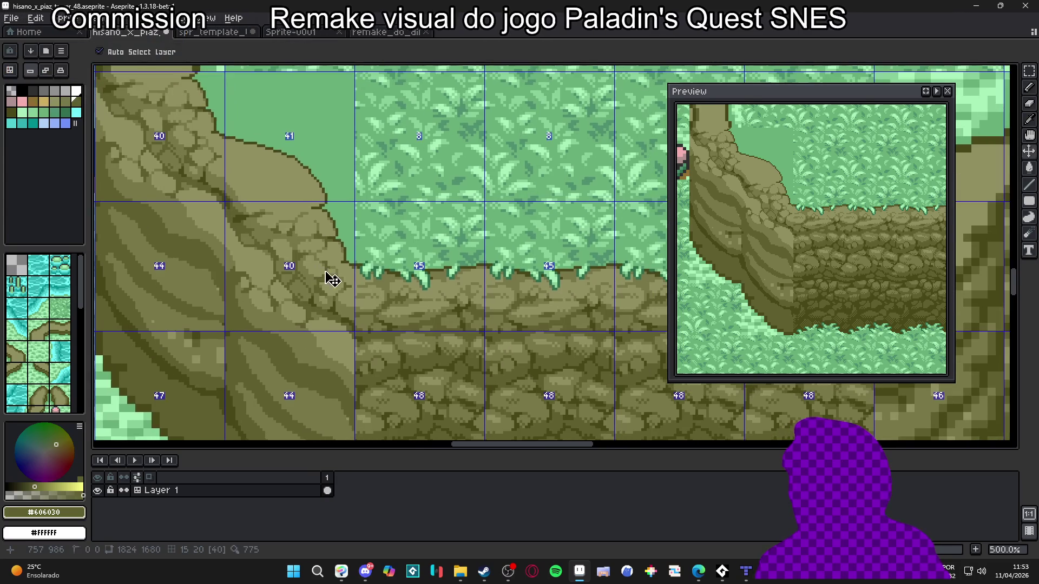
Turn on the tile grid and zoom in on the stone slope beside the grass.
{"action": "scroll", "coordinate": [324, 278], "scroll_direction": "up", "scroll_amount": 2}
{"action": "scroll", "coordinate": [373, 292], "scroll_direction": "up", "scroll_amount": 2}
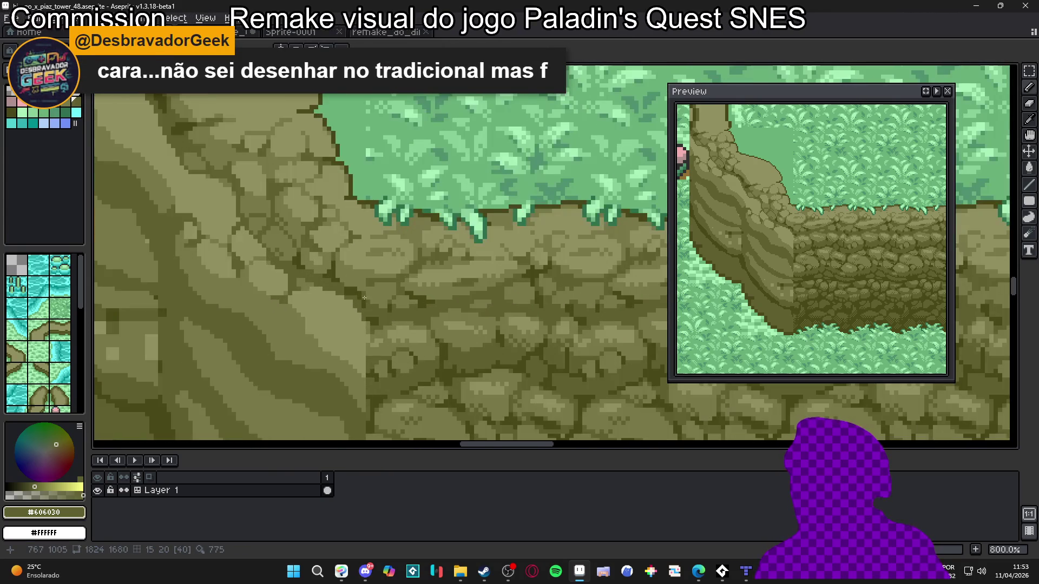
{"action": "scroll", "coordinate": [368, 278], "scroll_direction": "up", "scroll_amount": 2}
{"action": "scroll", "coordinate": [361, 275], "scroll_direction": "up", "scroll_amount": 1}
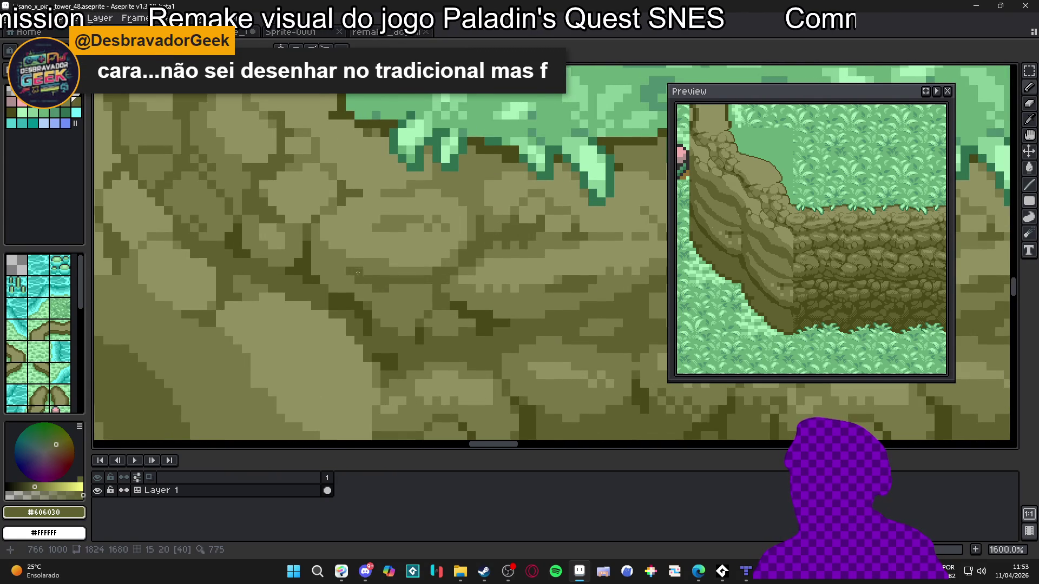
{"action": "scroll", "coordinate": [357, 281], "scroll_direction": "down", "scroll_amount": 3}
{"action": "key", "text": "ctrl+apostrophe"}
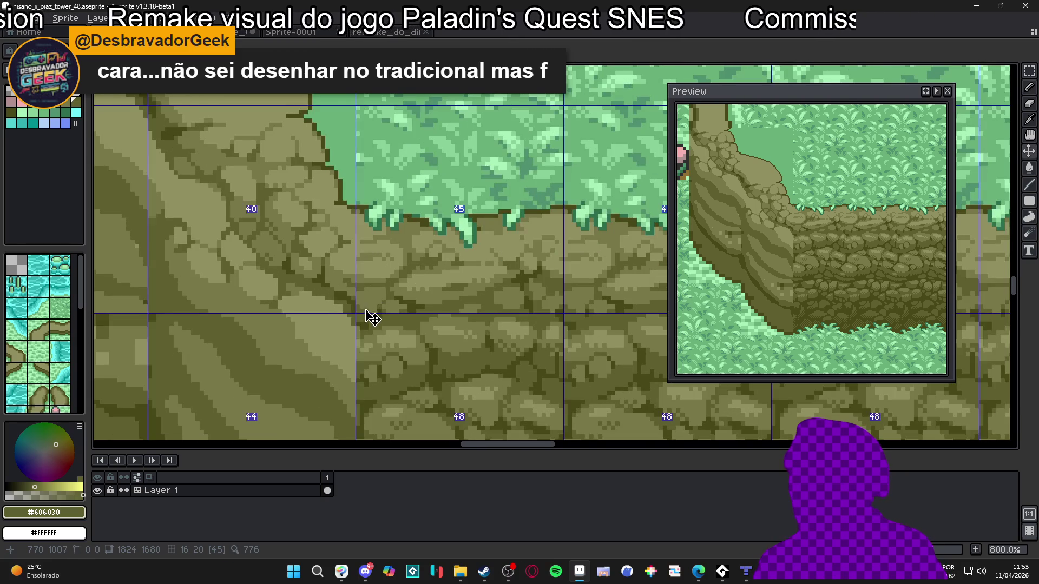
{"action": "scroll", "coordinate": [383, 292], "scroll_direction": "up", "scroll_amount": 1}
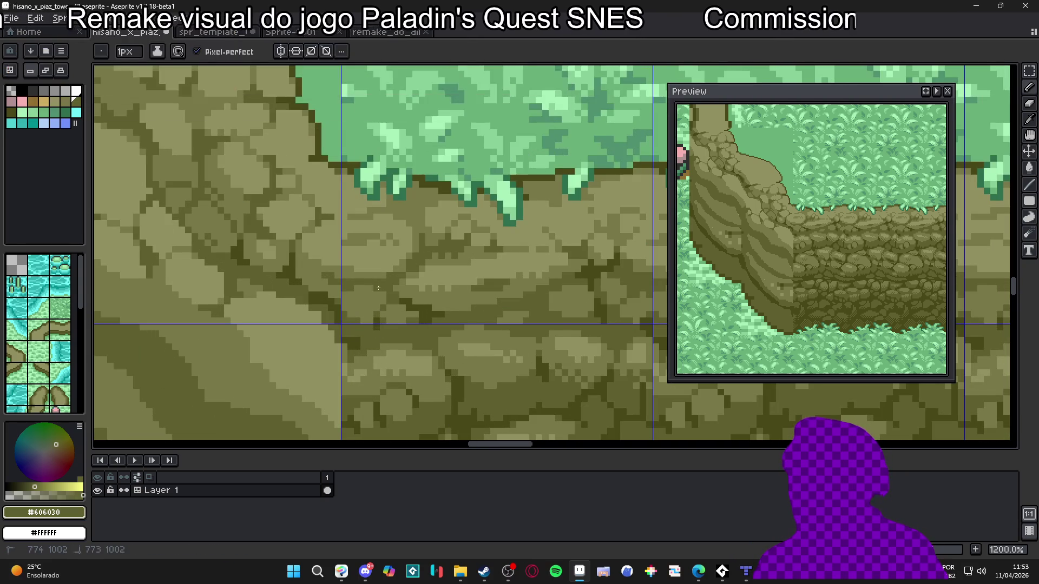
{"action": "scroll", "coordinate": [379, 290], "scroll_direction": "down", "scroll_amount": 3}
{"action": "mouse_move", "coordinate": [319, 295]}
{"action": "left_mouse_down"}
{"action": "mouse_move", "coordinate": [331, 306]}
{"action": "mouse_move", "coordinate": [317, 289]}
{"action": "left_mouse_up"}
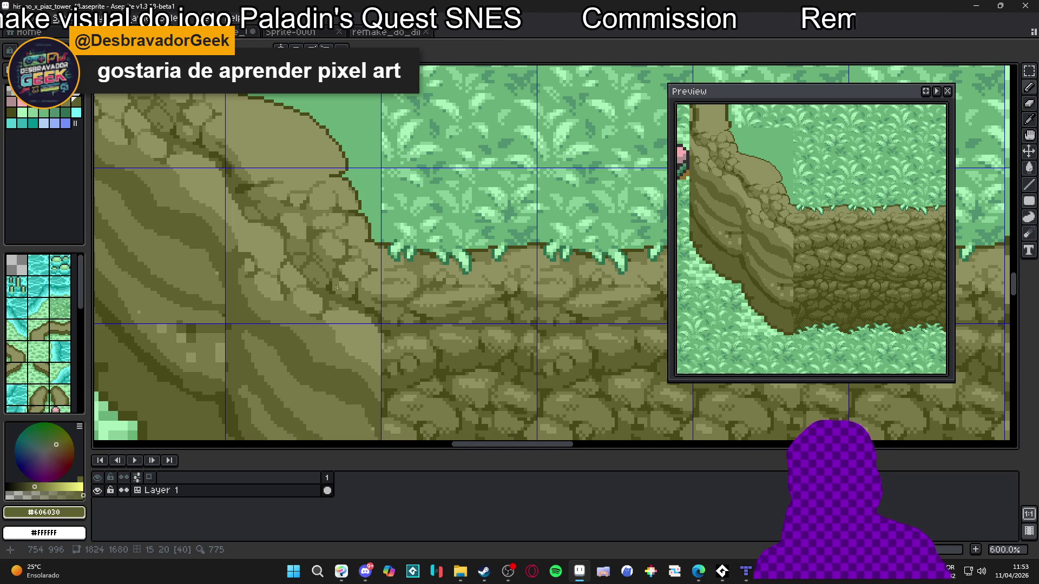
Draw a short dark crack line across one of the slope stones.
{"action": "scroll", "coordinate": [311, 295], "scroll_direction": "up", "scroll_amount": 4}
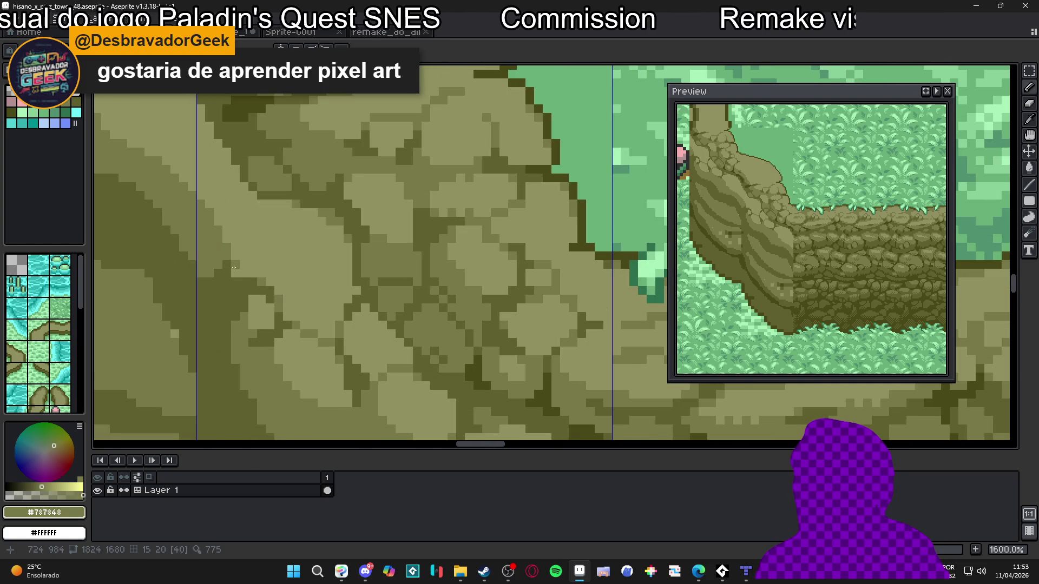
{"action": "scroll", "coordinate": [270, 281], "scroll_direction": "down", "scroll_amount": 2}
{"action": "scroll", "coordinate": [281, 287], "scroll_direction": "up", "scroll_amount": 2}
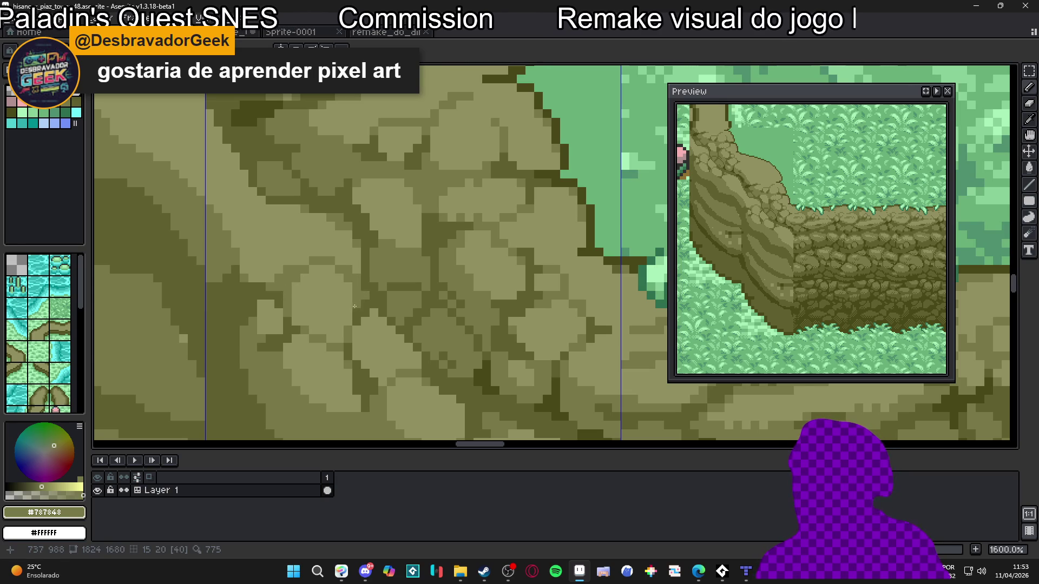
{"action": "left_click_drag", "start_coordinate": [323, 253], "coordinate": [322, 223]}
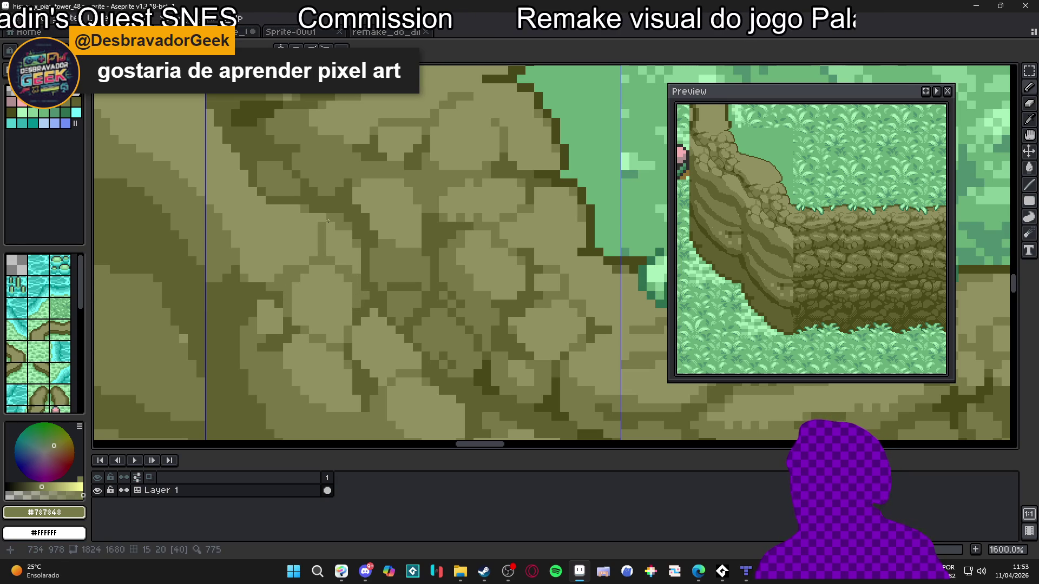
Sample the light #909060 and mid #787848 stone colours from the slope.
{"action": "scroll", "coordinate": [328, 221], "scroll_direction": "down", "scroll_amount": 5}
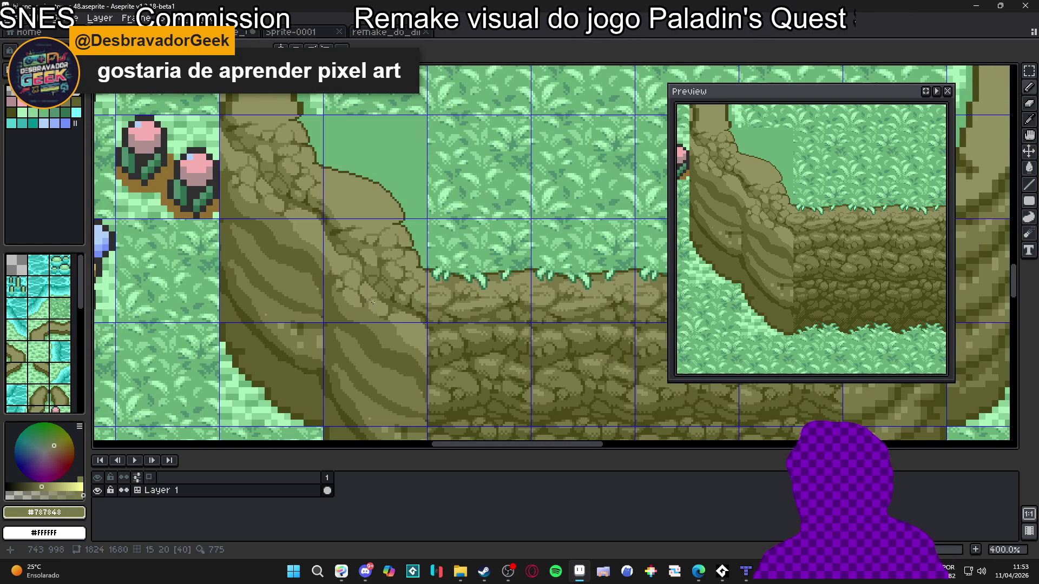
{"action": "scroll", "coordinate": [385, 297], "scroll_direction": "up", "scroll_amount": 1}
{"action": "scroll", "coordinate": [371, 310], "scroll_direction": "up", "scroll_amount": 5}
{"action": "left_click", "coordinate": [361, 285], "text": "alt"}
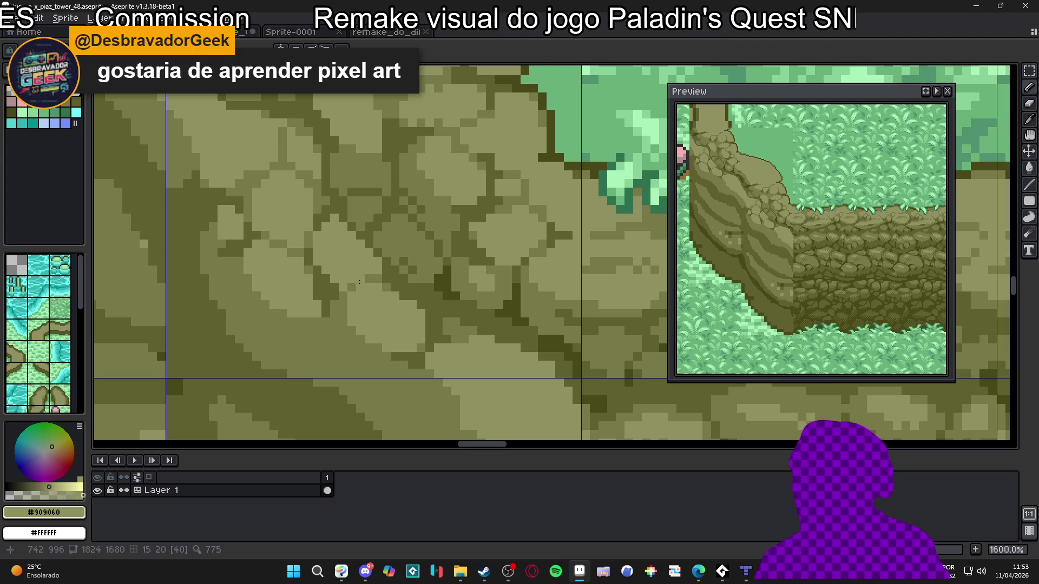
{"action": "scroll", "coordinate": [363, 289], "scroll_direction": "down", "scroll_amount": 3}
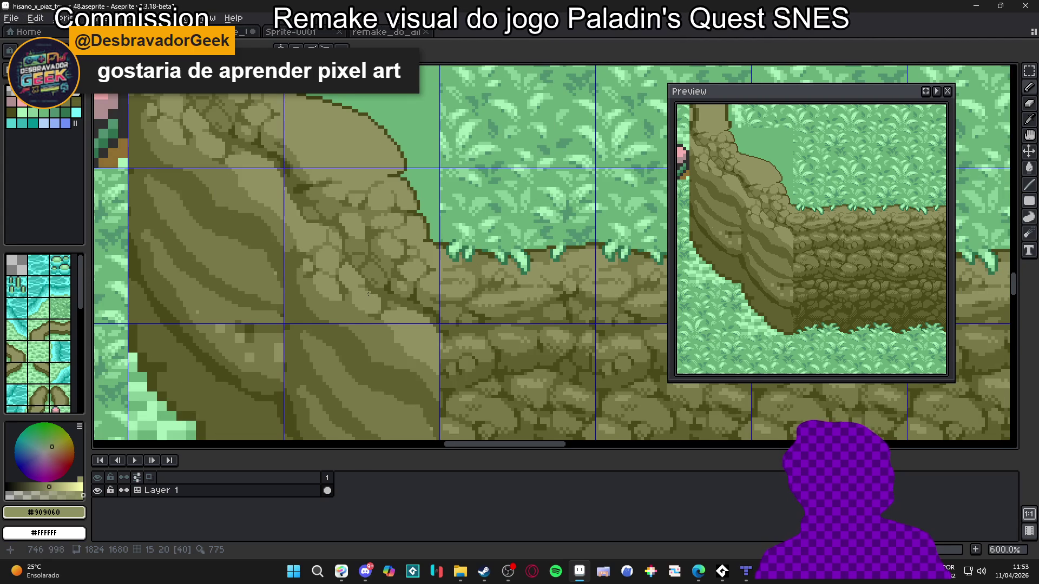
{"action": "scroll", "coordinate": [329, 250], "scroll_direction": "up", "scroll_amount": 5}
{"action": "left_click", "coordinate": [352, 257], "text": "alt"}
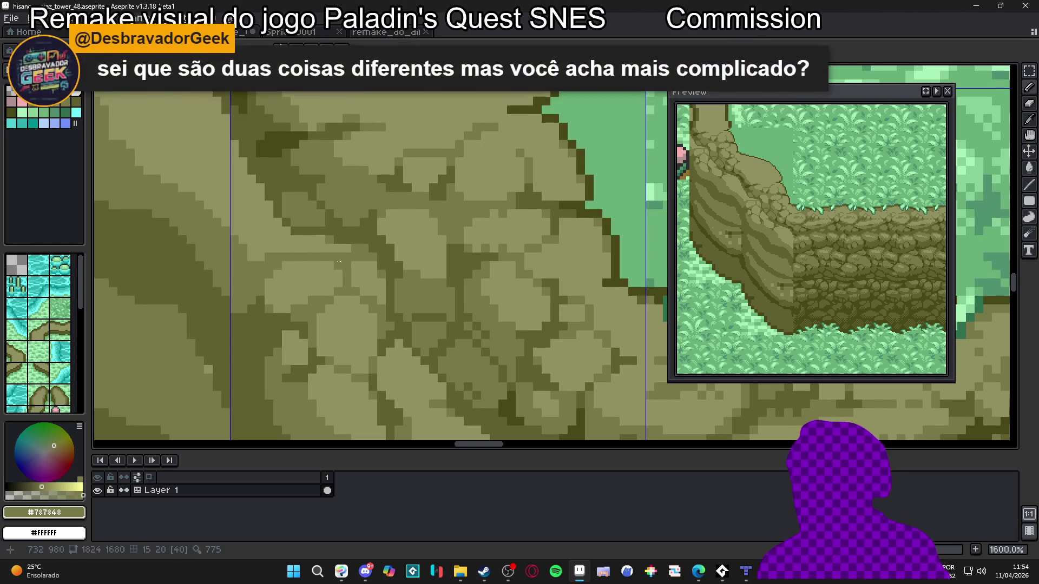
{"action": "left_click", "coordinate": [327, 251], "text": "alt"}
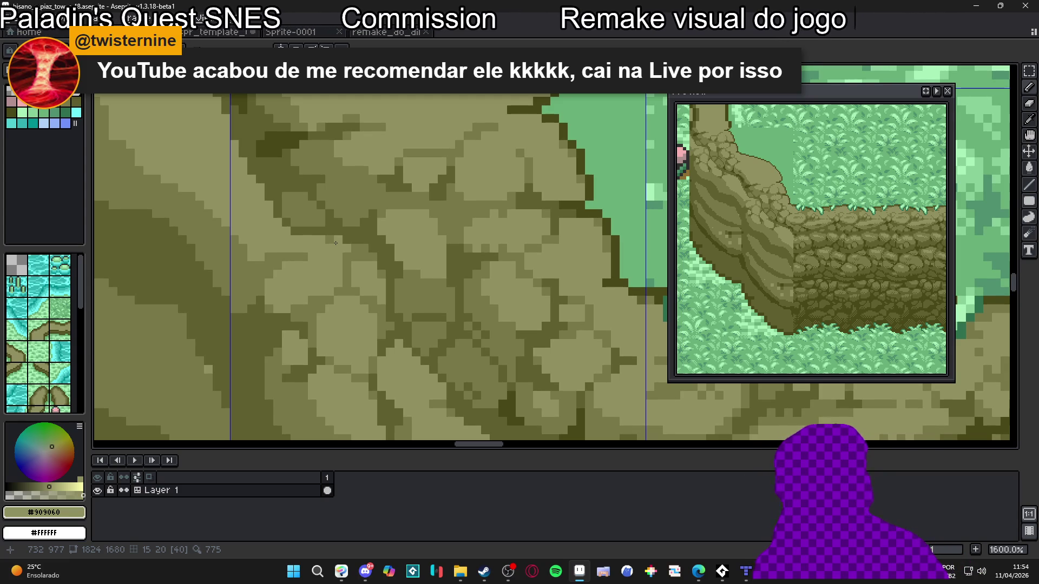
Re-sample the mid and light stone shades from different slope stones.
{"action": "scroll", "coordinate": [327, 247], "scroll_direction": "down", "scroll_amount": 2}
{"action": "scroll", "coordinate": [322, 251], "scroll_direction": "up", "scroll_amount": 2}
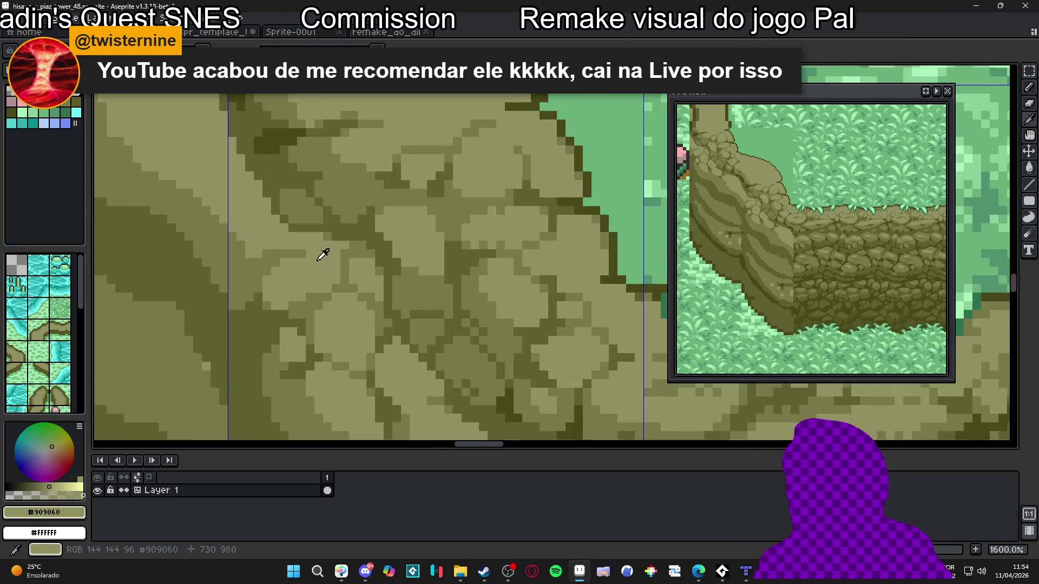
{"action": "left_click", "coordinate": [266, 263], "text": "alt"}
{"action": "scroll", "coordinate": [305, 276], "scroll_direction": "down", "scroll_amount": 5}
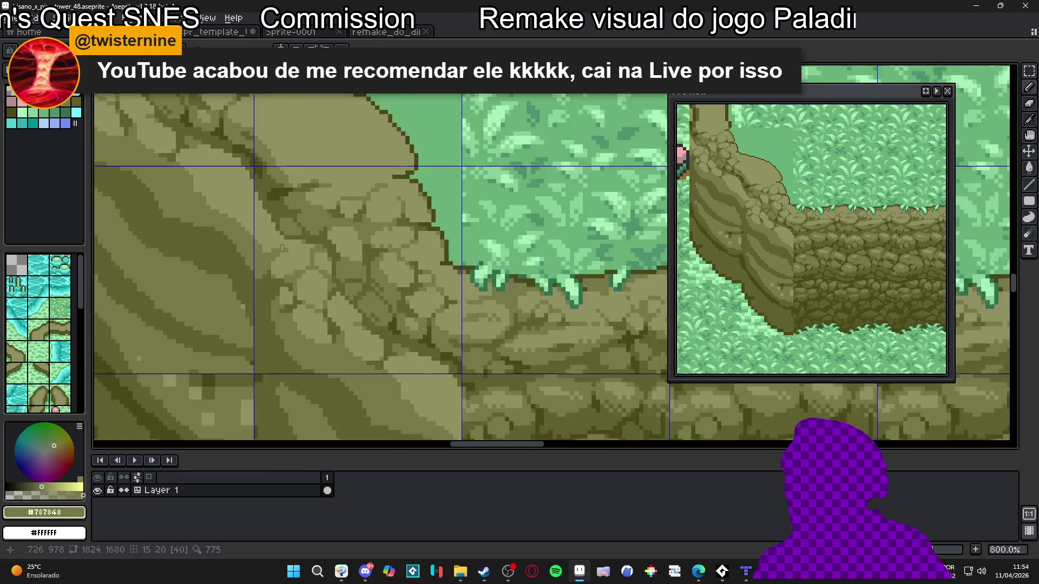
{"action": "scroll", "coordinate": [305, 277], "scroll_direction": "up", "scroll_amount": 4}
{"action": "left_click", "coordinate": [303, 244], "text": "alt"}
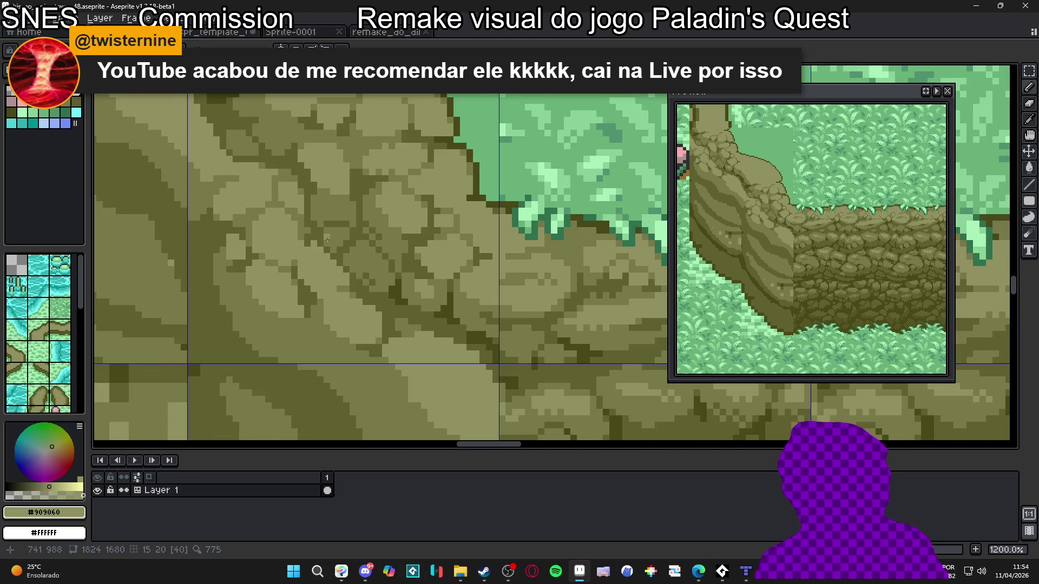
{"action": "scroll", "coordinate": [346, 271], "scroll_direction": "up", "scroll_amount": 1}
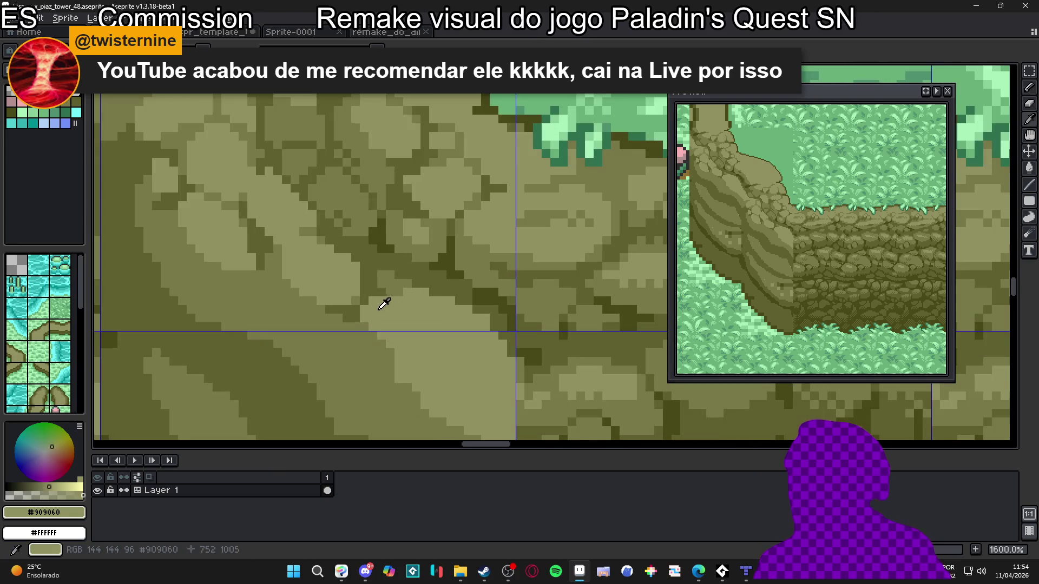
{"action": "left_click", "coordinate": [360, 298], "text": "alt"}
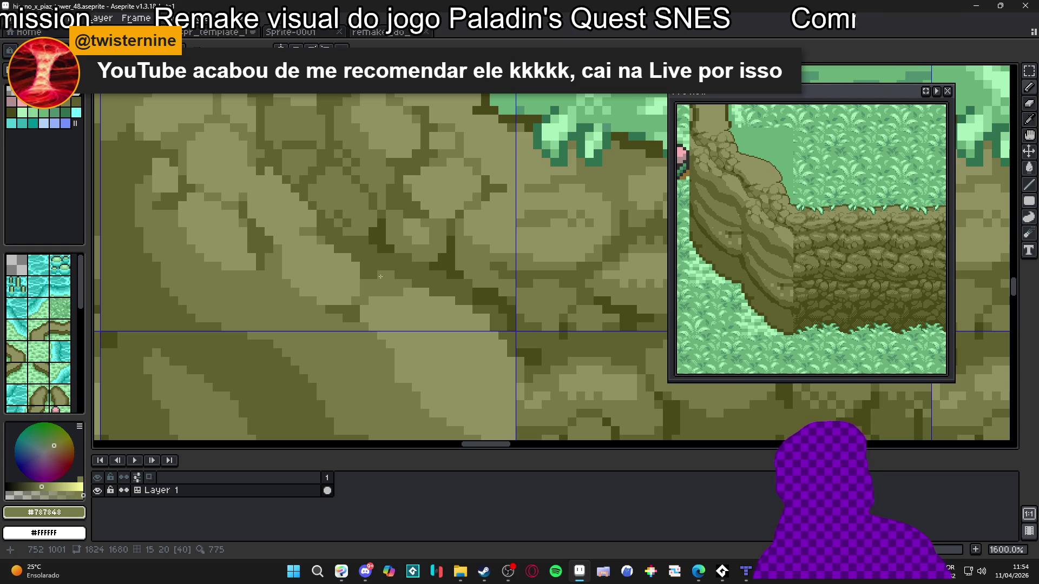
Sample the dark crack colour #606030, then switch back to the mid stone shade.
{"action": "scroll", "coordinate": [380, 278], "scroll_direction": "down", "scroll_amount": 4}
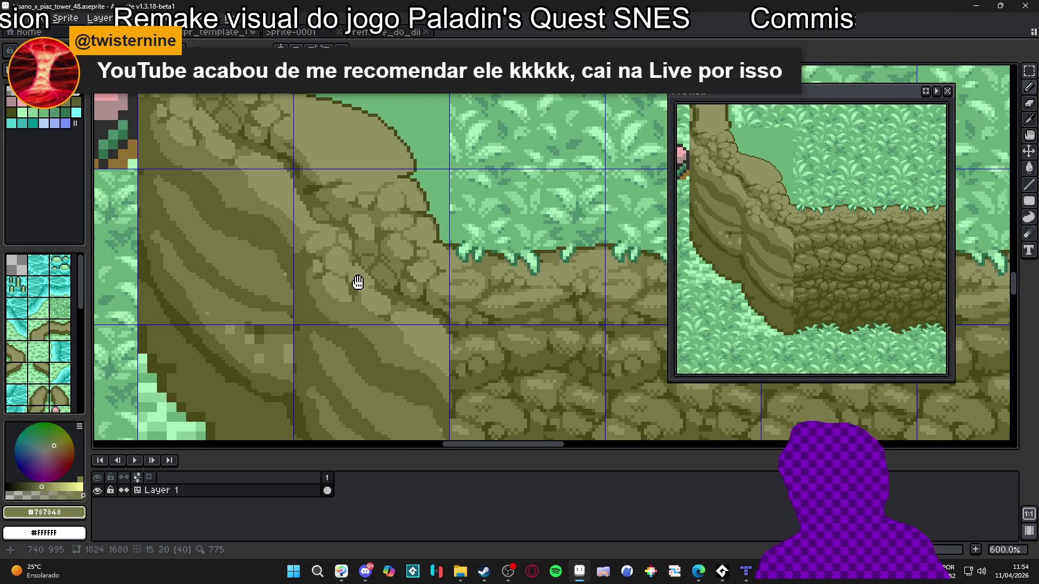
{"action": "scroll", "coordinate": [337, 225], "scroll_direction": "up", "scroll_amount": 4}
{"action": "left_click", "coordinate": [316, 250], "text": "alt"}
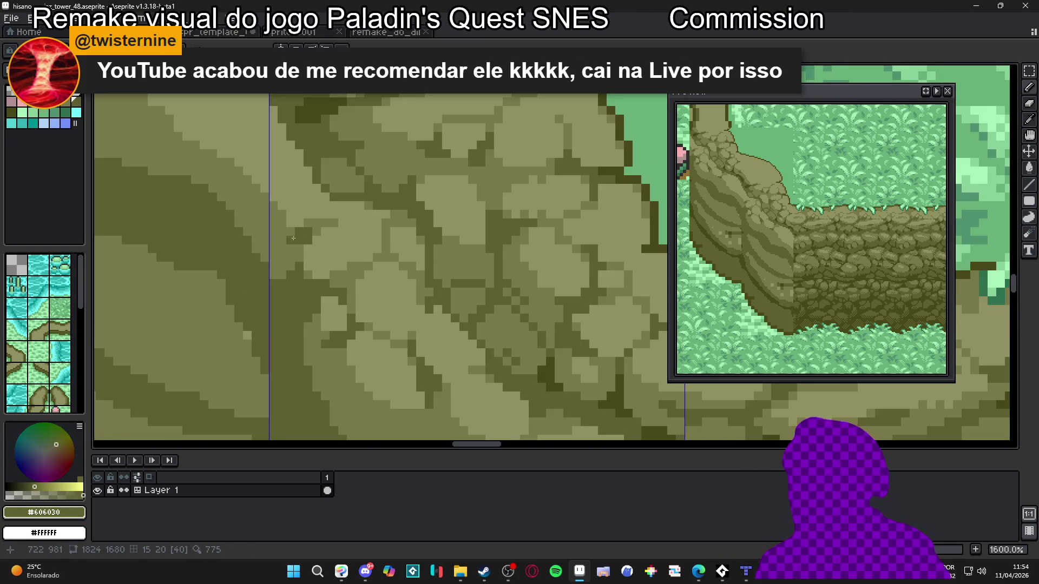
{"action": "scroll", "coordinate": [333, 252], "scroll_direction": "down", "scroll_amount": 4}
{"action": "scroll", "coordinate": [334, 251], "scroll_direction": "up", "scroll_amount": 4}
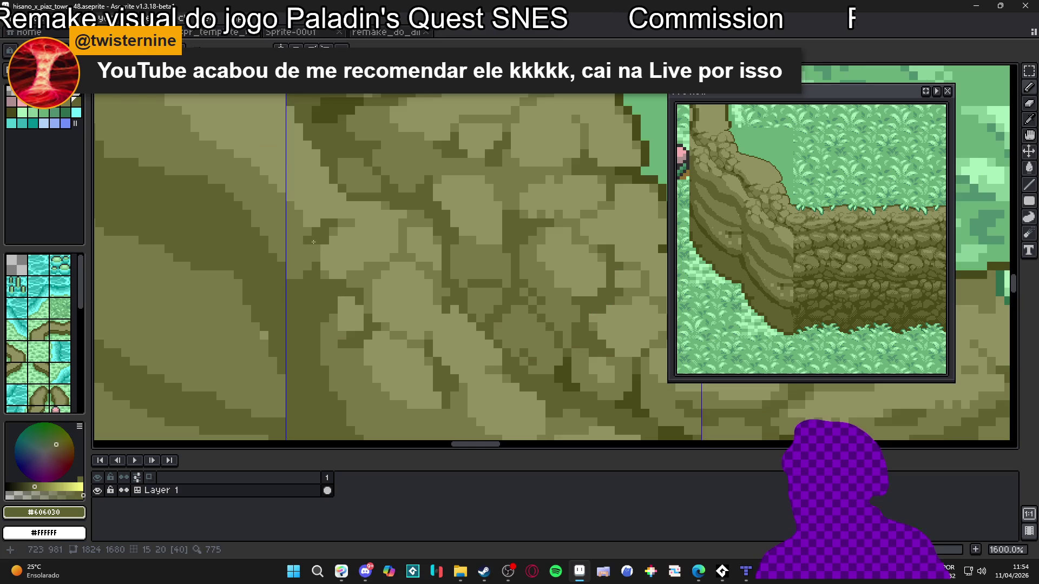
{"action": "left_click", "coordinate": [313, 245], "text": "alt"}
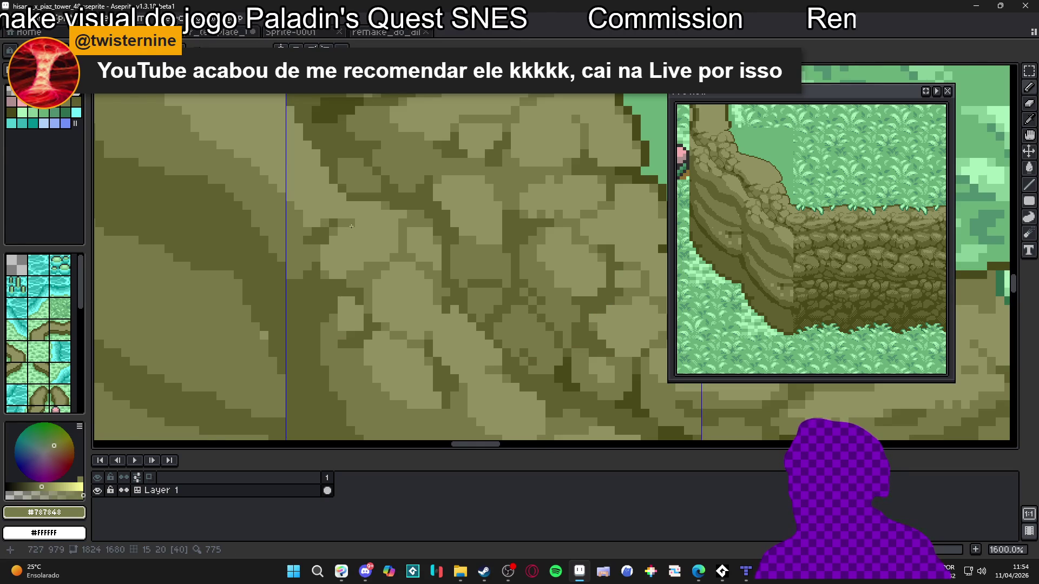
Pick the dark crack colour #606030 again from the slope.
{"action": "scroll", "coordinate": [351, 226], "scroll_direction": "down", "scroll_amount": 4}
{"action": "scroll", "coordinate": [376, 262], "scroll_direction": "up", "scroll_amount": 4}
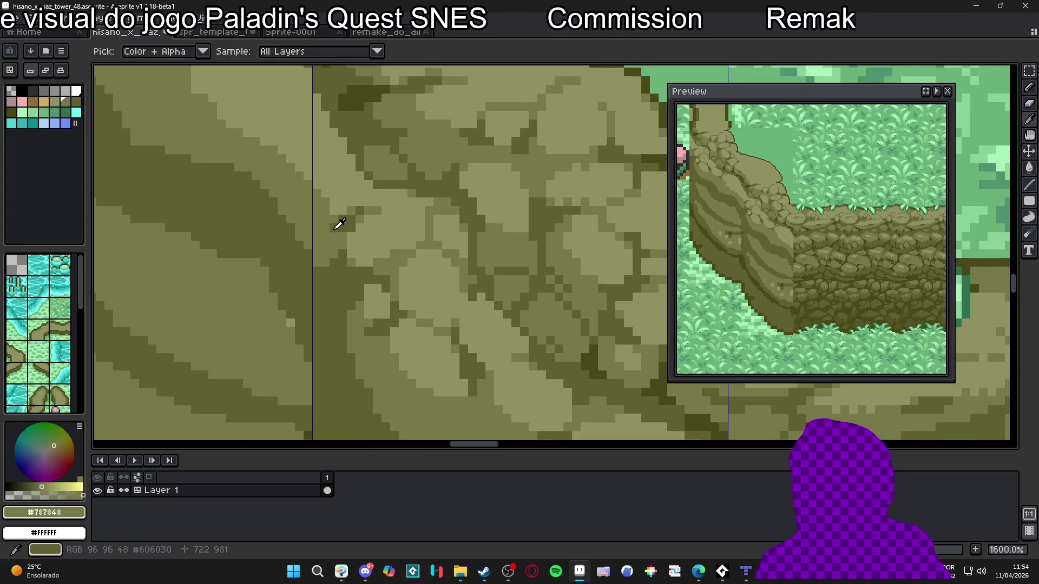
{"action": "left_click", "coordinate": [343, 290], "text": "alt"}
{"action": "scroll", "coordinate": [343, 290], "scroll_direction": "down", "scroll_amount": 4}
{"action": "scroll", "coordinate": [352, 292], "scroll_direction": "up", "scroll_amount": 4}
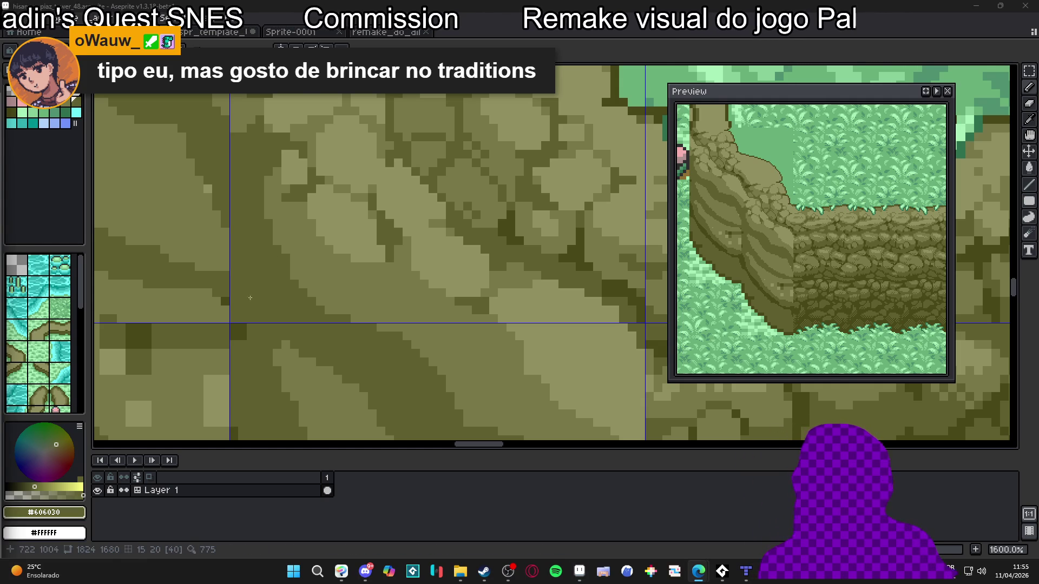
{"action": "scroll", "coordinate": [349, 283], "scroll_direction": "down", "scroll_amount": 4}
{"action": "scroll", "coordinate": [353, 281], "scroll_direction": "up", "scroll_amount": 4}
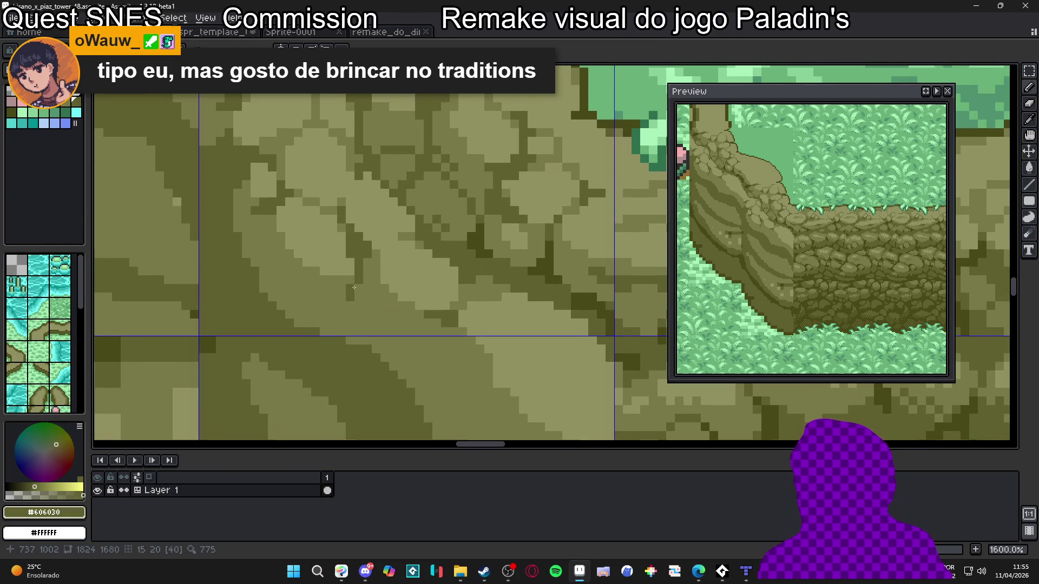
{"action": "scroll", "coordinate": [354, 288], "scroll_direction": "down", "scroll_amount": 3}
{"action": "scroll", "coordinate": [311, 271], "scroll_direction": "up", "scroll_amount": 1}
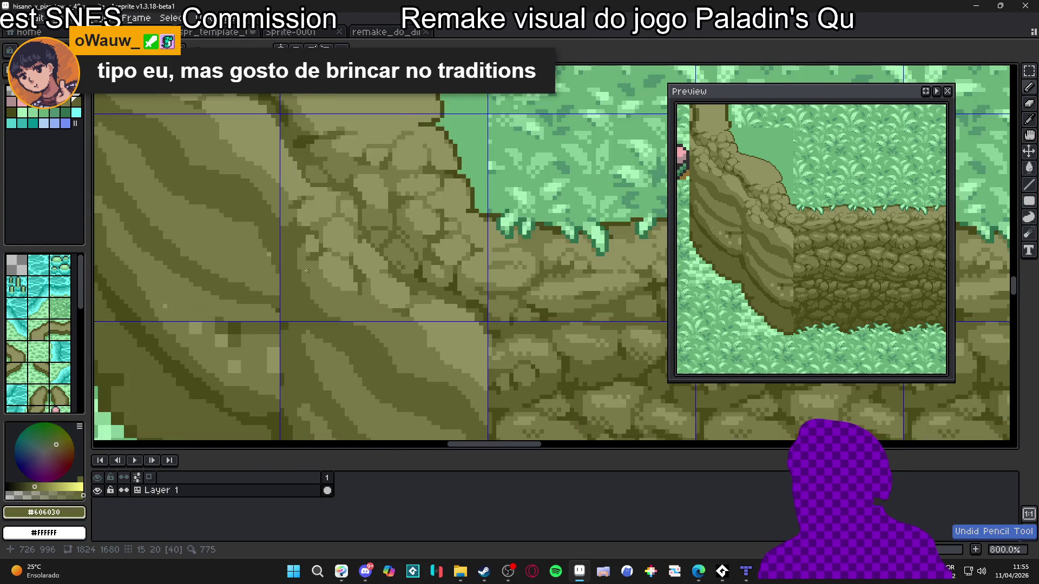
{"action": "scroll", "coordinate": [311, 271], "scroll_direction": "up", "scroll_amount": 1}
{"action": "scroll", "coordinate": [309, 262], "scroll_direction": "down", "scroll_amount": 4}
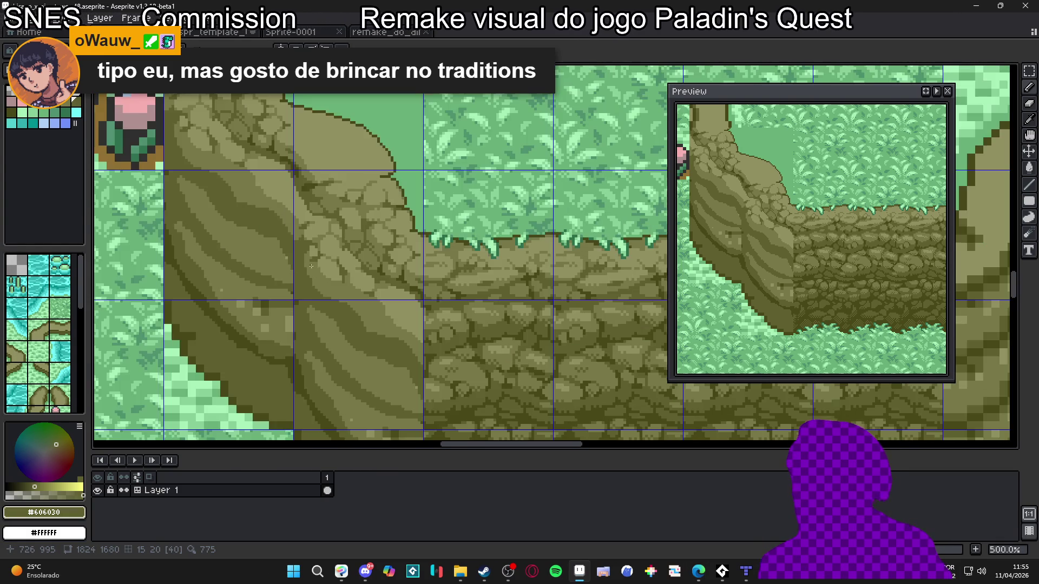
{"action": "scroll", "coordinate": [341, 282], "scroll_direction": "right", "scroll_amount": 1}
{"action": "scroll", "coordinate": [380, 296], "scroll_direction": "up", "scroll_amount": 3}
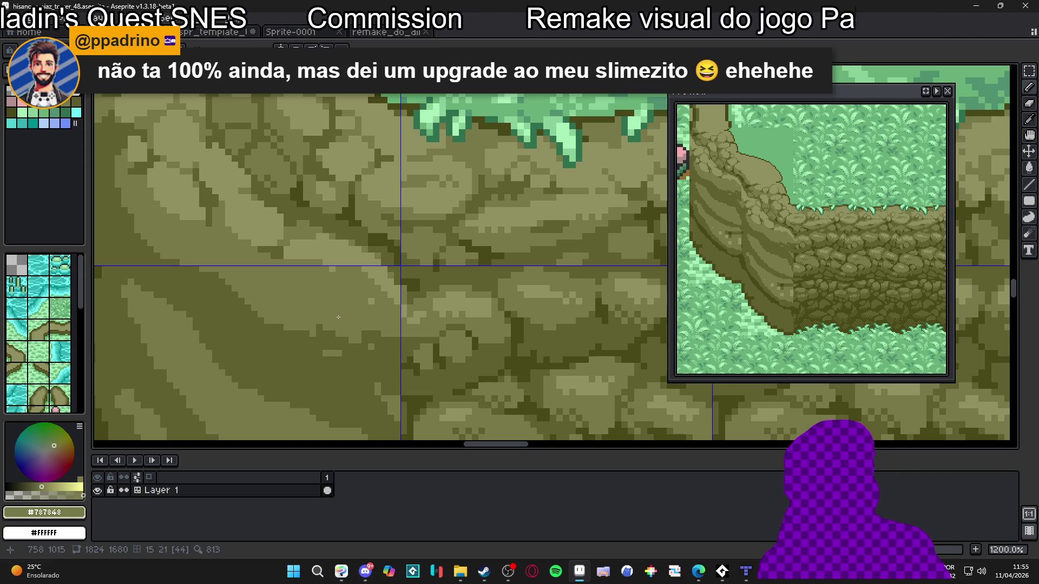
{"action": "scroll", "coordinate": [391, 317], "scroll_direction": "up", "scroll_amount": 1}
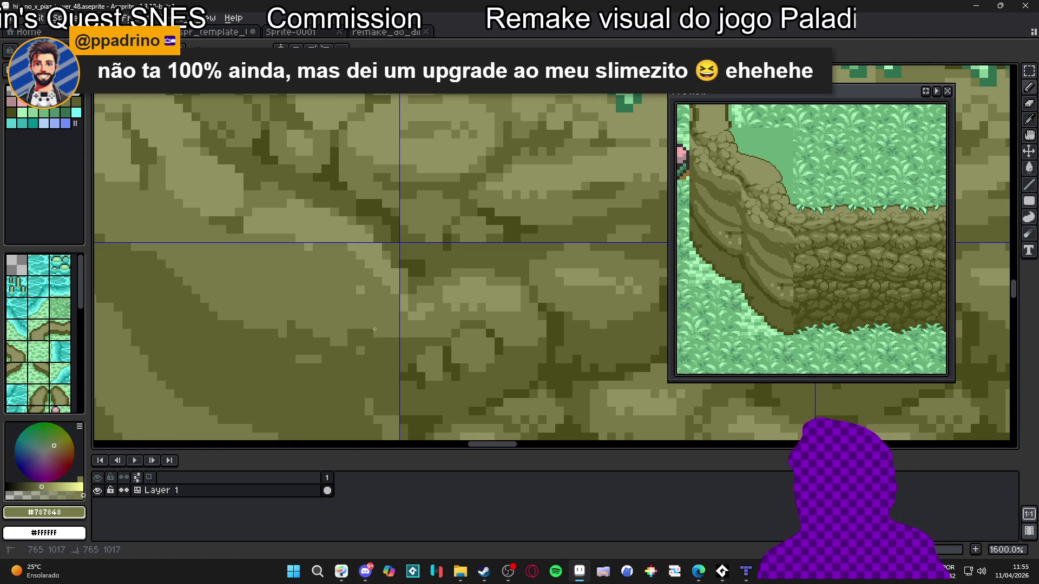
{"action": "left_click", "coordinate": [338, 342], "text": "alt"}
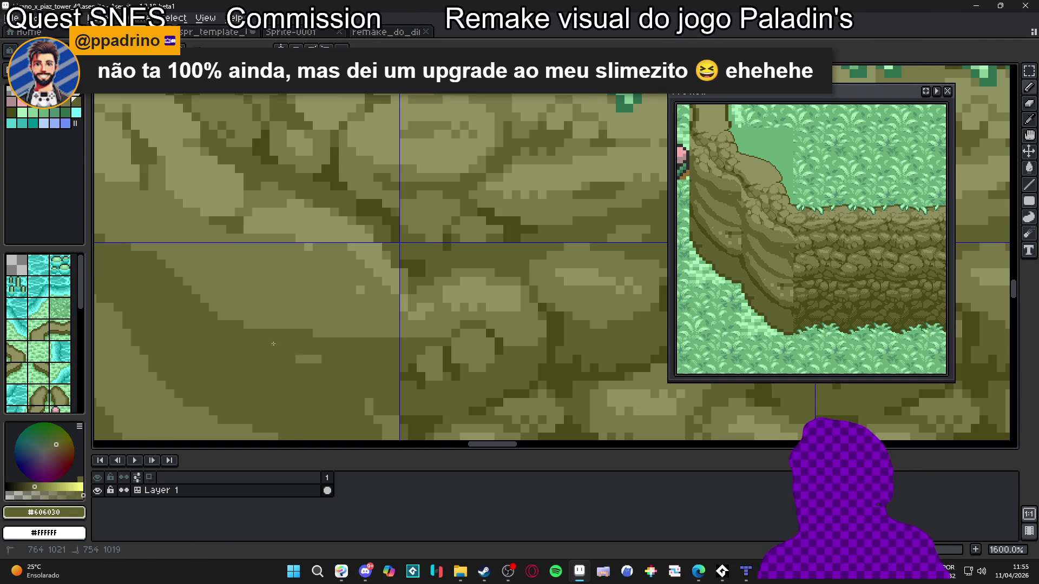
{"action": "left_click", "coordinate": [361, 297], "text": "alt"}
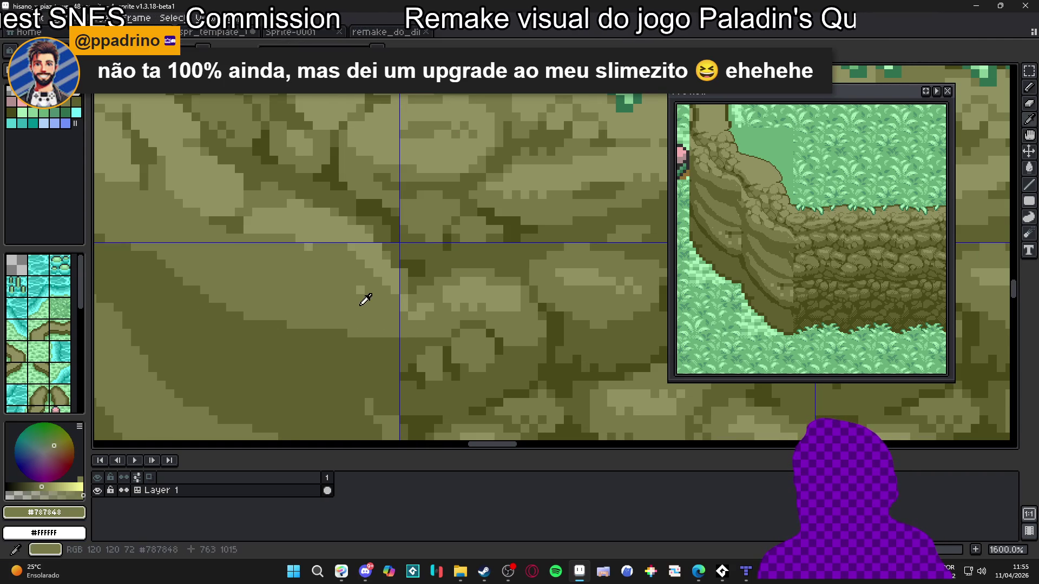
{"action": "left_click", "coordinate": [279, 237], "text": "alt"}
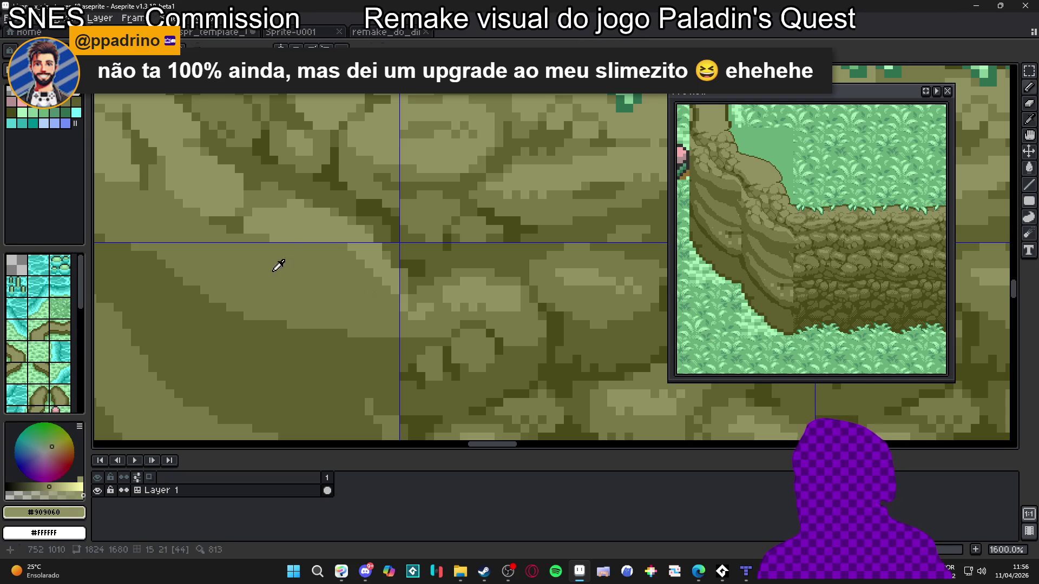
{"action": "left_click", "coordinate": [260, 260], "text": "alt"}
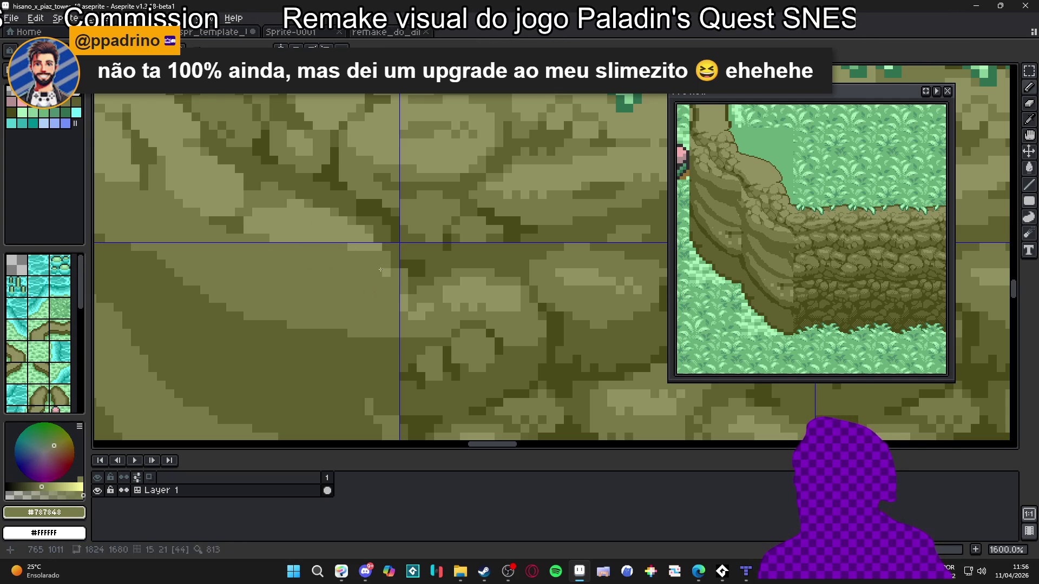
{"action": "left_click_drag", "start_coordinate": [370, 263], "coordinate": [382, 295]}
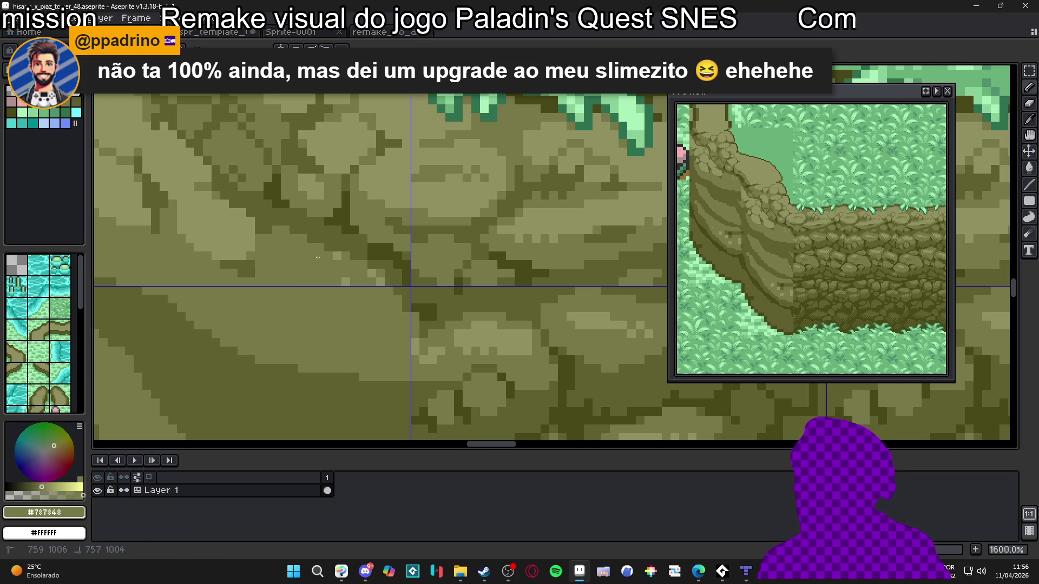
{"action": "scroll", "coordinate": [377, 284], "scroll_direction": "down", "scroll_amount": 4}
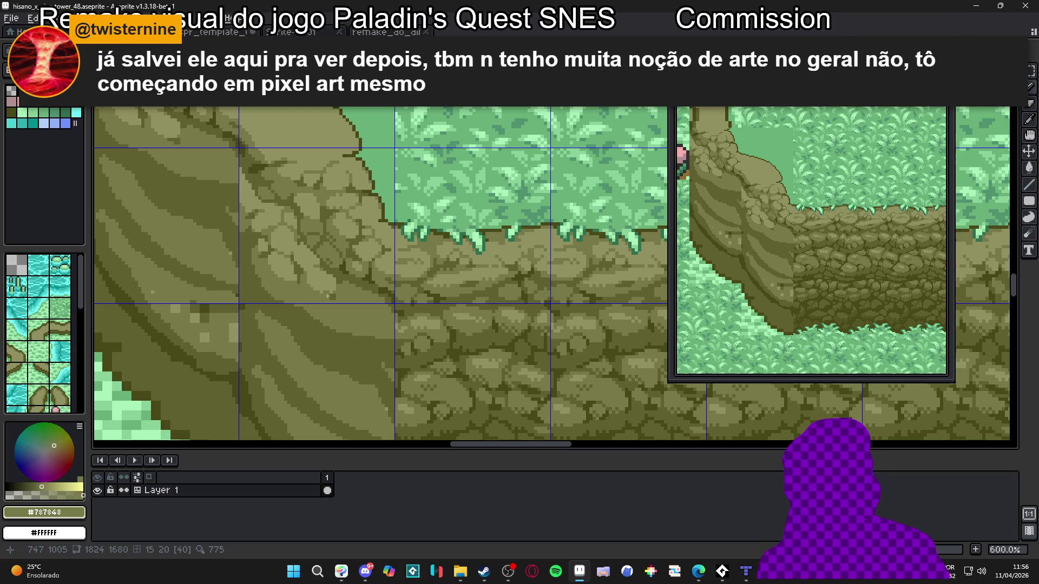
Pick the lighter olive #909060 from the cliff rocks.
{"action": "scroll", "coordinate": [332, 297], "scroll_direction": "up", "scroll_amount": 4}
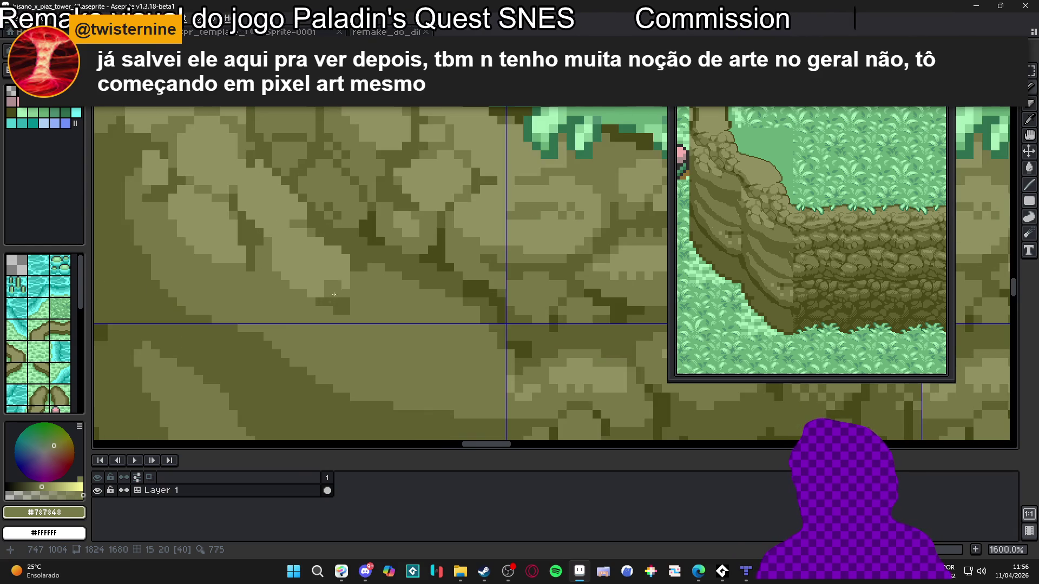
{"action": "left_click", "coordinate": [323, 312], "text": "alt"}
{"action": "scroll", "coordinate": [342, 287], "scroll_direction": "down", "scroll_amount": 4}
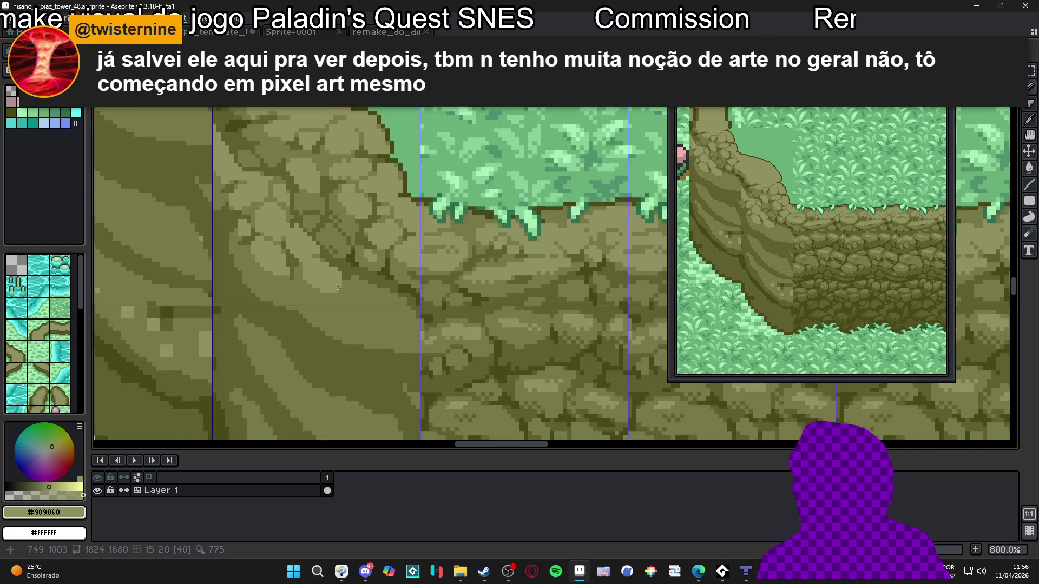
{"action": "scroll", "coordinate": [337, 284], "scroll_direction": "up", "scroll_amount": 3}
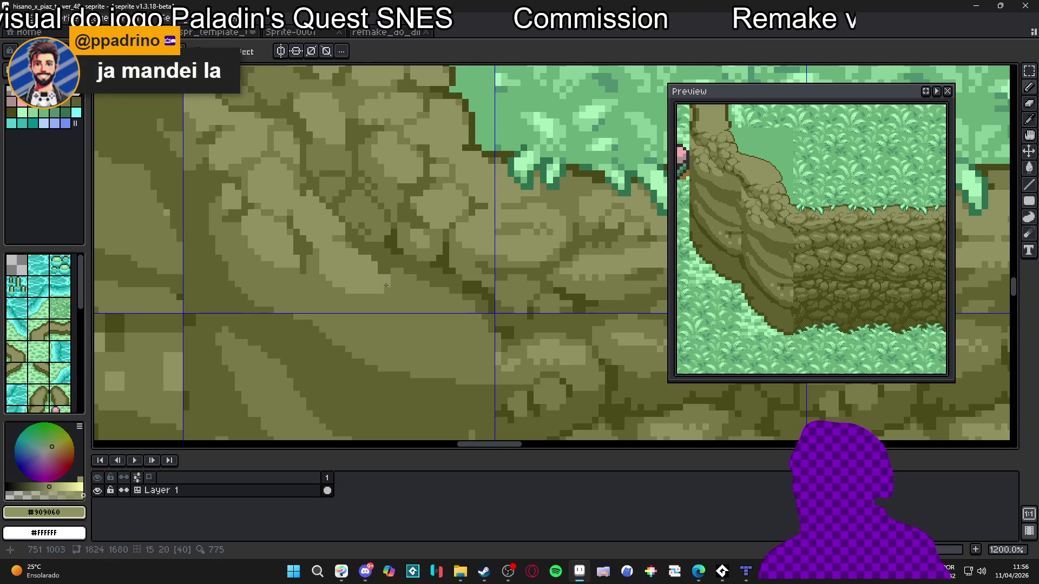
{"action": "scroll", "coordinate": [406, 313], "scroll_direction": "down", "scroll_amount": 4}
{"action": "mouse_move", "coordinate": [398, 302]}
{"action": "left_mouse_down"}
{"action": "mouse_move", "coordinate": [370, 284]}
{"action": "mouse_move", "coordinate": [368, 256]}
{"action": "mouse_move", "coordinate": [347, 276]}
{"action": "mouse_move", "coordinate": [355, 267]}
{"action": "left_mouse_up"}
Paint a short strip of #909060 highlight pixels onto the slope stones.
{"action": "key", "text": "Tab"}
{"action": "scroll", "coordinate": [355, 271], "scroll_direction": "up", "scroll_amount": 4}
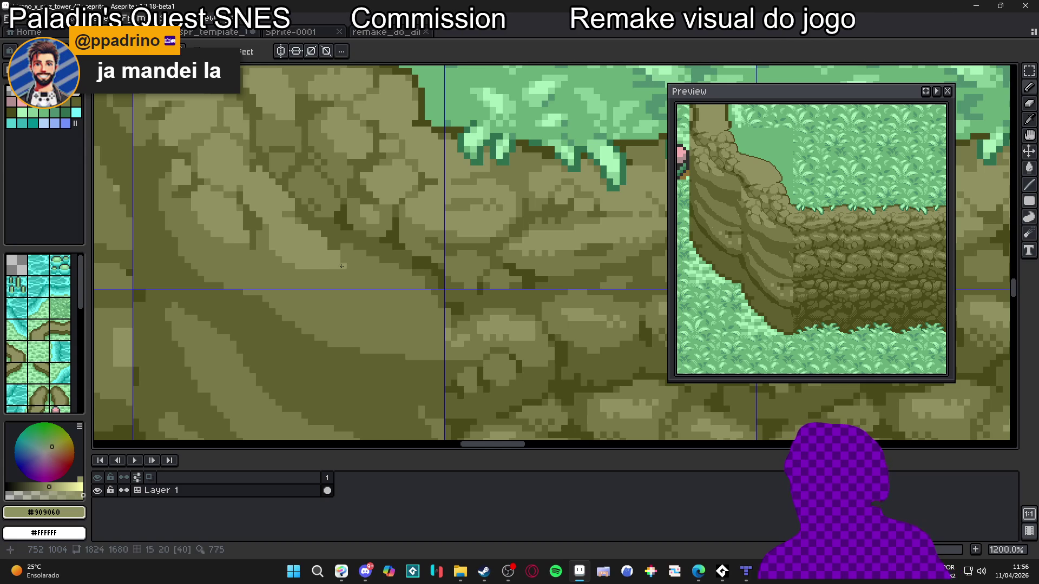
{"action": "scroll", "coordinate": [362, 273], "scroll_direction": "down", "scroll_amount": 2}
{"action": "scroll", "coordinate": [362, 273], "scroll_direction": "up", "scroll_amount": 3}
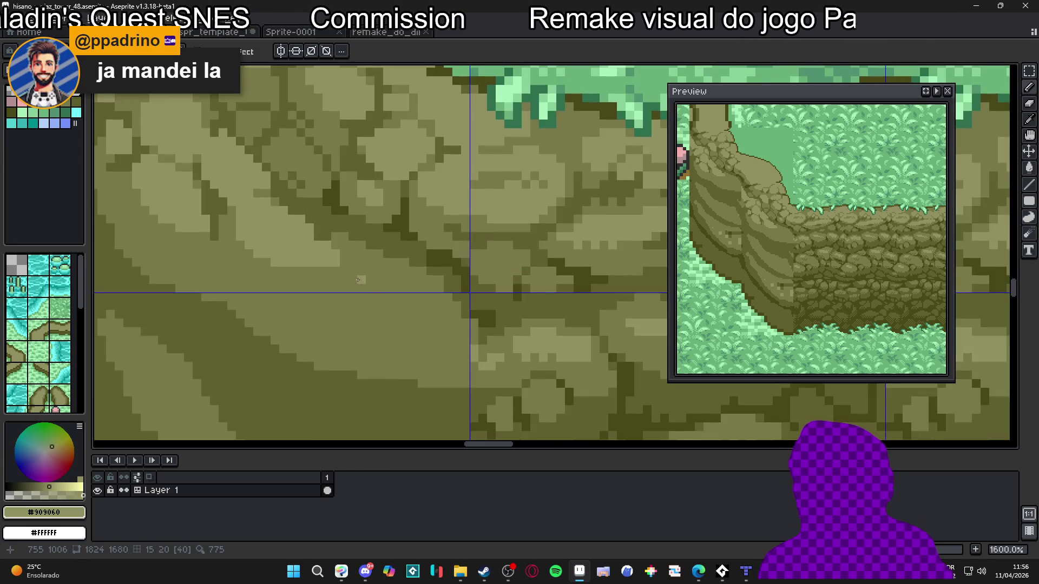
{"action": "mouse_move", "coordinate": [346, 277]}
{"action": "left_mouse_down"}
{"action": "mouse_move", "coordinate": [332, 279]}
{"action": "mouse_move", "coordinate": [373, 282]}
{"action": "left_mouse_up"}
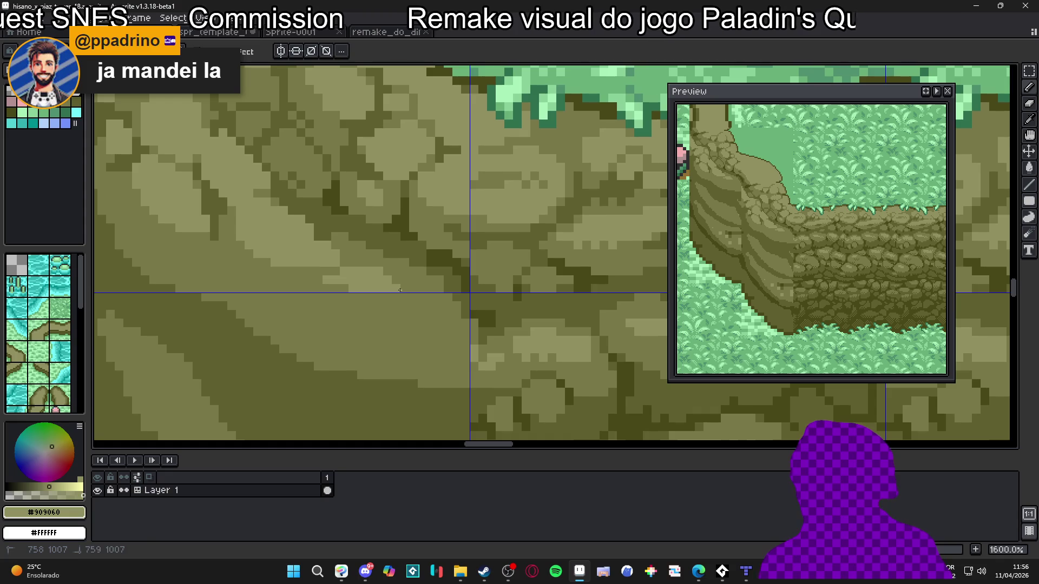
Pick the darker olive #787848 from the stones further left.
{"action": "scroll", "coordinate": [399, 290], "scroll_direction": "down", "scroll_amount": 1}
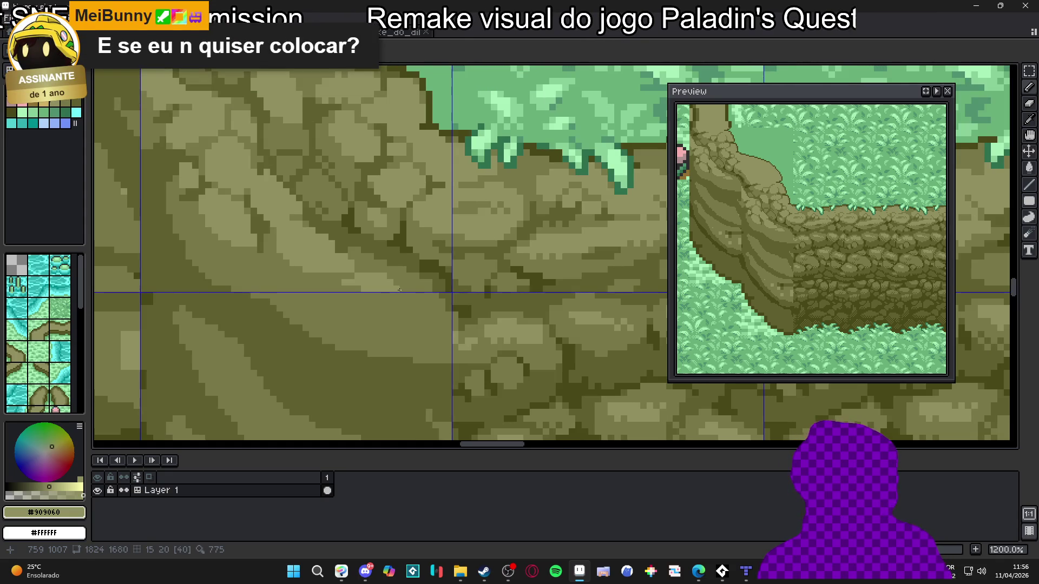
{"action": "left_click_drag", "start_coordinate": [350, 268], "coordinate": [385, 278]}
{"action": "scroll", "coordinate": [390, 280], "scroll_direction": "down", "scroll_amount": 5}
{"action": "scroll", "coordinate": [403, 285], "scroll_direction": "up", "scroll_amount": 4}
{"action": "scroll", "coordinate": [403, 281], "scroll_direction": "up", "scroll_amount": 3}
{"action": "left_click", "coordinate": [398, 270], "text": "alt"}
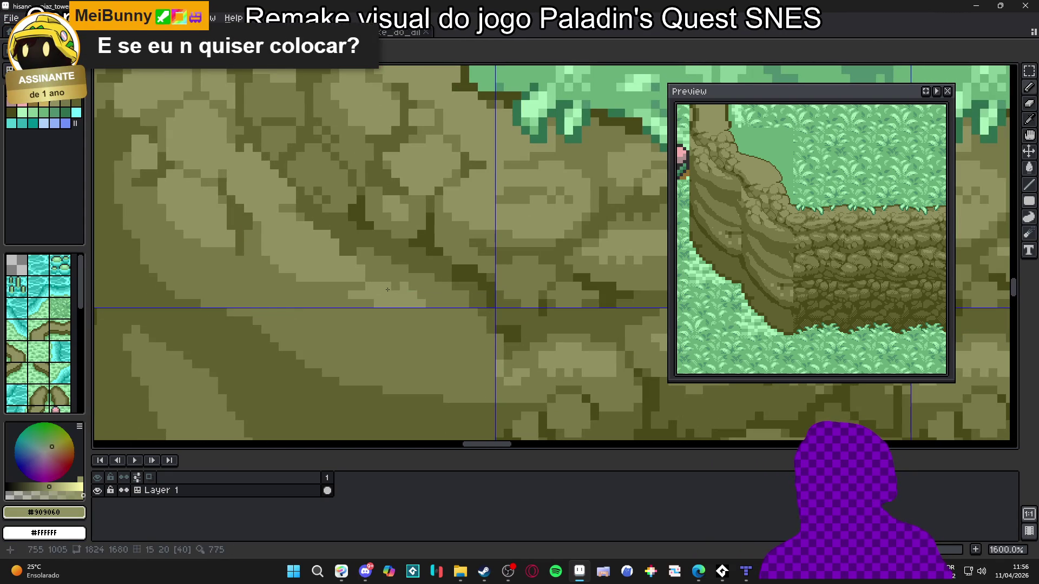
{"action": "scroll", "coordinate": [379, 289], "scroll_direction": "down", "scroll_amount": 4}
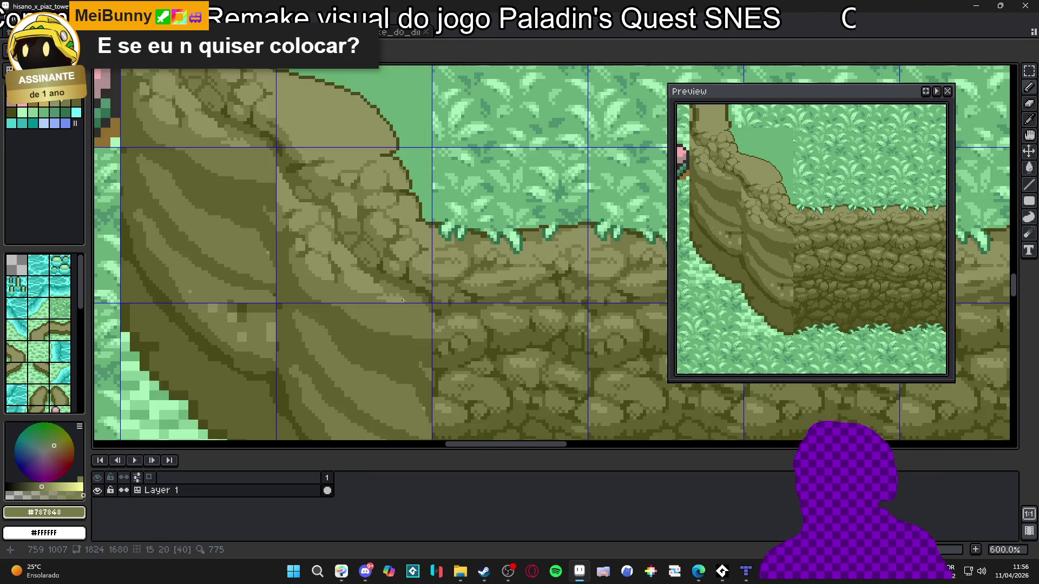
{"action": "scroll", "coordinate": [407, 299], "scroll_direction": "up", "scroll_amount": 3}
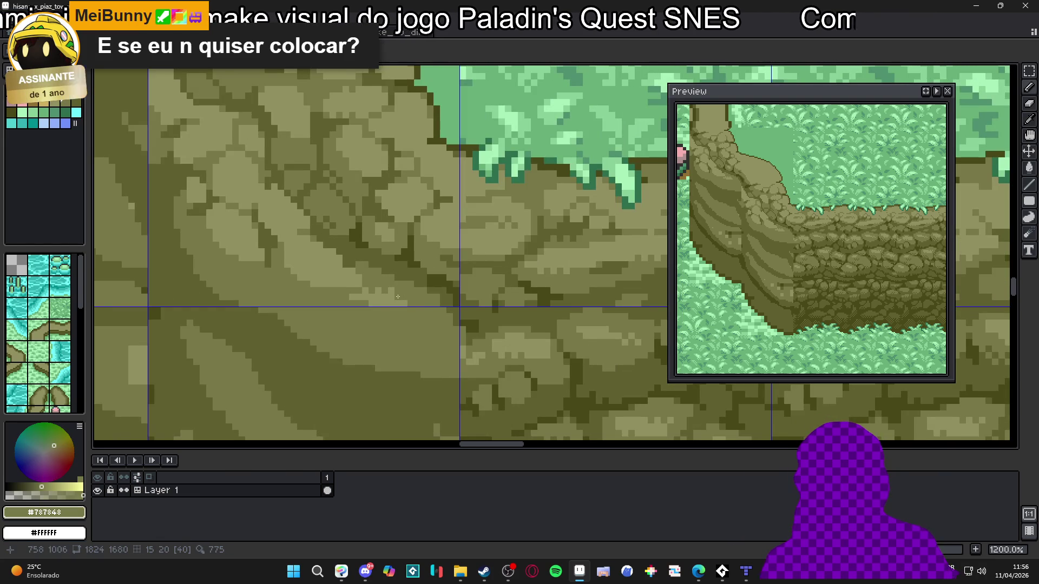
{"action": "scroll", "coordinate": [397, 297], "scroll_direction": "down", "scroll_amount": 2}
{"action": "scroll", "coordinate": [379, 309], "scroll_direction": "up", "scroll_amount": 4}
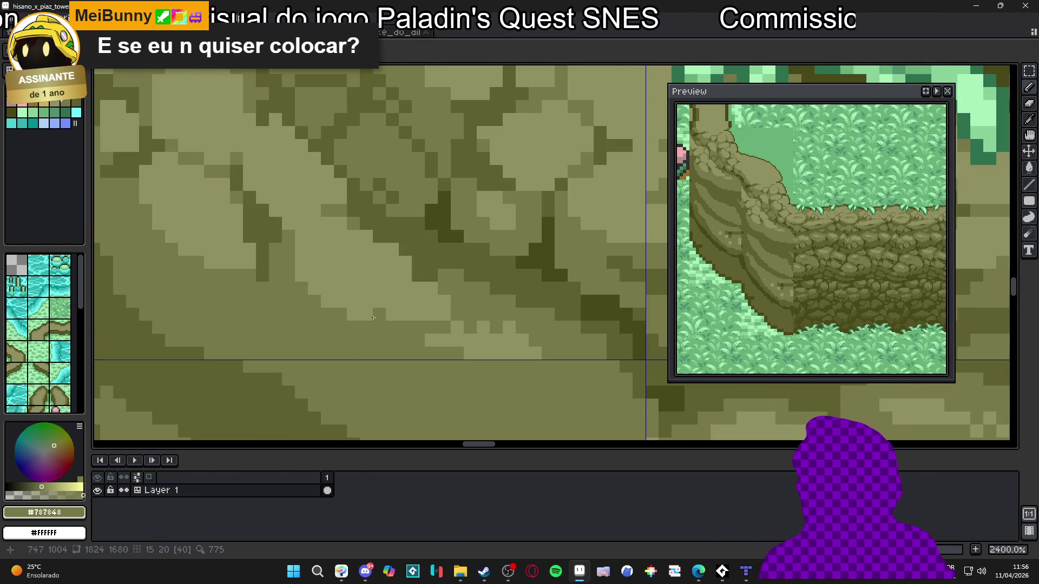
{"action": "scroll", "coordinate": [379, 312], "scroll_direction": "down", "scroll_amount": 2}
{"action": "scroll", "coordinate": [386, 298], "scroll_direction": "up", "scroll_amount": 1}
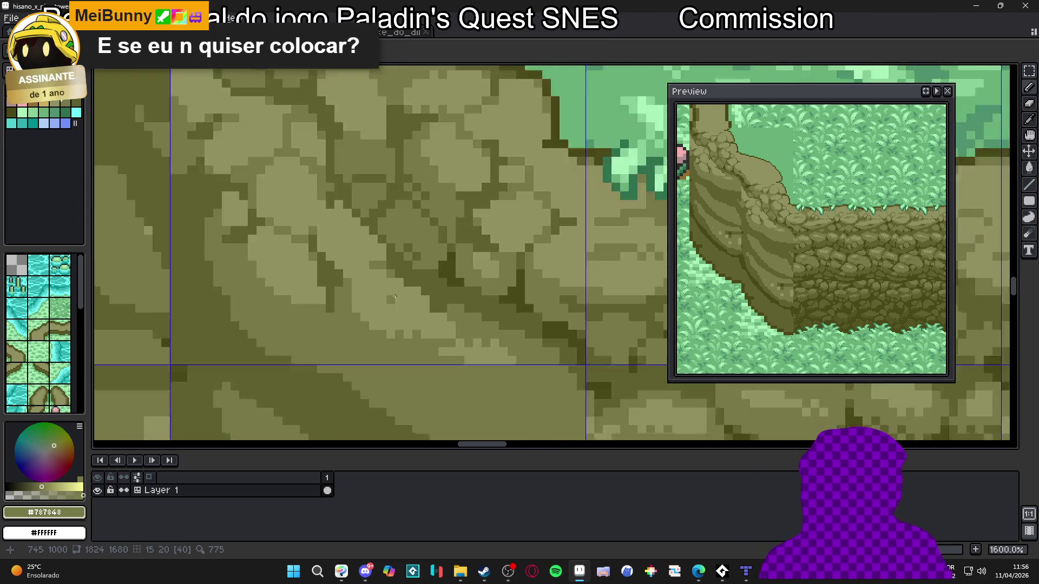
{"action": "scroll", "coordinate": [386, 298], "scroll_direction": "up", "scroll_amount": 1}
{"action": "scroll", "coordinate": [396, 316], "scroll_direction": "down", "scroll_amount": 2}
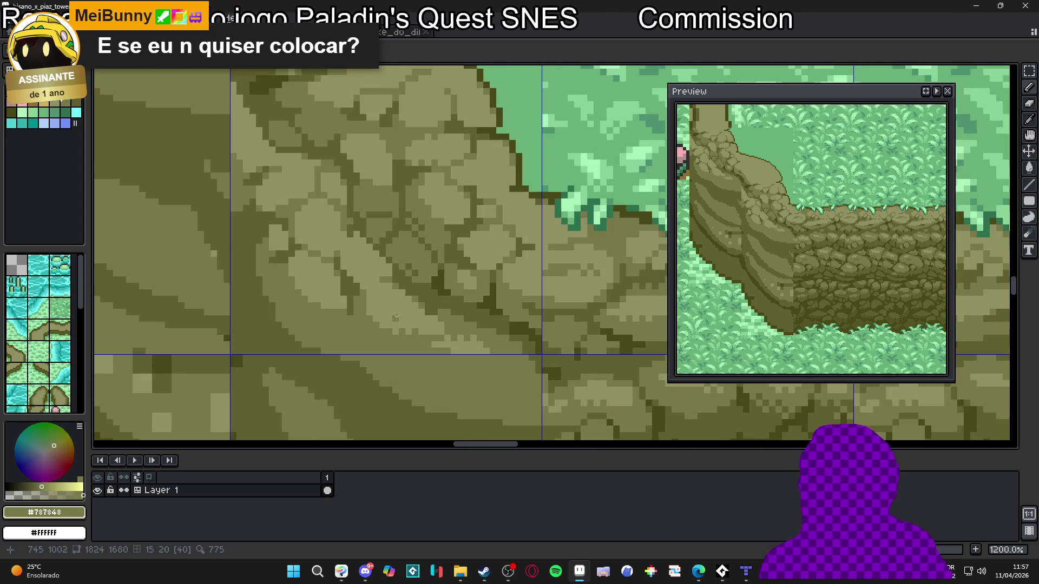
{"action": "scroll", "coordinate": [401, 320], "scroll_direction": "down", "scroll_amount": 3}
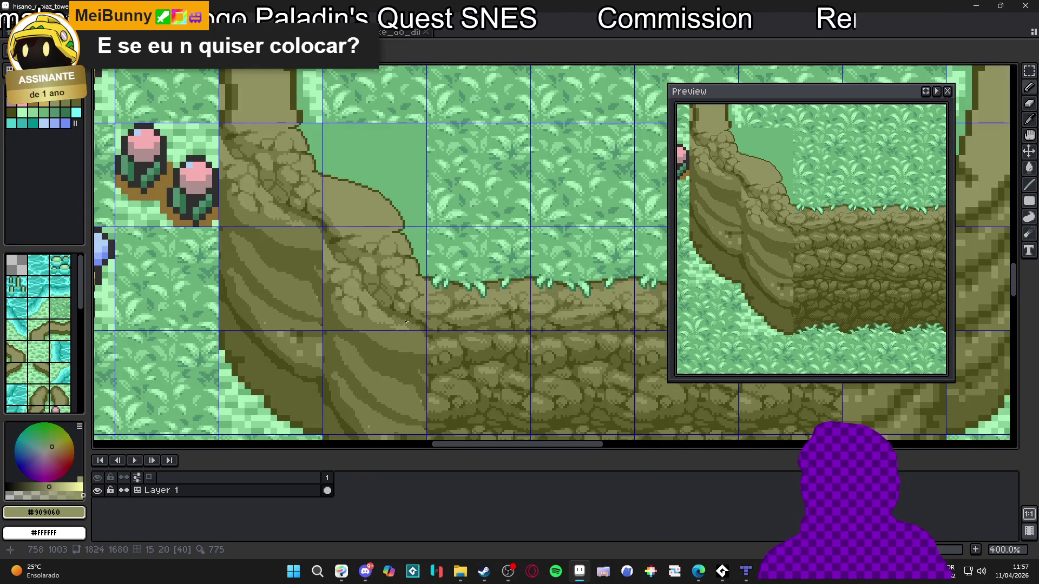
Save the tileset file hisano_x_piaz_tower_48.aseprite.
{"action": "left_click_drag", "start_coordinate": [406, 321], "coordinate": [393, 308]}
{"action": "scroll", "coordinate": [379, 303], "scroll_direction": "down", "scroll_amount": 1}
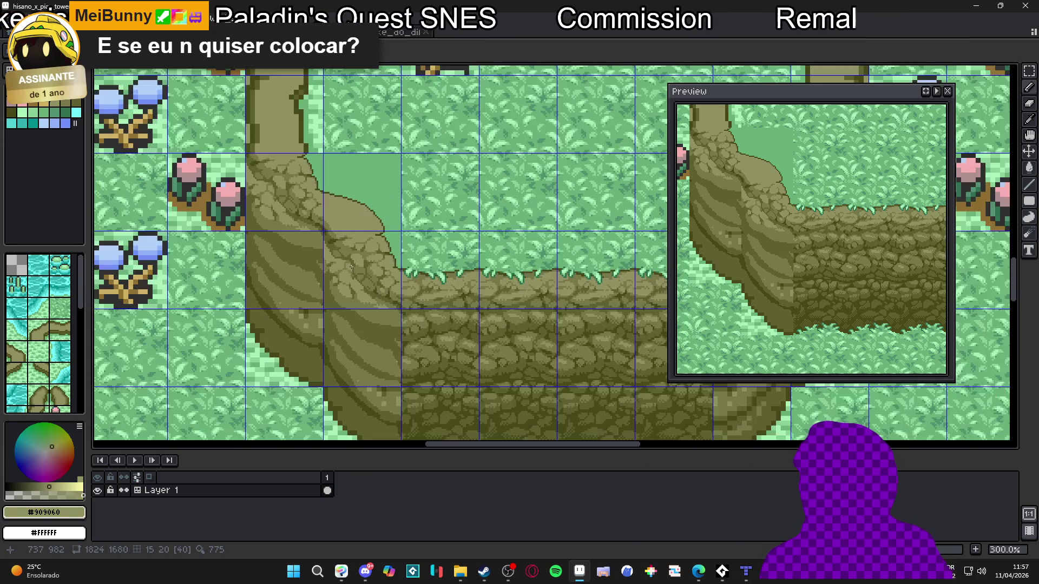
{"action": "scroll", "coordinate": [357, 295], "scroll_direction": "up", "scroll_amount": 2}
{"action": "scroll", "coordinate": [357, 292], "scroll_direction": "down", "scroll_amount": 2}
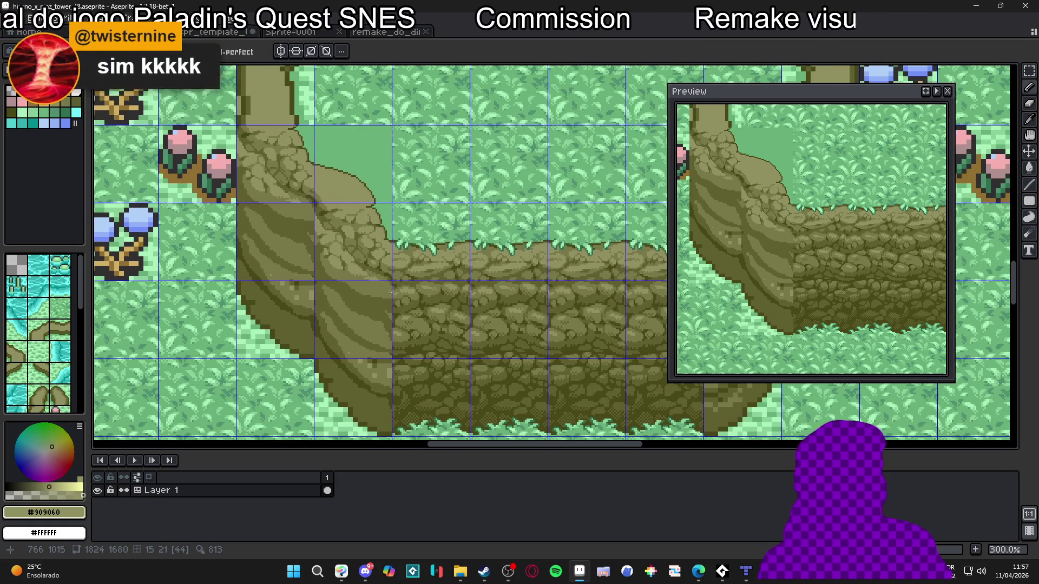
{"action": "left_click_drag", "start_coordinate": [388, 294], "coordinate": [379, 291]}
{"action": "key", "text": "ctrl+s"}
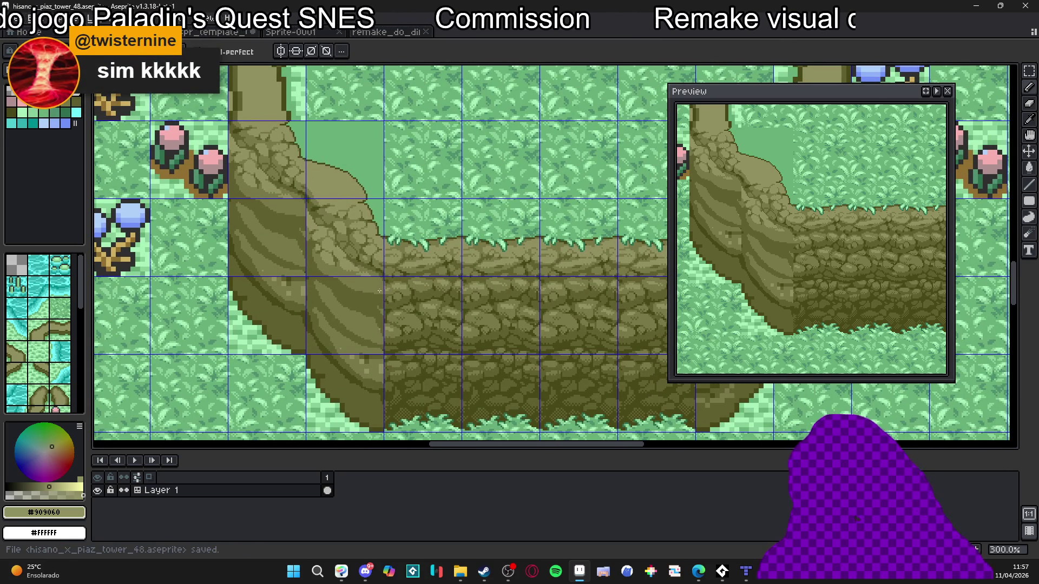
Hide the tile grid, save again, and open Discord's #feedback_artistico channel.
{"action": "scroll", "coordinate": [380, 291], "scroll_direction": "up", "scroll_amount": 1}
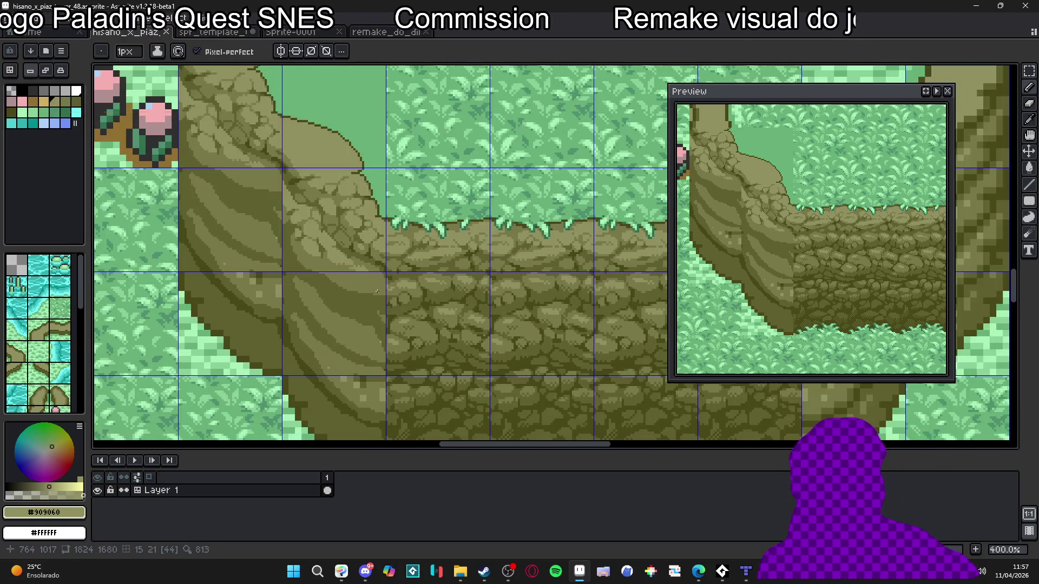
{"action": "key", "text": "ctrl+'"}
{"action": "scroll", "coordinate": [420, 302], "scroll_direction": "down", "scroll_amount": 1}
{"action": "scroll", "coordinate": [420, 301], "scroll_direction": "down", "scroll_amount": 2}
{"action": "key", "text": "ctrl+s"}
{"action": "scroll", "coordinate": [422, 315], "scroll_direction": "up", "scroll_amount": 2}
{"action": "scroll", "coordinate": [422, 313], "scroll_direction": "up", "scroll_amount": 6}
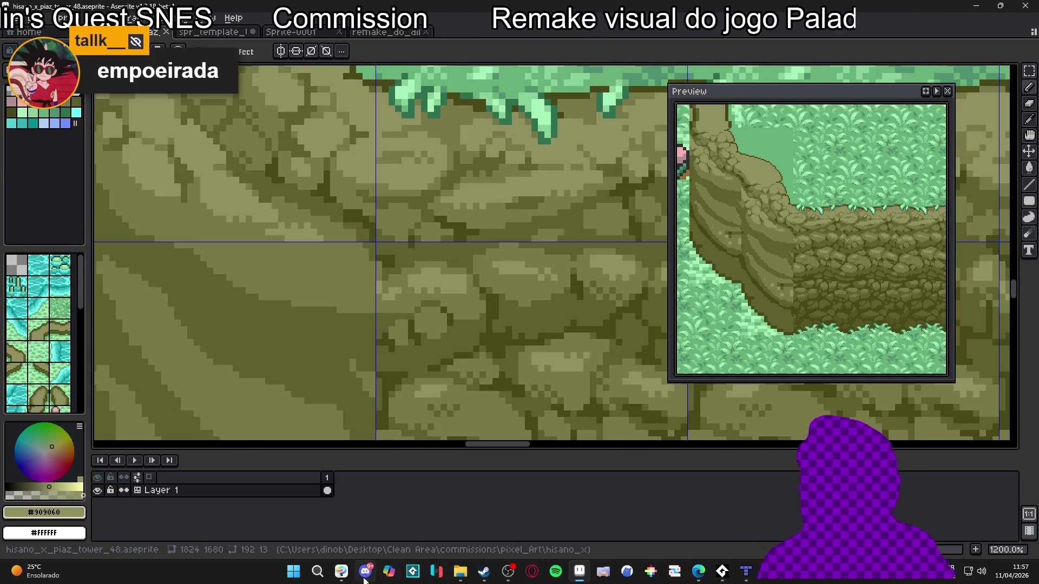
{"action": "left_click", "coordinate": [365, 574]}
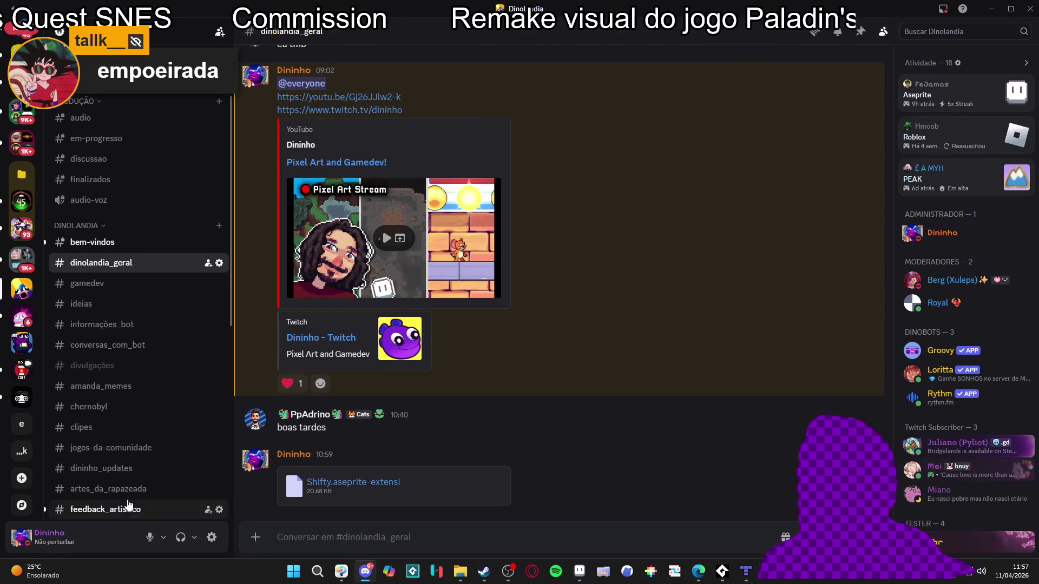
{"action": "left_click", "coordinate": [129, 508]}
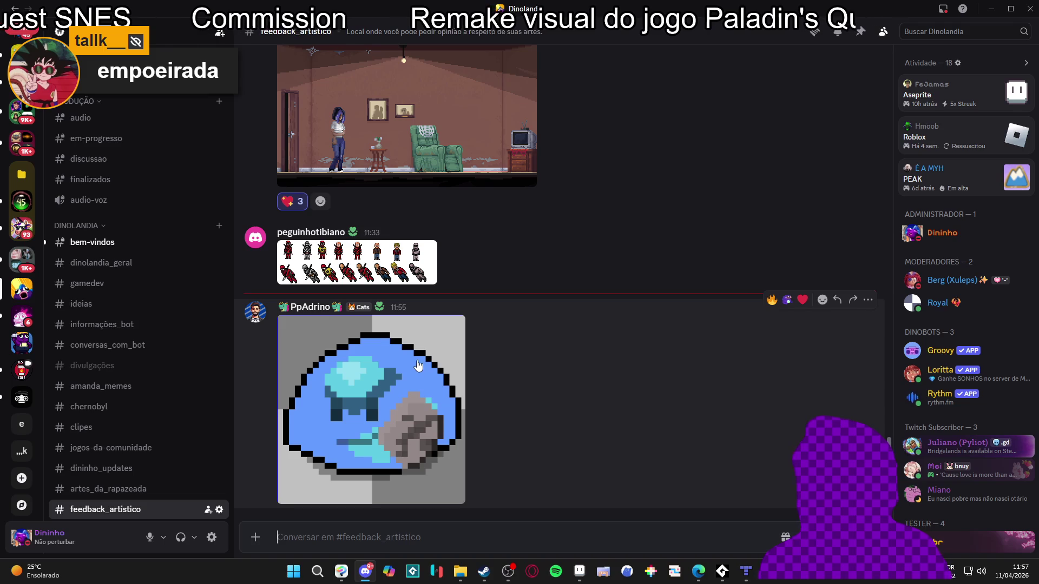
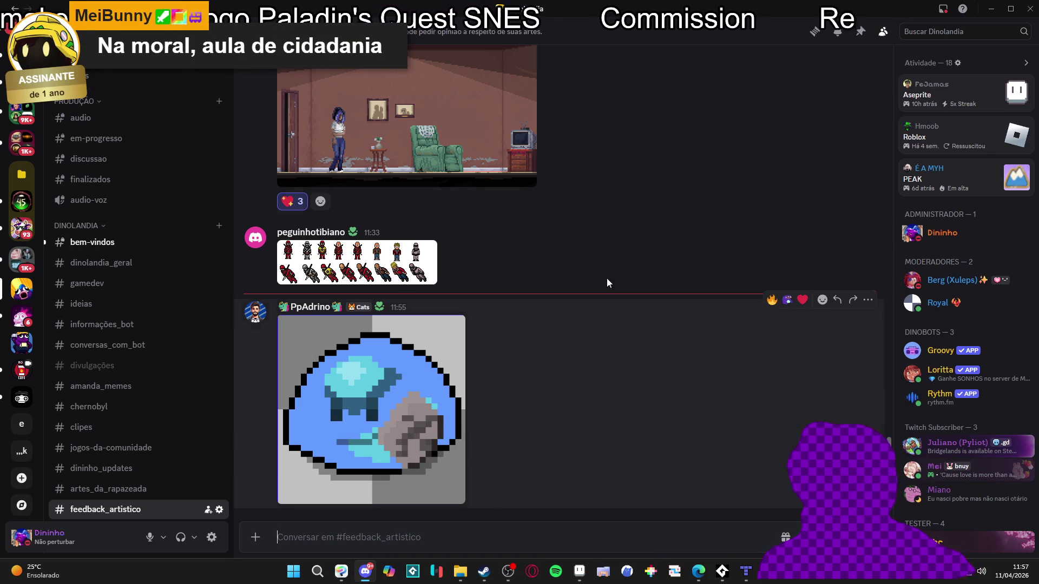
Minimize Discord to bring the Aseprite cliff-and-grass tileset back into view.
{"action": "left_click", "coordinate": [991, 8]}
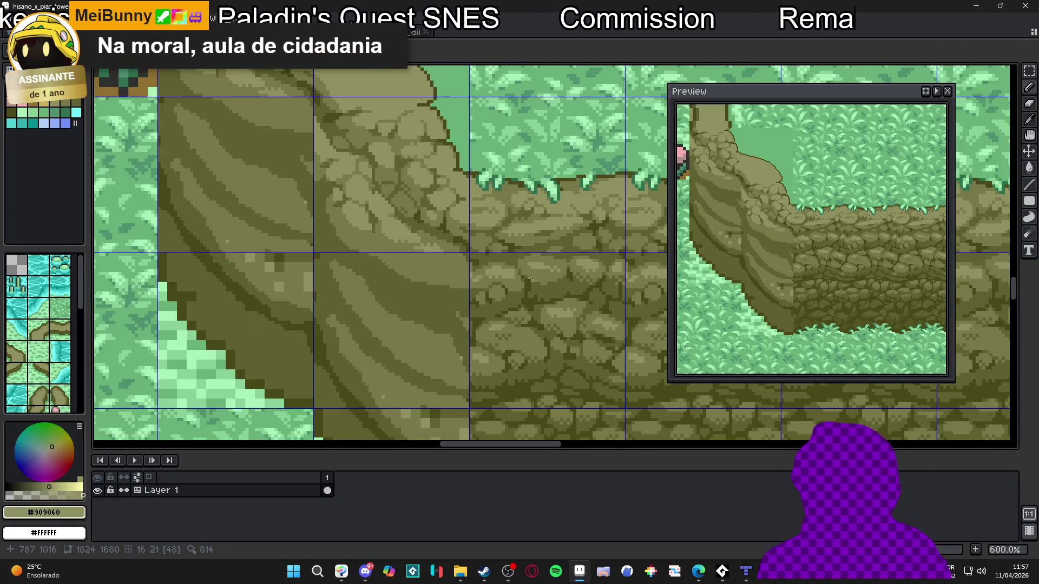
Sample the mid olive rock colour and undo the last pencil stroke.
{"action": "scroll", "coordinate": [537, 279], "scroll_direction": "right", "scroll_amount": 2}
{"action": "scroll", "coordinate": [537, 279], "scroll_direction": "up", "scroll_amount": 1}
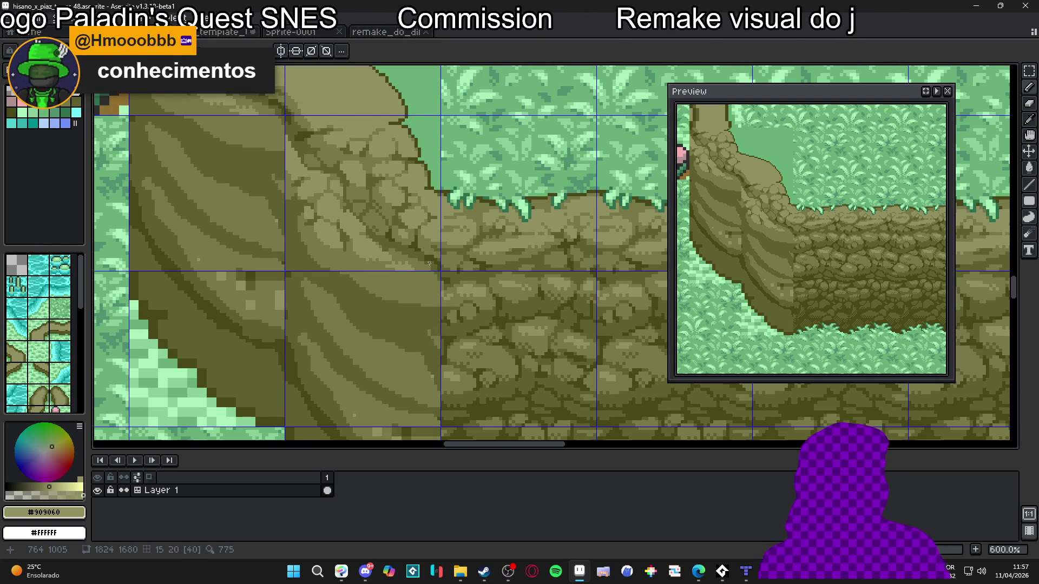
{"action": "scroll", "coordinate": [340, 243], "scroll_direction": "up", "scroll_amount": 5}
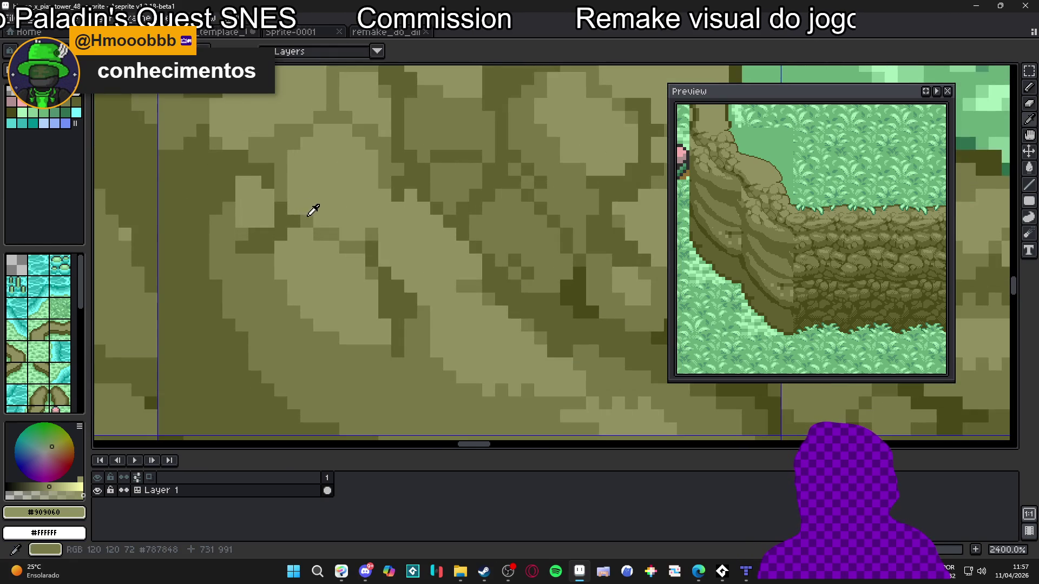
{"action": "left_click", "coordinate": [317, 207], "text": "alt"}
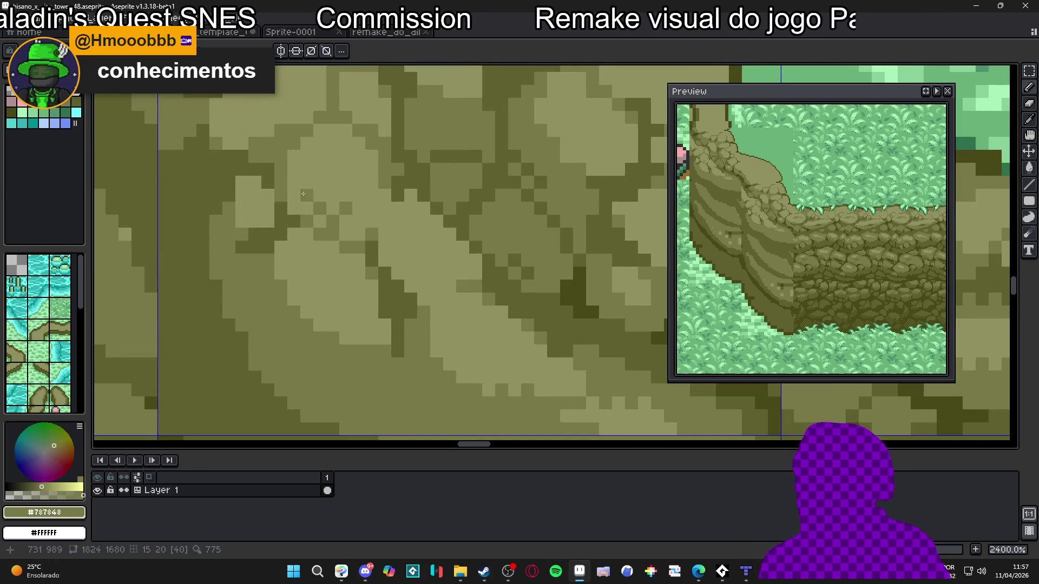
{"action": "scroll", "coordinate": [292, 206], "scroll_direction": "down", "scroll_amount": 5}
{"action": "scroll", "coordinate": [363, 265], "scroll_direction": "up", "scroll_amount": 8}
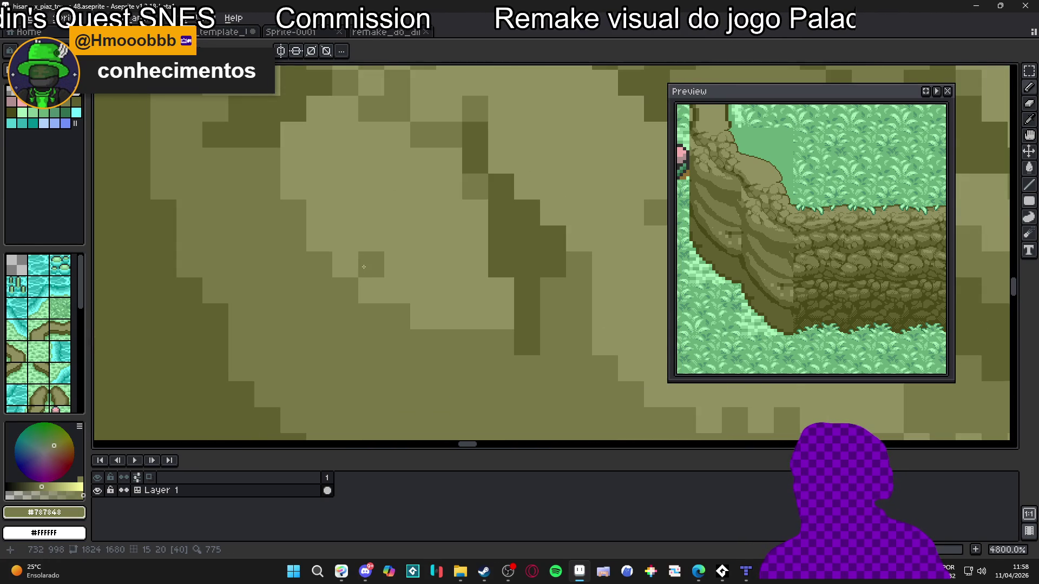
{"action": "scroll", "coordinate": [449, 308], "scroll_direction": "down", "scroll_amount": 4}
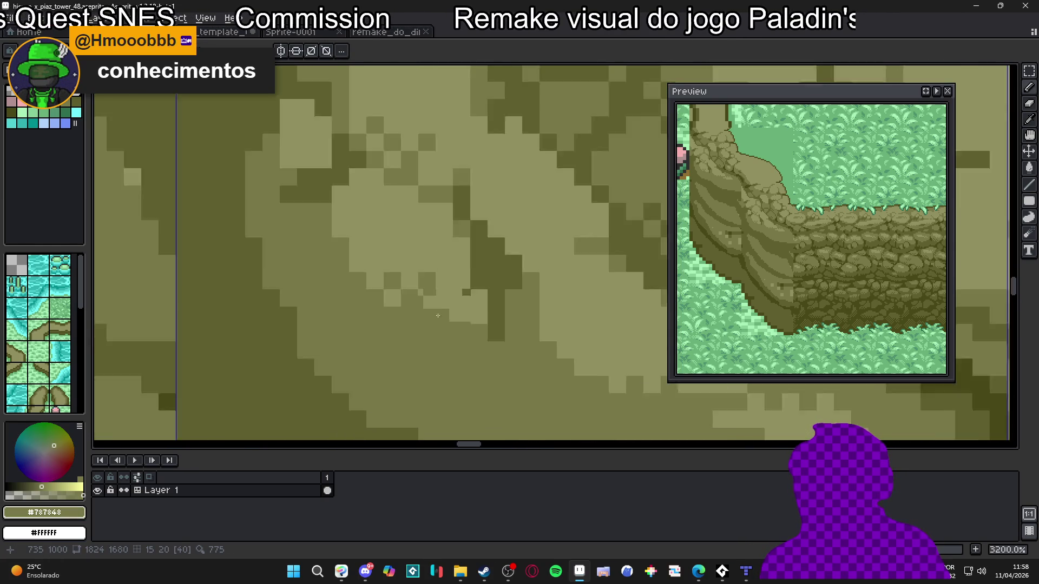
{"action": "scroll", "coordinate": [449, 309], "scroll_direction": "up", "scroll_amount": 3}
{"action": "key", "text": "ctrl+z"}
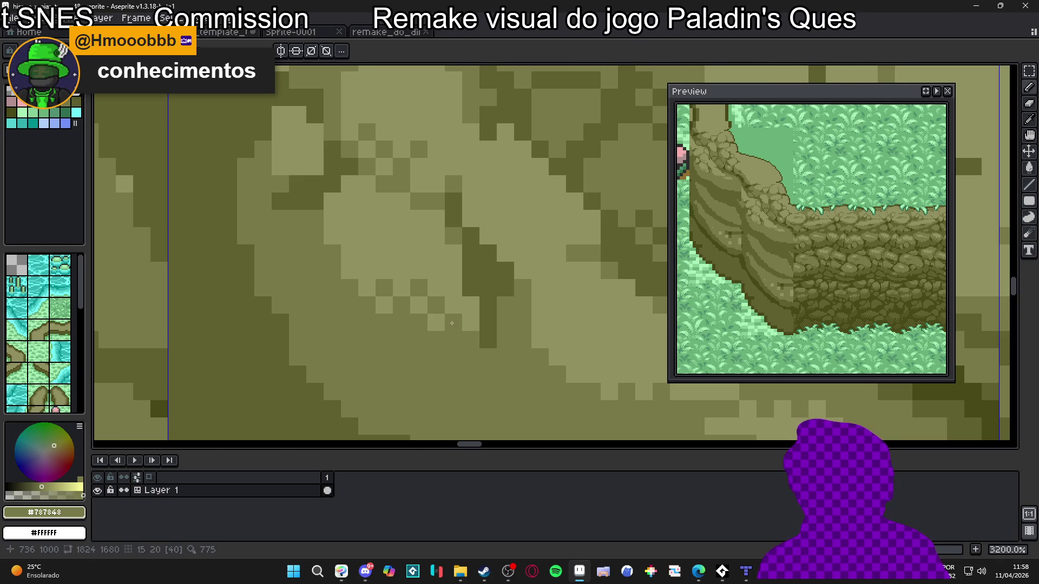
Draw dark #484818 crack lines across the rock and diagonally along the cliff stripes.
{"action": "scroll", "coordinate": [460, 326], "scroll_direction": "down", "scroll_amount": 2}
{"action": "scroll", "coordinate": [459, 327], "scroll_direction": "down", "scroll_amount": 3}
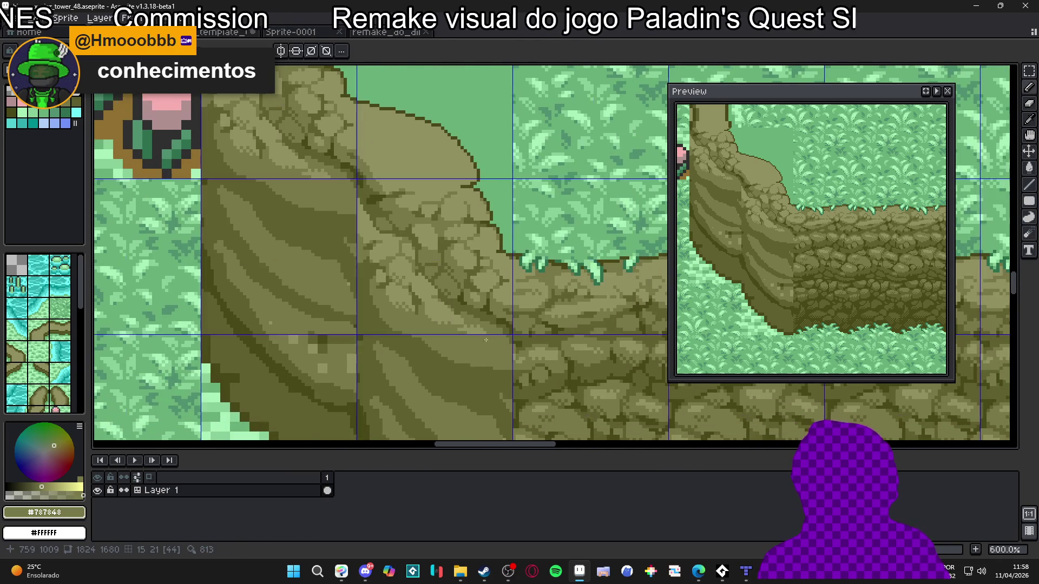
{"action": "scroll", "coordinate": [449, 303], "scroll_direction": "down", "scroll_amount": 1}
{"action": "left_click_drag", "start_coordinate": [449, 302], "coordinate": [423, 292]}
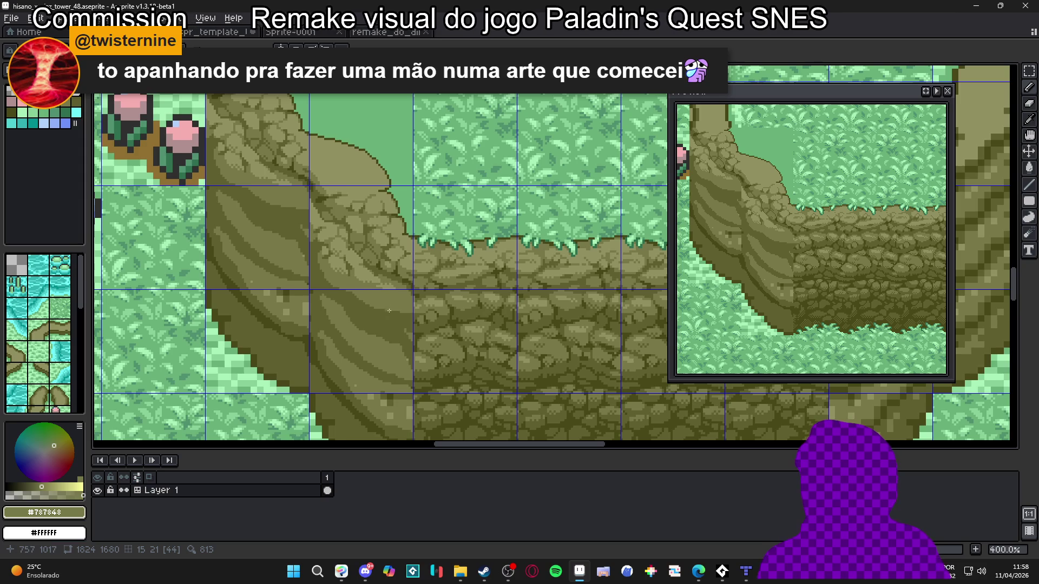
{"action": "scroll", "coordinate": [388, 310], "scroll_direction": "up", "scroll_amount": 5}
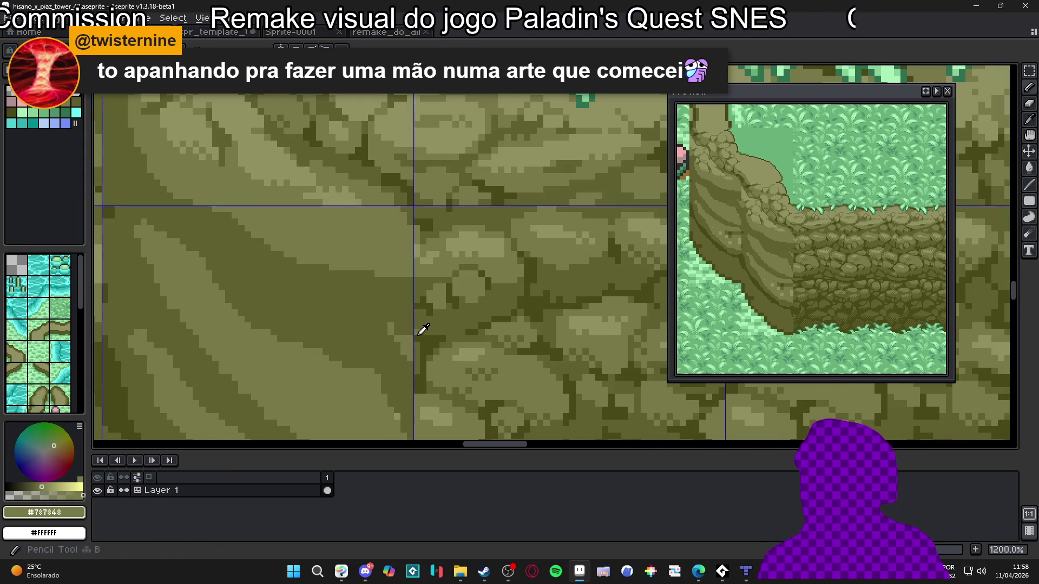
{"action": "left_click", "coordinate": [413, 332], "text": "alt"}
{"action": "left_click", "coordinate": [402, 332]}
{"action": "left_click_drag", "start_coordinate": [404, 331], "coordinate": [302, 310]}
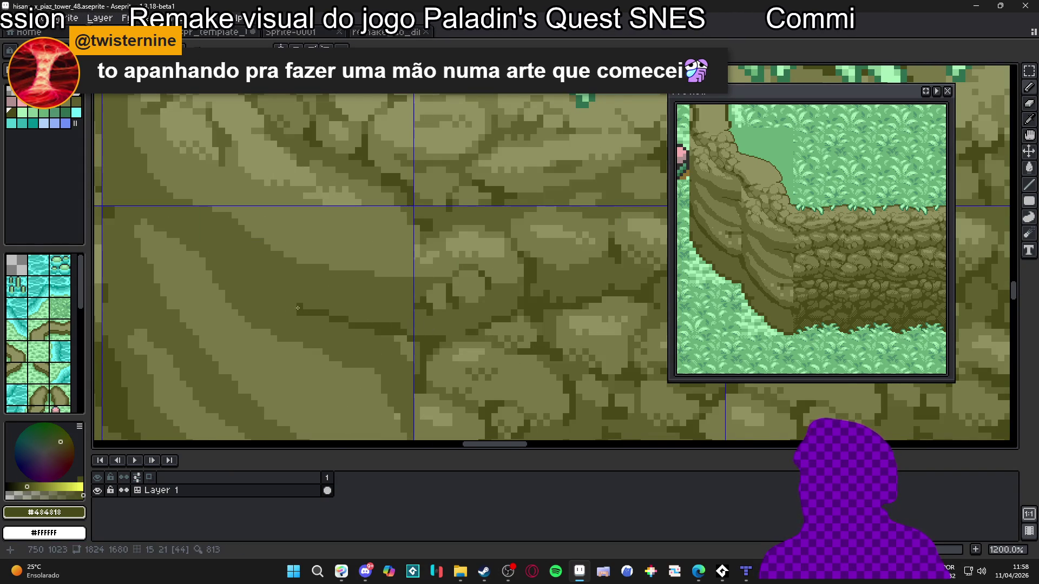
{"action": "mouse_move", "coordinate": [248, 283]}
{"action": "left_mouse_down"}
{"action": "mouse_move", "coordinate": [319, 344]}
{"action": "mouse_move", "coordinate": [289, 305]}
{"action": "mouse_move", "coordinate": [269, 299]}
{"action": "left_mouse_up"}
{"action": "left_click_drag", "start_coordinate": [260, 303], "coordinate": [313, 321]}
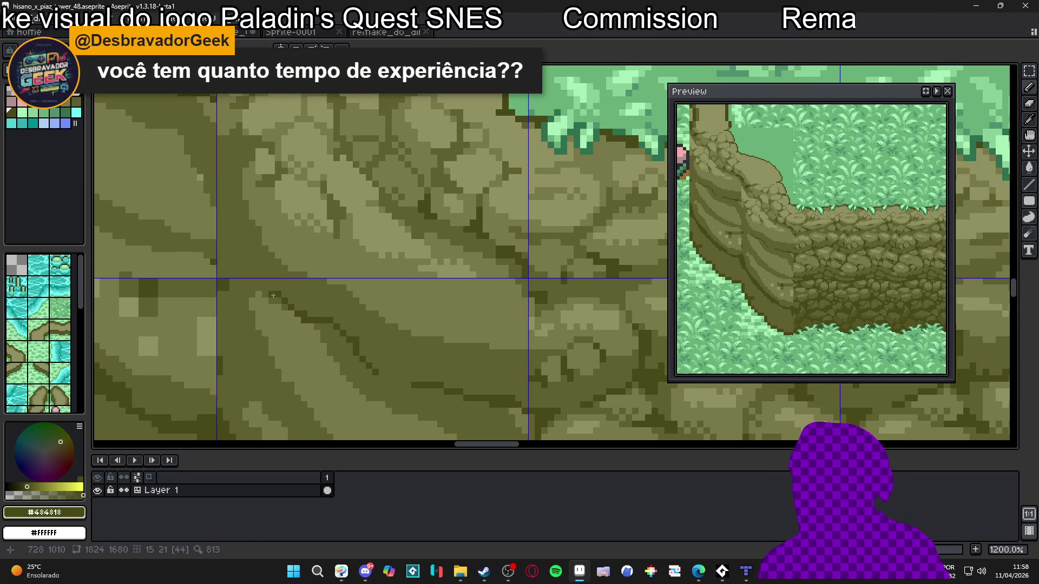
Sample the #606030 olive tone, then the dark #484818 outline colour.
{"action": "scroll", "coordinate": [279, 299], "scroll_direction": "down", "scroll_amount": 4}
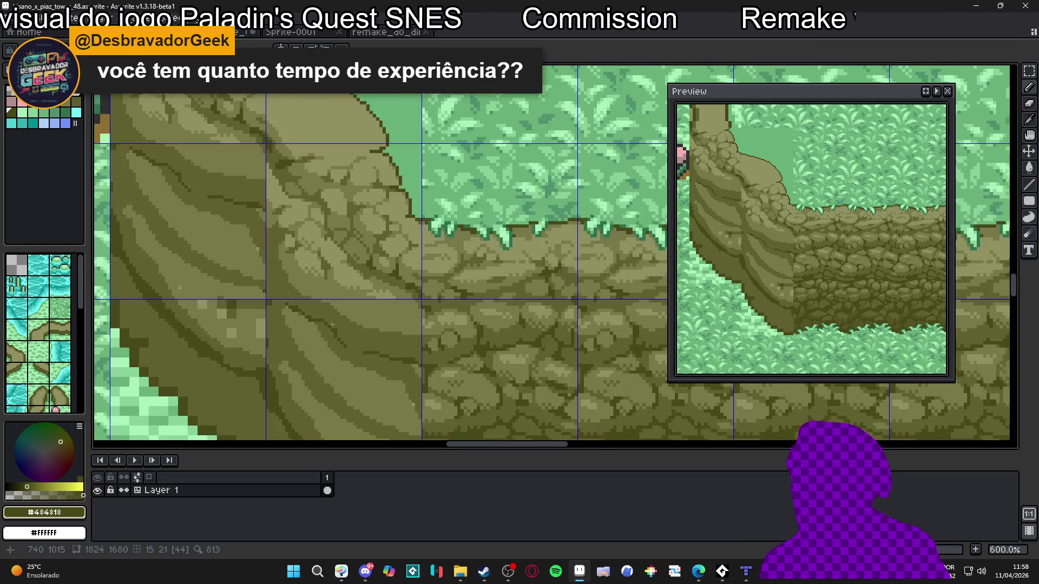
{"action": "scroll", "coordinate": [325, 330], "scroll_direction": "up", "scroll_amount": 5}
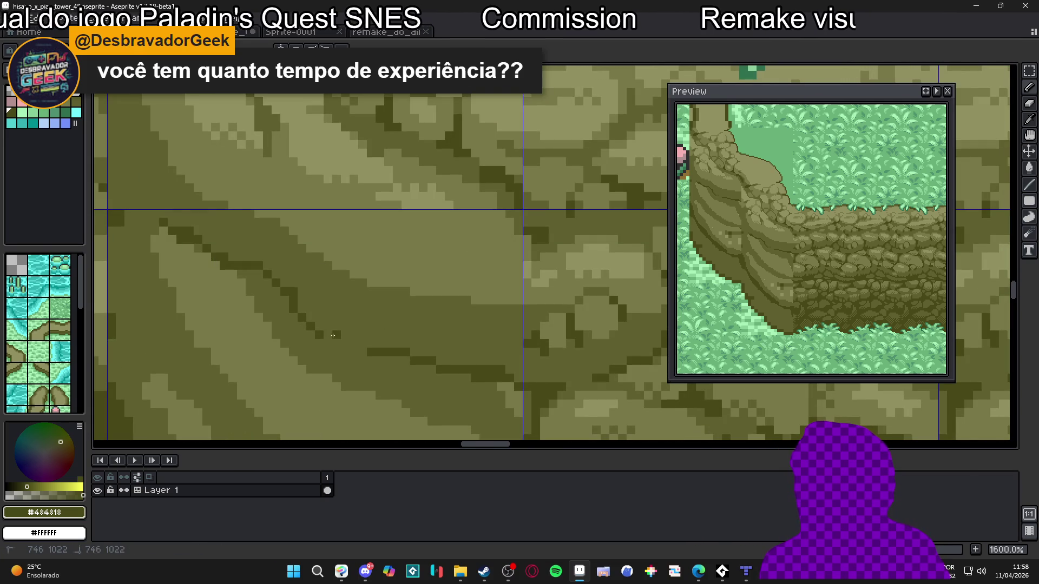
{"action": "scroll", "coordinate": [348, 343], "scroll_direction": "down", "scroll_amount": 4}
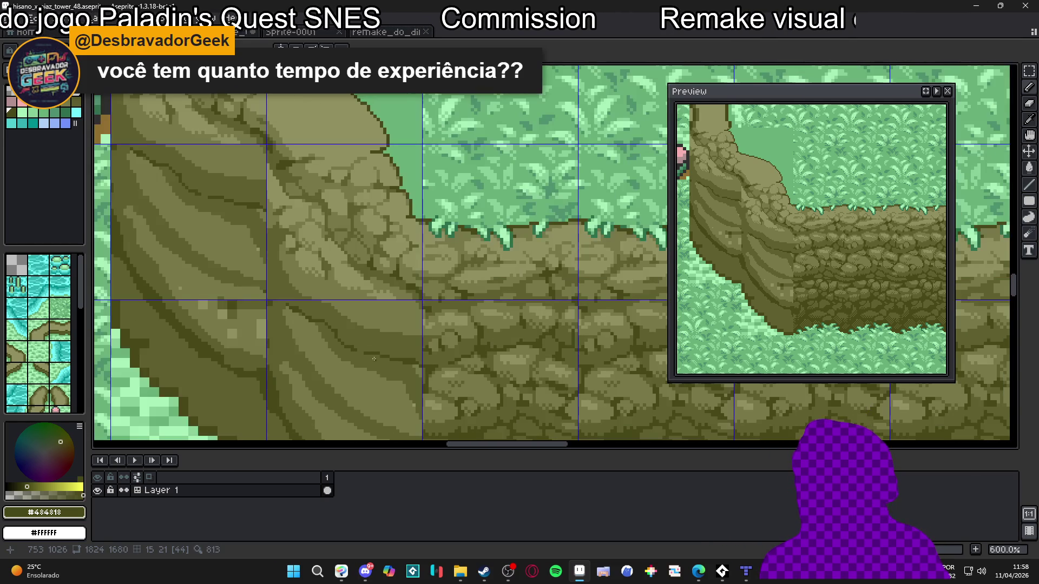
{"action": "scroll", "coordinate": [383, 365], "scroll_direction": "down", "scroll_amount": 2}
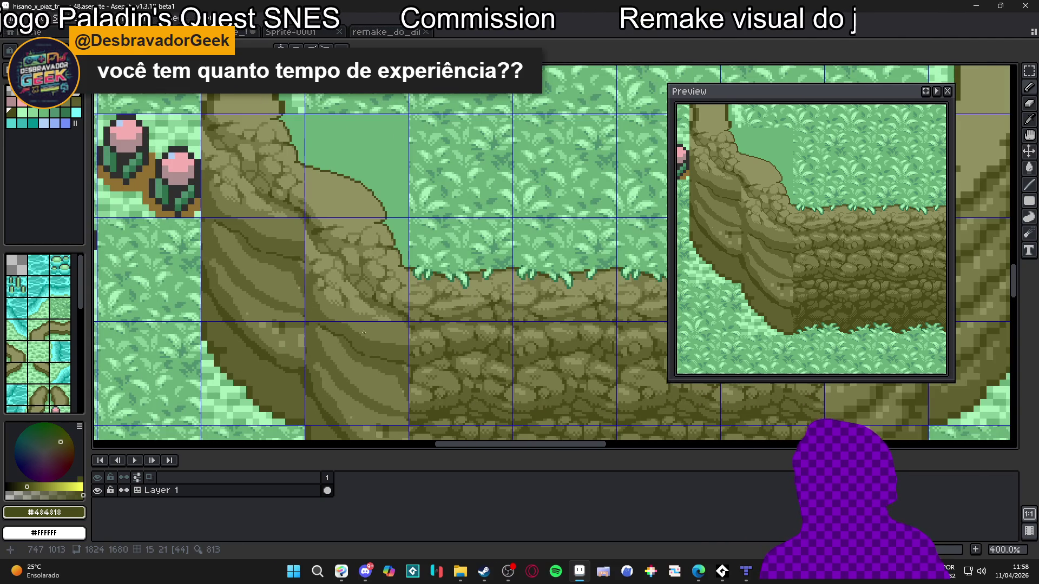
{"action": "scroll", "coordinate": [363, 333], "scroll_direction": "up", "scroll_amount": 6}
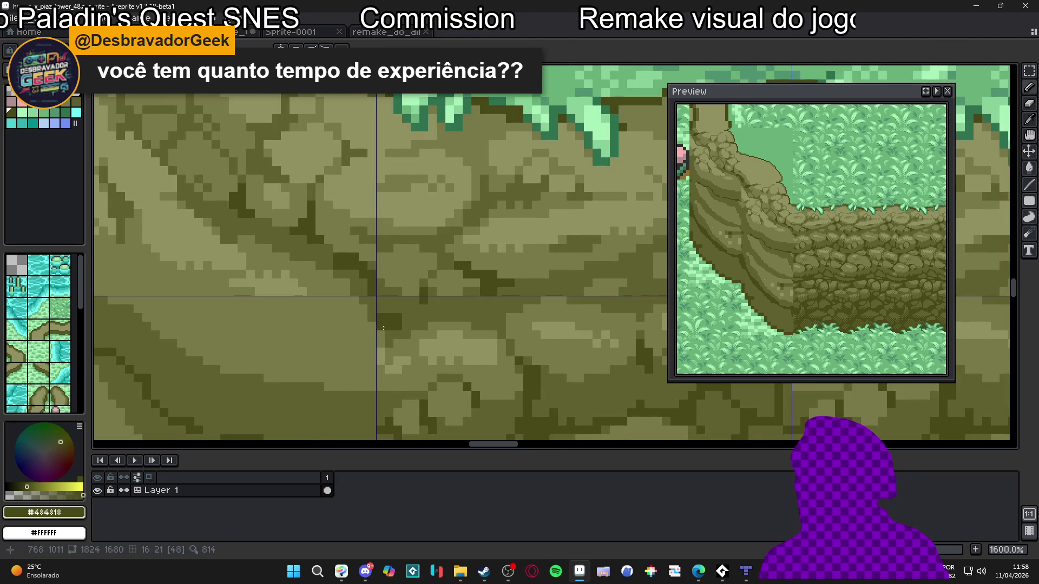
{"action": "left_click", "coordinate": [417, 314], "text": "alt"}
{"action": "scroll", "coordinate": [382, 327], "scroll_direction": "down", "scroll_amount": 4}
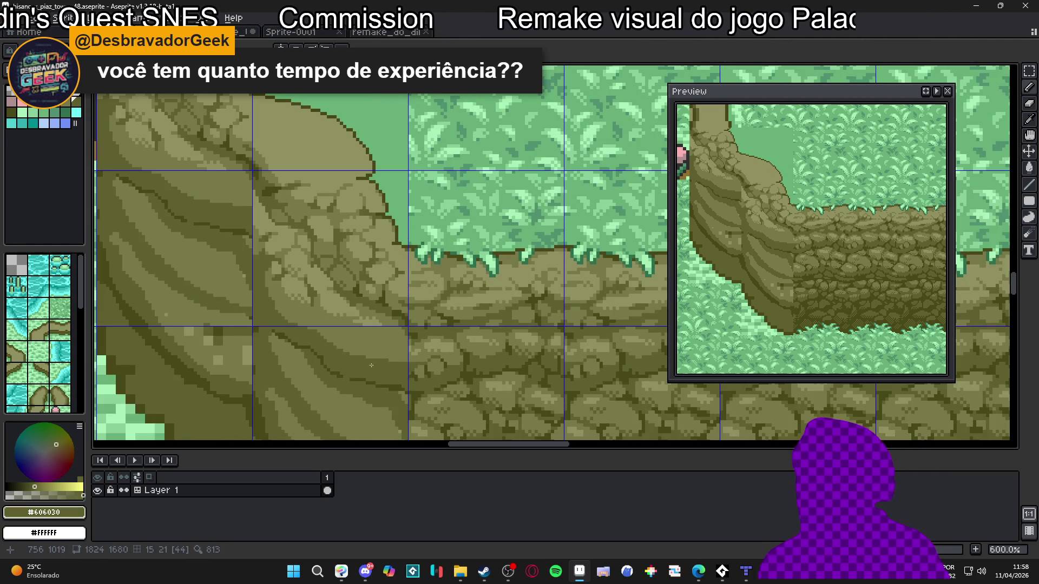
{"action": "scroll", "coordinate": [370, 361], "scroll_direction": "up", "scroll_amount": 5}
{"action": "left_click", "coordinate": [378, 346], "text": "alt"}
Draw a dark vertical stroke and fix stray pixels, alternating #484818 and #606030.
{"action": "mouse_move", "coordinate": [376, 400]}
{"action": "left_mouse_down"}
{"action": "mouse_move", "coordinate": [381, 337]}
{"action": "mouse_move", "coordinate": [388, 344]}
{"action": "mouse_move", "coordinate": [408, 318]}
{"action": "left_mouse_up"}
{"action": "left_click", "coordinate": [378, 333], "text": "alt"}
{"action": "left_click", "coordinate": [406, 331], "text": "alt"}
{"action": "left_click", "coordinate": [375, 344]}
{"action": "left_click", "coordinate": [374, 349], "text": "alt"}
{"action": "left_click", "coordinate": [388, 342]}
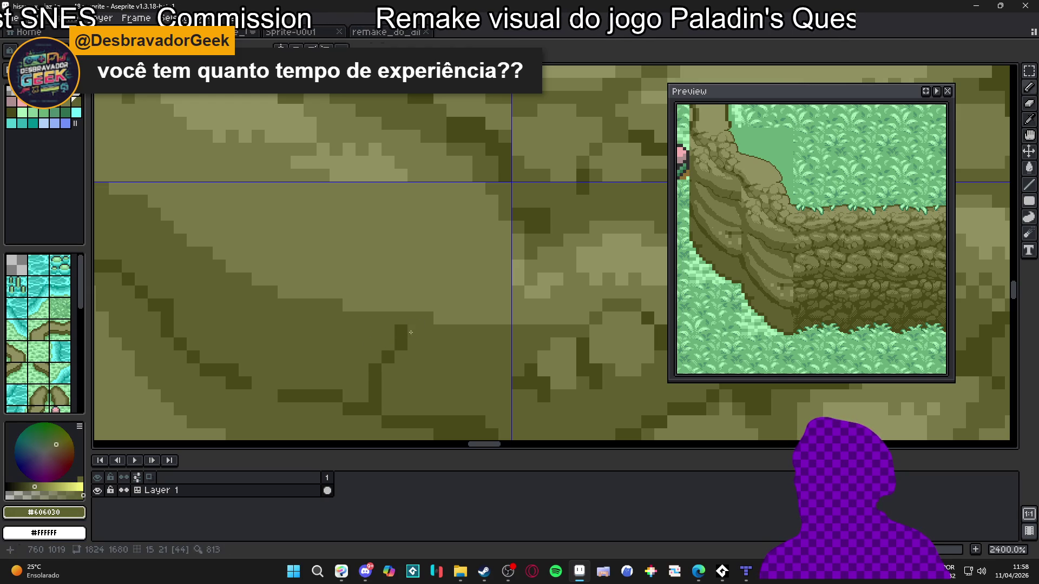
{"action": "left_click", "coordinate": [403, 333], "text": "alt"}
Outline the stone in #484818, fill it with #787848, then switch to Tiled's tavern map.
{"action": "mouse_move", "coordinate": [409, 331]}
{"action": "left_mouse_down"}
{"action": "mouse_move", "coordinate": [453, 332]}
{"action": "mouse_move", "coordinate": [471, 369]}
{"action": "mouse_move", "coordinate": [467, 411]}
{"action": "mouse_move", "coordinate": [454, 395]}
{"action": "left_mouse_up"}
{"action": "scroll", "coordinate": [433, 336], "scroll_direction": "down", "scroll_amount": 5}
{"action": "scroll", "coordinate": [426, 331], "scroll_direction": "up", "scroll_amount": 3}
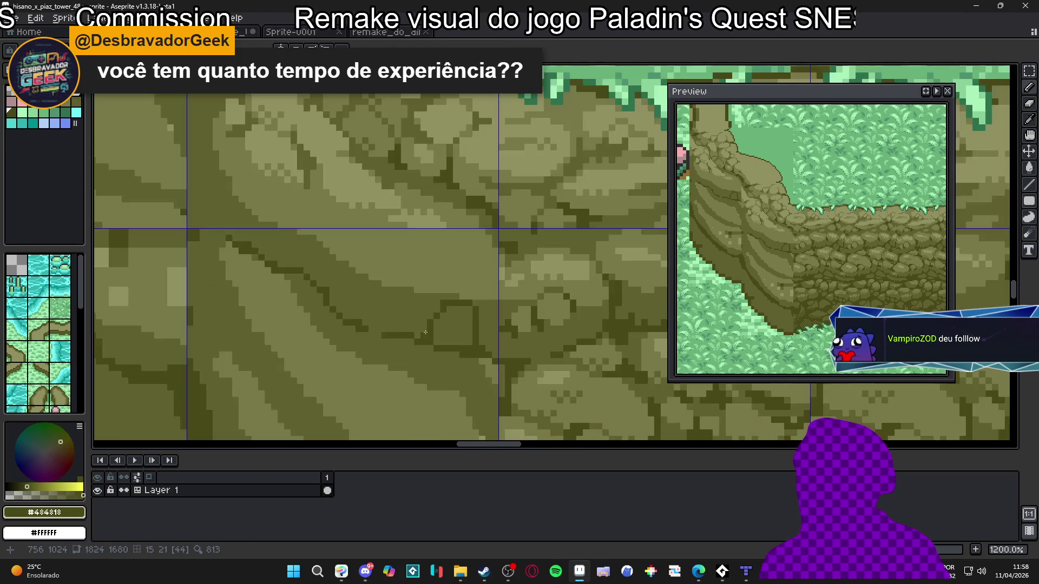
{"action": "scroll", "coordinate": [414, 333], "scroll_direction": "down", "scroll_amount": 2}
{"action": "scroll", "coordinate": [427, 334], "scroll_direction": "up", "scroll_amount": 2}
{"action": "left_click", "coordinate": [435, 334], "text": "alt"}
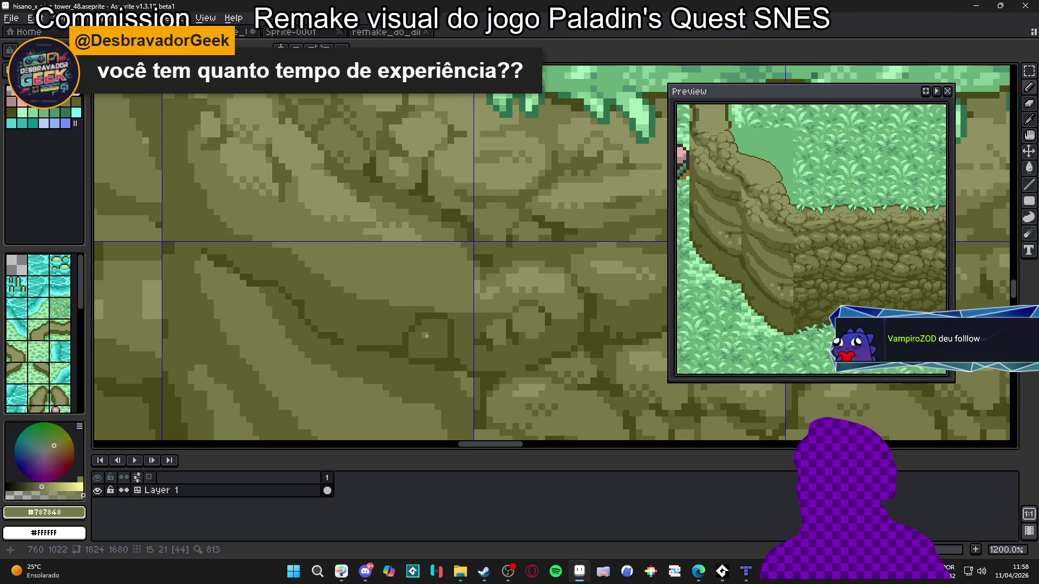
{"action": "mouse_move", "coordinate": [435, 334]}
{"action": "left_mouse_down"}
{"action": "mouse_move", "coordinate": [427, 323]}
{"action": "mouse_move", "coordinate": [442, 329]}
{"action": "left_mouse_up"}
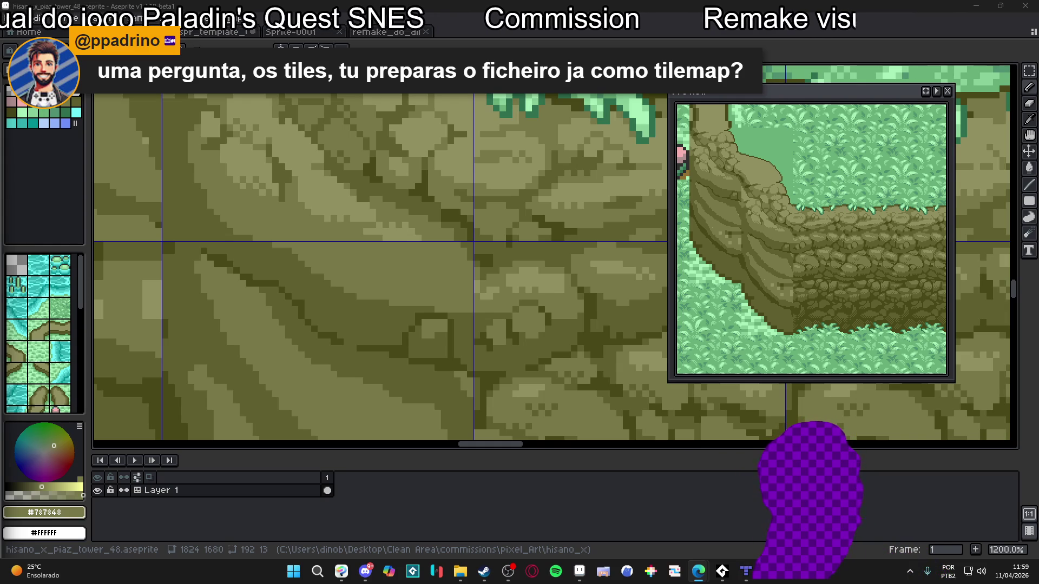
{"action": "scroll", "coordinate": [607, 395], "scroll_direction": "down", "scroll_amount": 4}
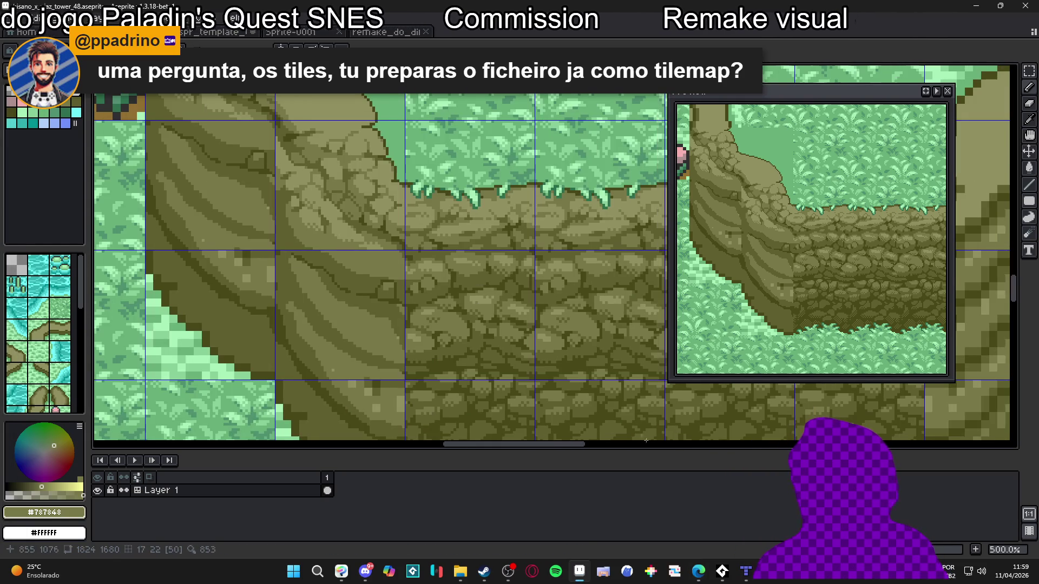
{"action": "left_click", "coordinate": [746, 571]}
Show the walls_and_floors_tileset and terrain-paint a larger tavern floor with auto-generated walls.
{"action": "key", "text": "b"}
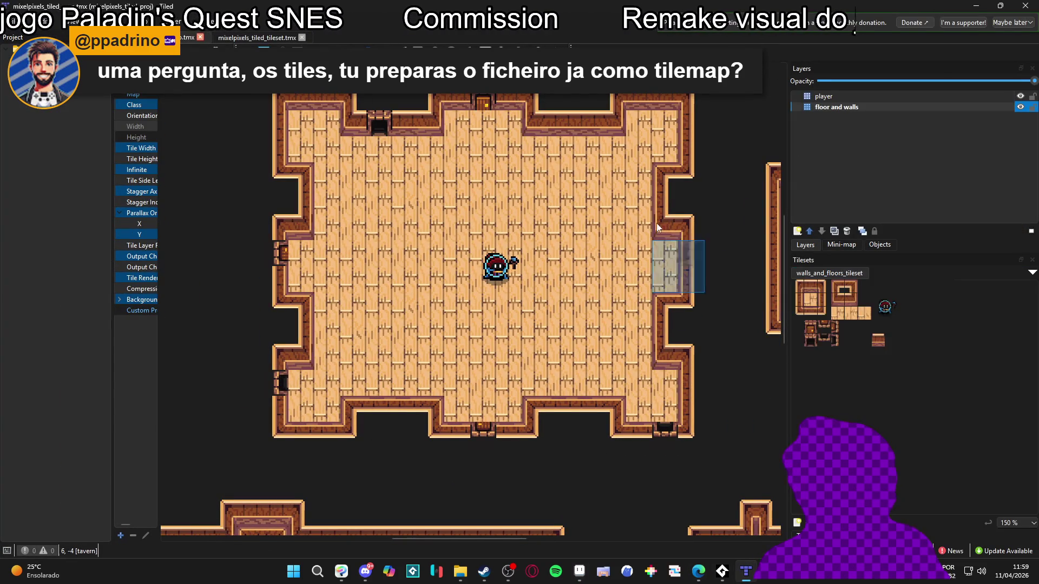
{"action": "scroll", "coordinate": [839, 323], "scroll_direction": "up", "scroll_amount": 5}
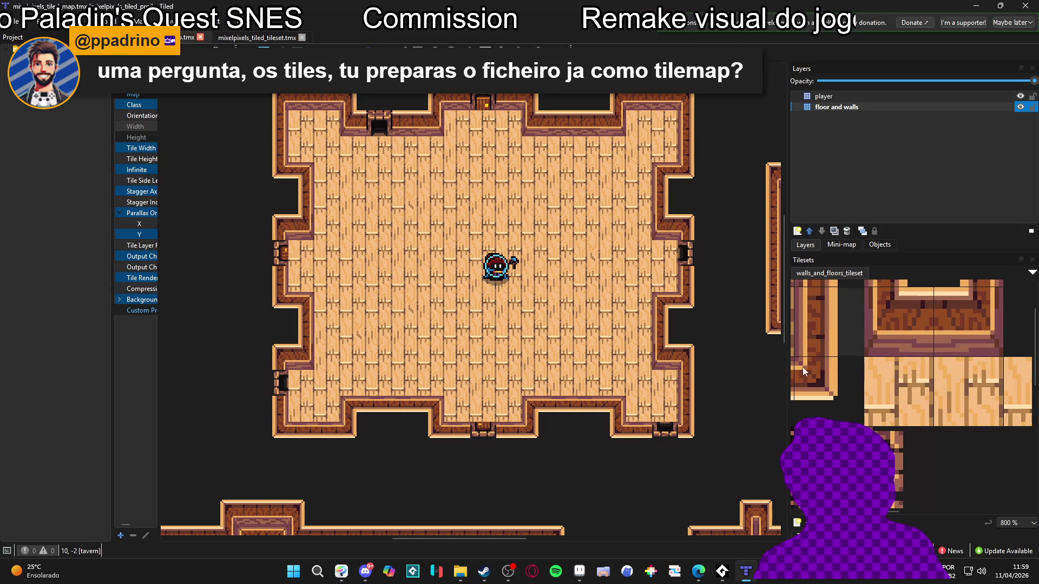
{"action": "left_click_drag", "start_coordinate": [785, 357], "coordinate": [458, 346]}
{"action": "scroll", "coordinate": [692, 408], "scroll_direction": "down", "scroll_amount": 2}
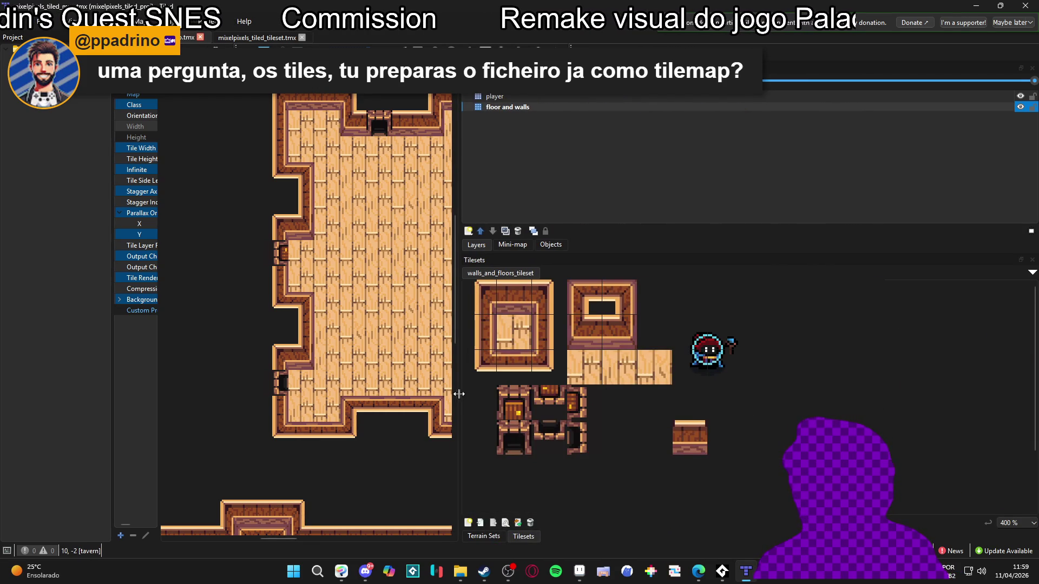
{"action": "left_click_drag", "start_coordinate": [461, 401], "coordinate": [779, 373]}
{"action": "scroll", "coordinate": [410, 283], "scroll_direction": "down", "scroll_amount": 5}
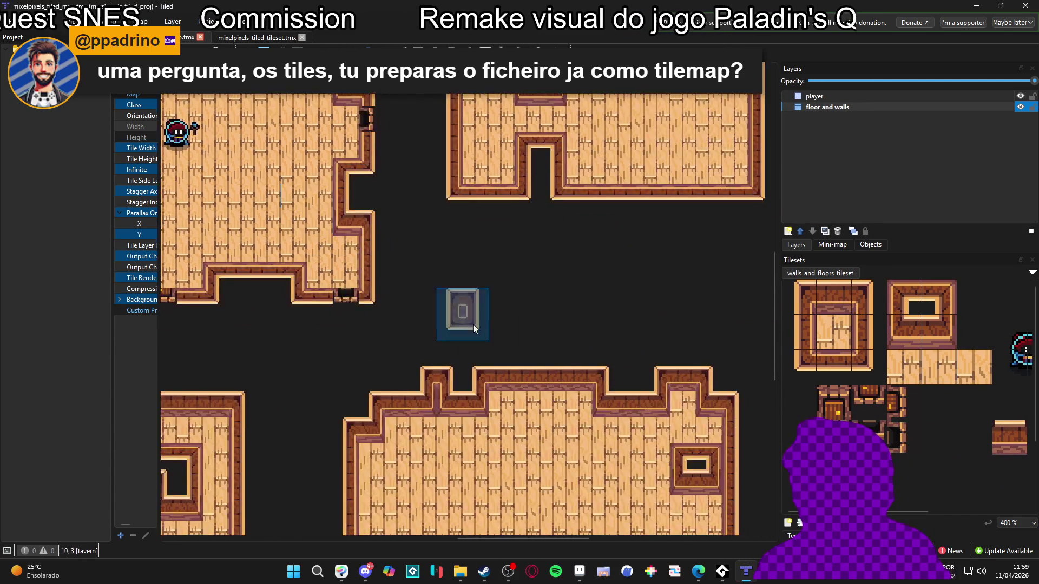
{"action": "scroll", "coordinate": [475, 290], "scroll_direction": "right", "scroll_amount": 3}
{"action": "scroll", "coordinate": [553, 277], "scroll_direction": "up", "scroll_amount": 3}
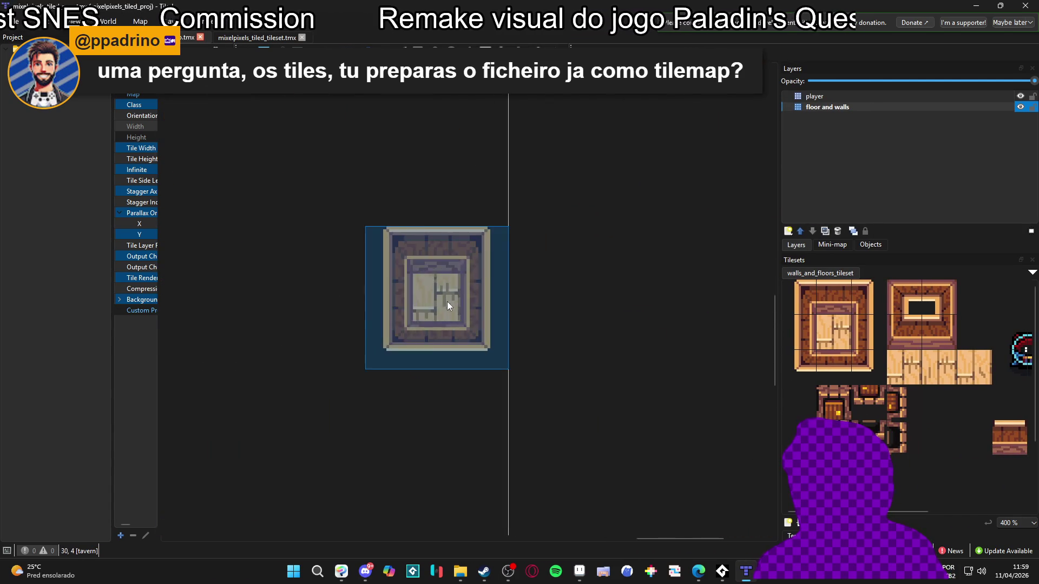
{"action": "scroll", "coordinate": [433, 313], "scroll_direction": "down", "scroll_amount": 3}
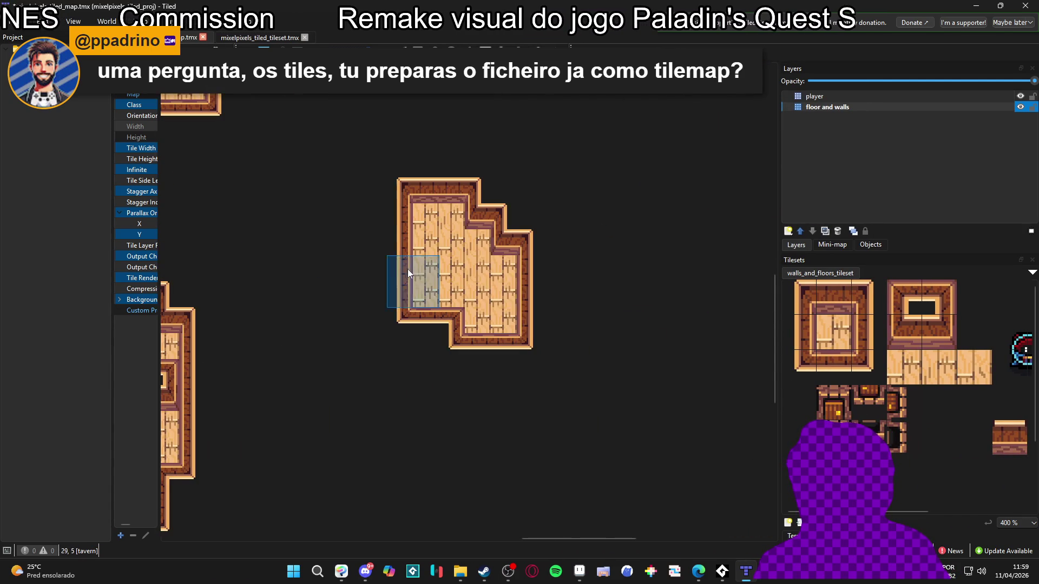
{"action": "mouse_move", "coordinate": [619, 276]}
{"action": "left_mouse_down"}
{"action": "mouse_move", "coordinate": [504, 226]}
{"action": "mouse_move", "coordinate": [476, 330]}
{"action": "mouse_move", "coordinate": [676, 281]}
{"action": "mouse_move", "coordinate": [553, 306]}
{"action": "mouse_move", "coordinate": [586, 362]}
{"action": "mouse_move", "coordinate": [463, 232]}
{"action": "mouse_move", "coordinate": [338, 250]}
{"action": "mouse_move", "coordinate": [340, 352]}
{"action": "mouse_move", "coordinate": [359, 422]}
{"action": "mouse_move", "coordinate": [538, 490]}
{"action": "mouse_move", "coordinate": [487, 184]}
{"action": "mouse_move", "coordinate": [720, 294]}
{"action": "mouse_move", "coordinate": [479, 401]}
{"action": "mouse_move", "coordinate": [531, 437]}
{"action": "mouse_move", "coordinate": [336, 279]}
{"action": "mouse_move", "coordinate": [438, 362]}
{"action": "left_mouse_up"}
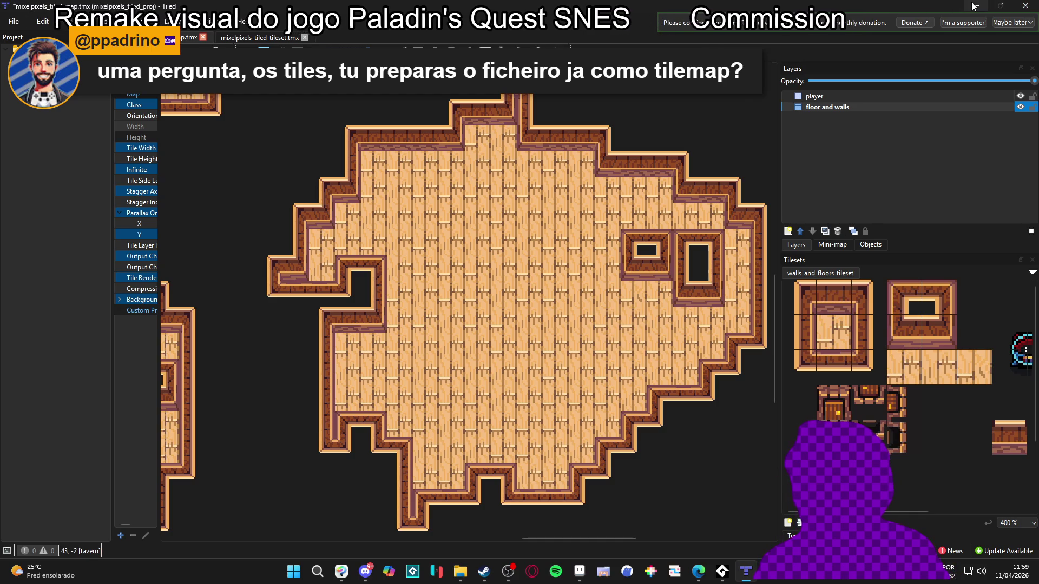
{"action": "left_click", "coordinate": [13, 21]}
Open the other project from Recent Projects, answering the unsaved-changes prompt.
{"action": "mouse_move", "coordinate": [37, 22]}
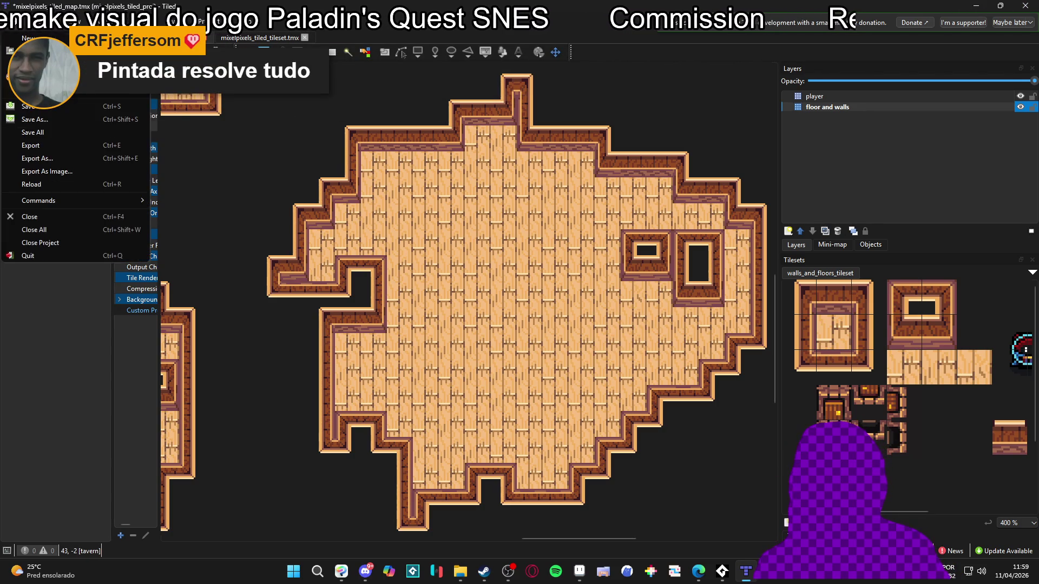
{"action": "mouse_move", "coordinate": [81, 93]}
{"action": "left_click", "coordinate": [228, 129]}
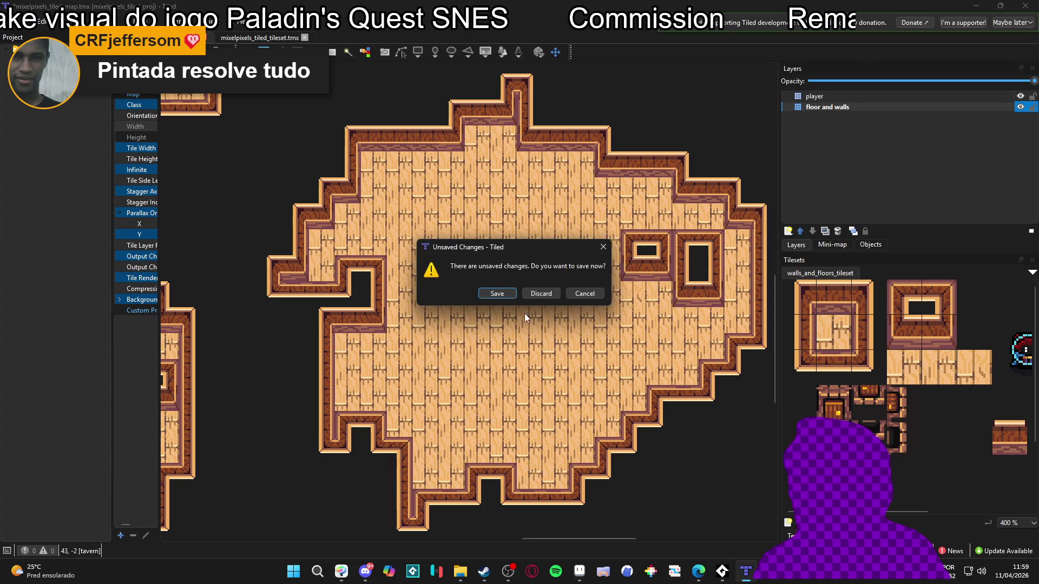
{"action": "left_click", "coordinate": [541, 294]}
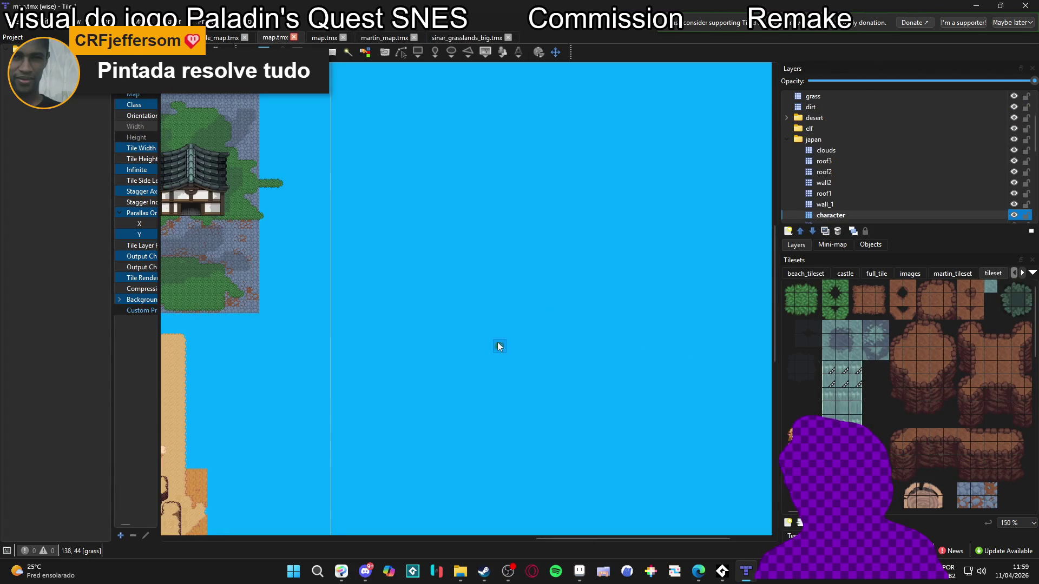
Widen the layers and tilesets panels and pan the tileset to browse more tiles.
{"action": "scroll", "coordinate": [866, 357], "scroll_direction": "down", "scroll_amount": 1}
{"action": "left_click_drag", "start_coordinate": [778, 346], "coordinate": [504, 338]}
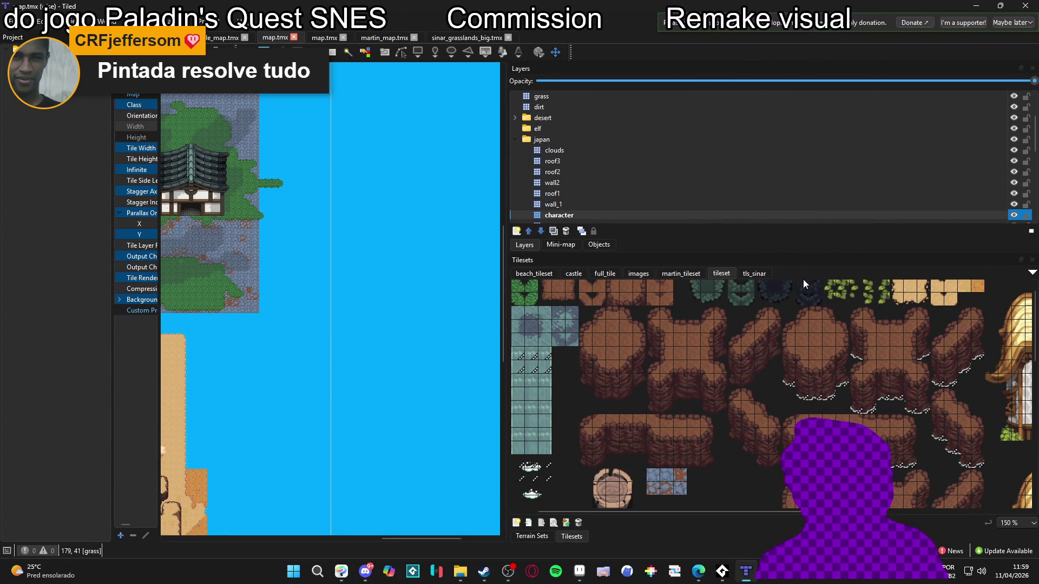
{"action": "scroll", "coordinate": [666, 488], "scroll_direction": "right", "scroll_amount": 8}
{"action": "scroll", "coordinate": [704, 391], "scroll_direction": "down", "scroll_amount": 2}
{"action": "mouse_move", "coordinate": [704, 392]}
{"action": "left_mouse_down"}
{"action": "mouse_move", "coordinate": [822, 390]}
{"action": "mouse_move", "coordinate": [682, 374]}
{"action": "mouse_move", "coordinate": [609, 322]}
{"action": "mouse_move", "coordinate": [738, 408]}
{"action": "mouse_move", "coordinate": [645, 365]}
{"action": "mouse_move", "coordinate": [535, 414]}
{"action": "mouse_move", "coordinate": [844, 421]}
{"action": "left_mouse_up"}
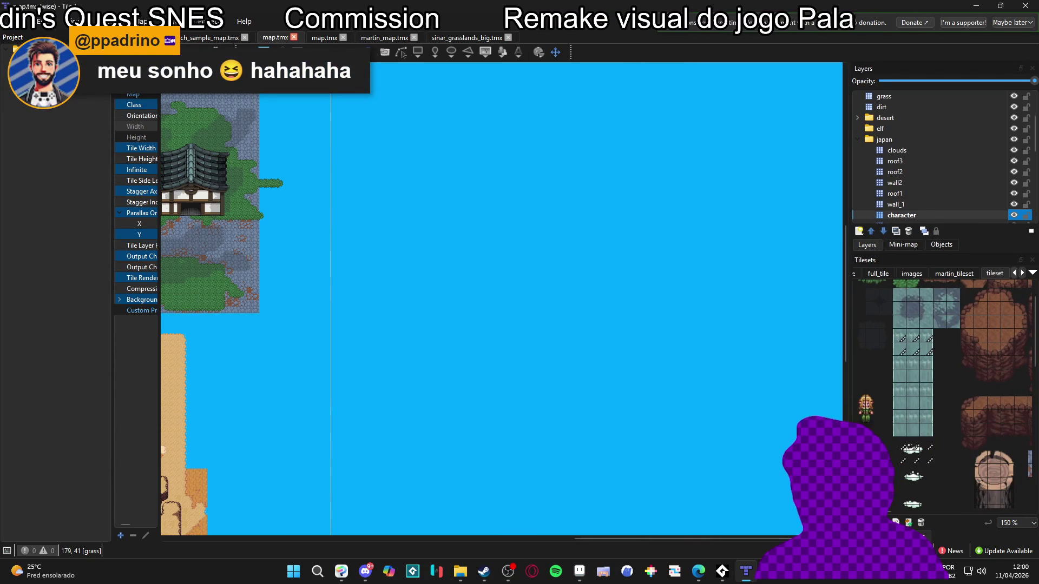
Paint trial grass, dirt and cliff_top terrain patches on map.tmx.
{"action": "key", "text": "t"}
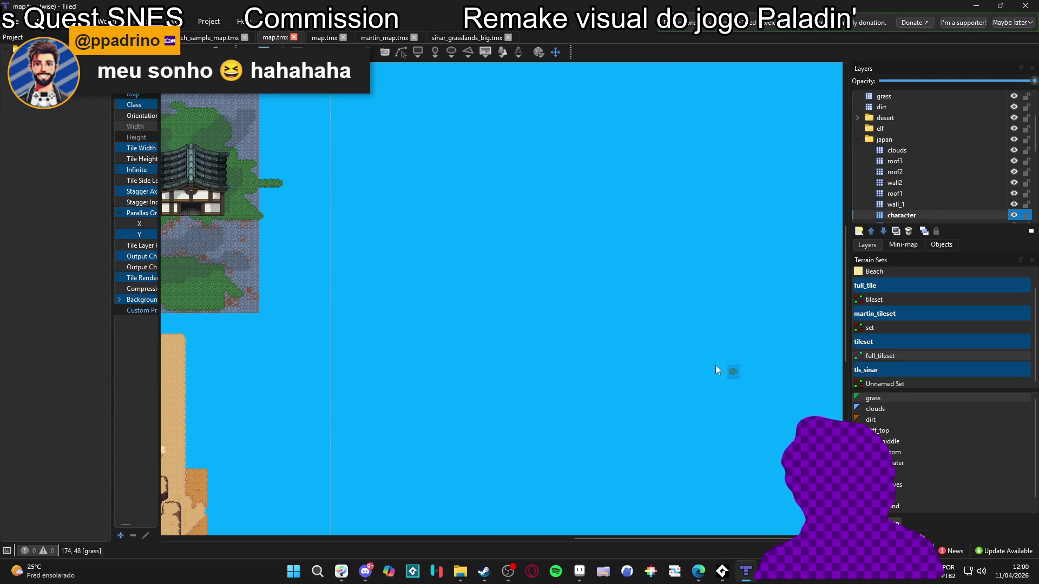
{"action": "mouse_move", "coordinate": [546, 230]}
{"action": "left_mouse_down"}
{"action": "mouse_move", "coordinate": [540, 239]}
{"action": "mouse_move", "coordinate": [577, 258]}
{"action": "mouse_move", "coordinate": [582, 241]}
{"action": "mouse_move", "coordinate": [633, 216]}
{"action": "left_mouse_up"}
{"action": "left_click", "coordinate": [880, 418]}
{"action": "left_click_drag", "start_coordinate": [515, 277], "coordinate": [613, 291]}
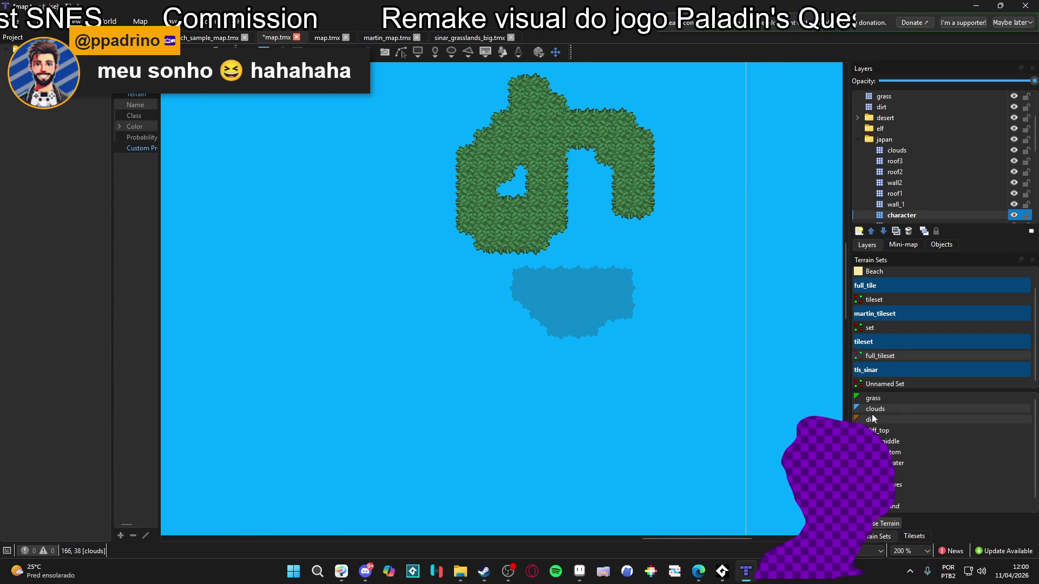
{"action": "mouse_move", "coordinate": [550, 373]}
{"action": "left_mouse_down"}
{"action": "mouse_move", "coordinate": [448, 406]}
{"action": "mouse_move", "coordinate": [349, 317]}
{"action": "mouse_move", "coordinate": [488, 387]}
{"action": "left_mouse_up"}
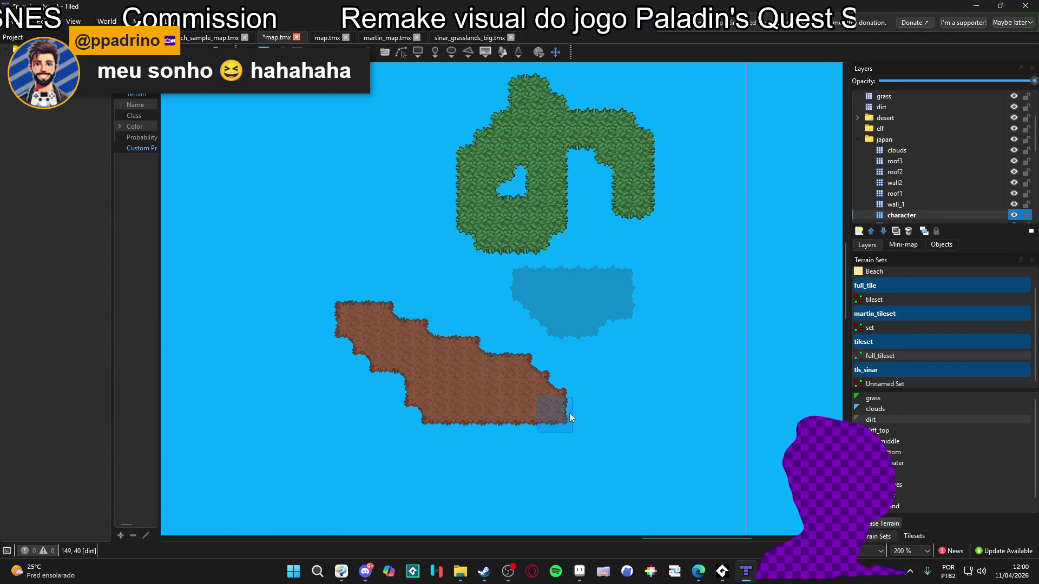
{"action": "left_click_drag", "start_coordinate": [708, 369], "coordinate": [745, 335]}
Try cliff_middle, cliff_bottom, deeper_water, leaves and down_leaves terrains with painted patches.
{"action": "left_click", "coordinate": [876, 441]}
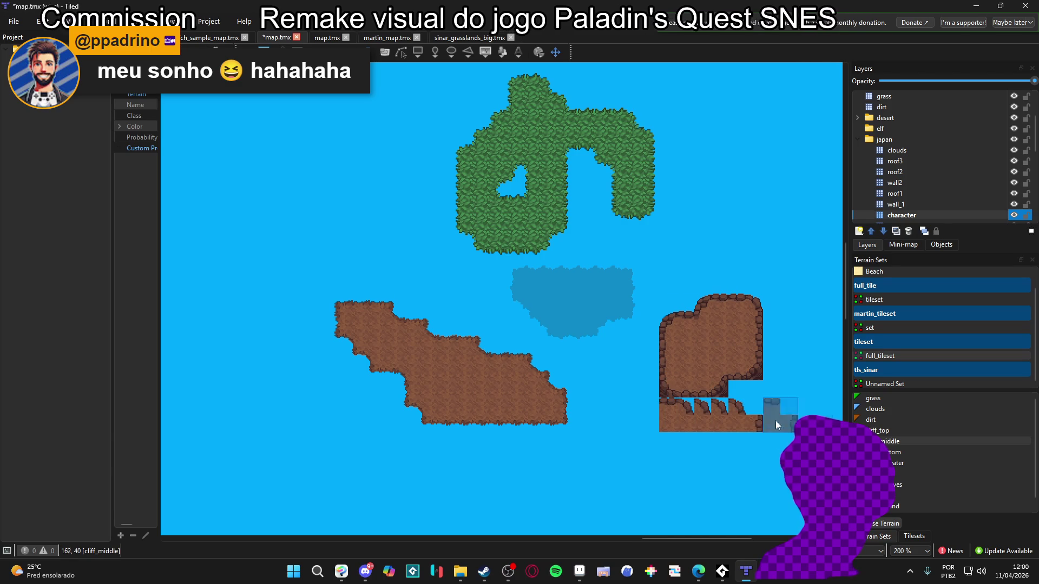
{"action": "left_click", "coordinate": [903, 453]}
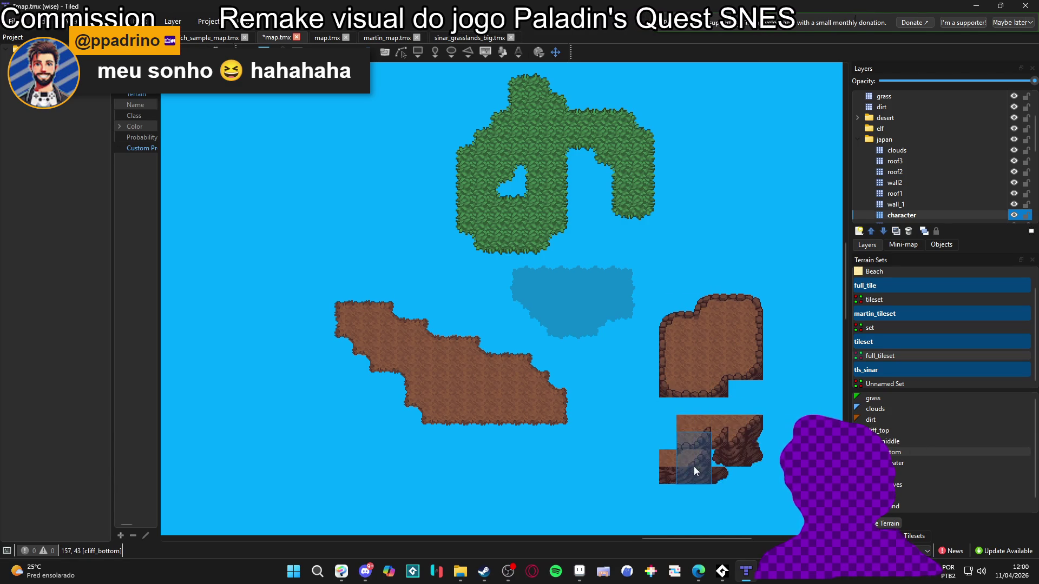
{"action": "left_click", "coordinate": [895, 465]}
{"action": "mouse_move", "coordinate": [572, 459]}
{"action": "left_mouse_down"}
{"action": "mouse_move", "coordinate": [573, 486]}
{"action": "mouse_move", "coordinate": [545, 399]}
{"action": "mouse_move", "coordinate": [522, 431]}
{"action": "mouse_move", "coordinate": [668, 449]}
{"action": "left_mouse_up"}
{"action": "left_click", "coordinate": [898, 484]}
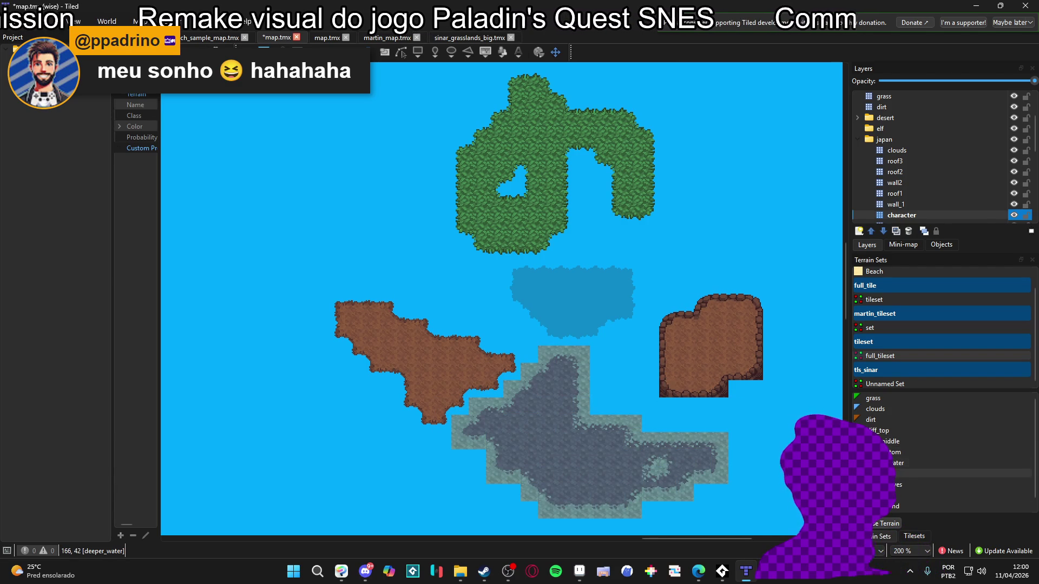
{"action": "mouse_move", "coordinate": [284, 406]}
{"action": "left_mouse_down"}
{"action": "mouse_move", "coordinate": [255, 426]}
{"action": "mouse_move", "coordinate": [335, 428]}
{"action": "left_mouse_up"}
{"action": "left_click", "coordinate": [901, 485]}
{"action": "left_click_drag", "start_coordinate": [290, 292], "coordinate": [320, 260]}
Paint a dry_leaves patch on the water and a desert_sand patch at upper left.
{"action": "left_click", "coordinate": [898, 495]}
{"action": "mouse_move", "coordinate": [347, 184]}
{"action": "left_mouse_down"}
{"action": "mouse_move", "coordinate": [407, 234]}
{"action": "mouse_move", "coordinate": [416, 260]}
{"action": "left_mouse_up"}
{"action": "left_click", "coordinate": [899, 506]}
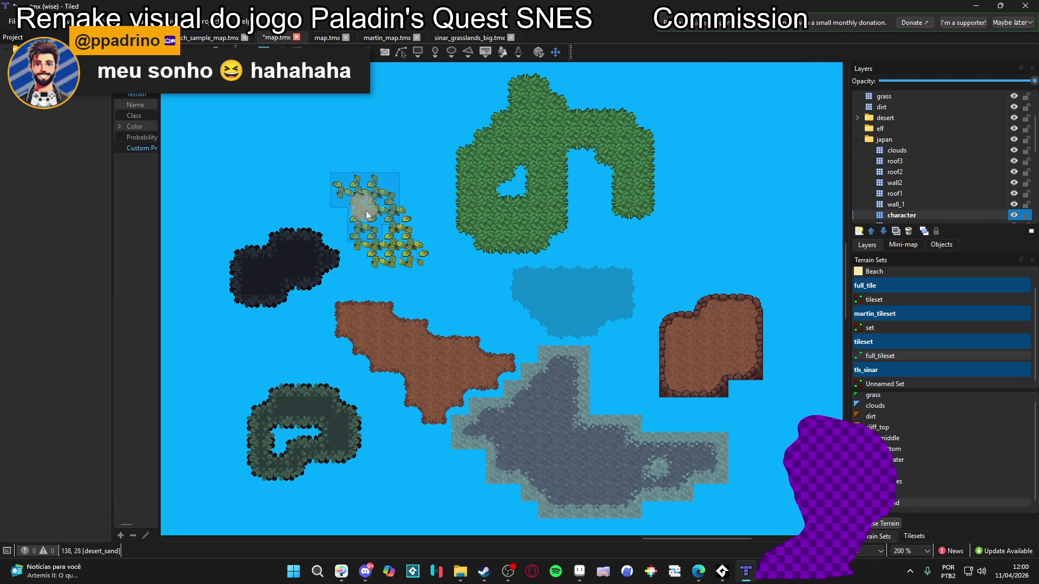
{"action": "left_click_drag", "start_coordinate": [219, 186], "coordinate": [228, 192]}
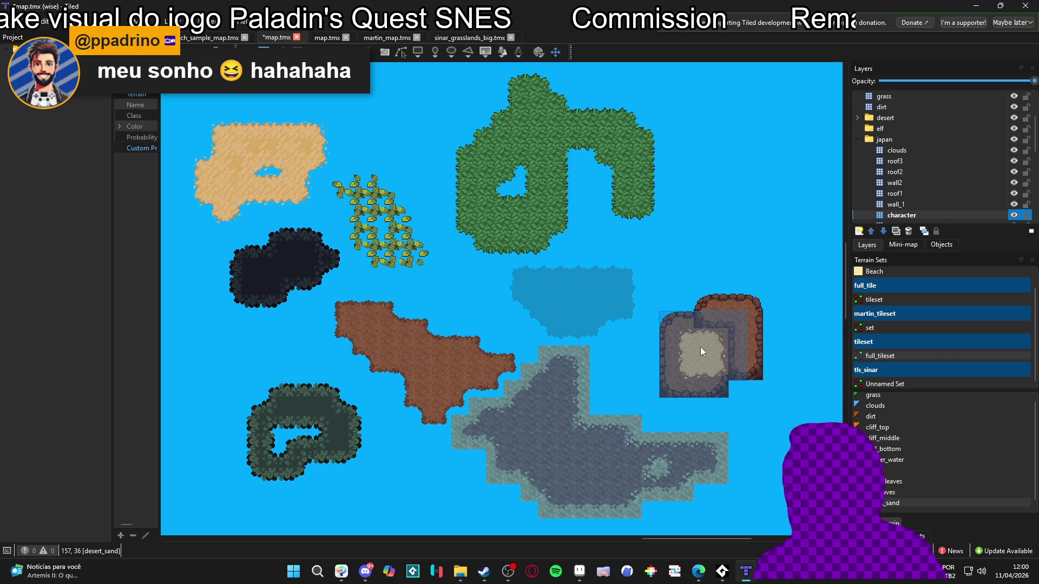
Undo the trial terrain patches, view sinar_grasslands_big.tmx, and return to Aseprite.
{"action": "key", "text": "ctrl+z"}
{"action": "key", "text": "ctrl+z"}
{"action": "key", "text": "ctrl+z"}
{"action": "key", "text": "ctrl+z"}
{"action": "key", "text": "ctrl+z"}
{"action": "key", "text": "ctrl+z"}
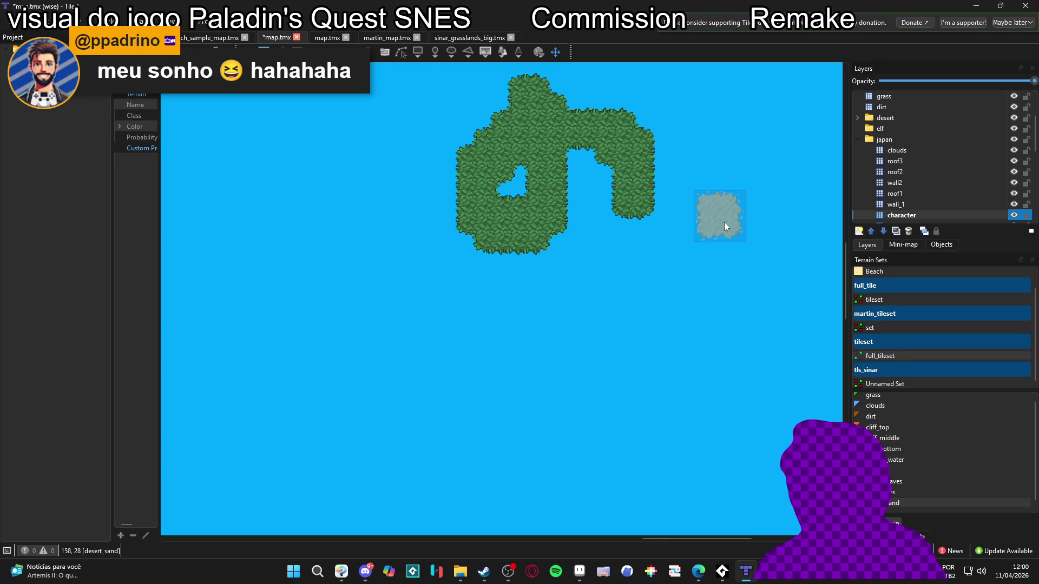
{"action": "left_click", "coordinate": [459, 38]}
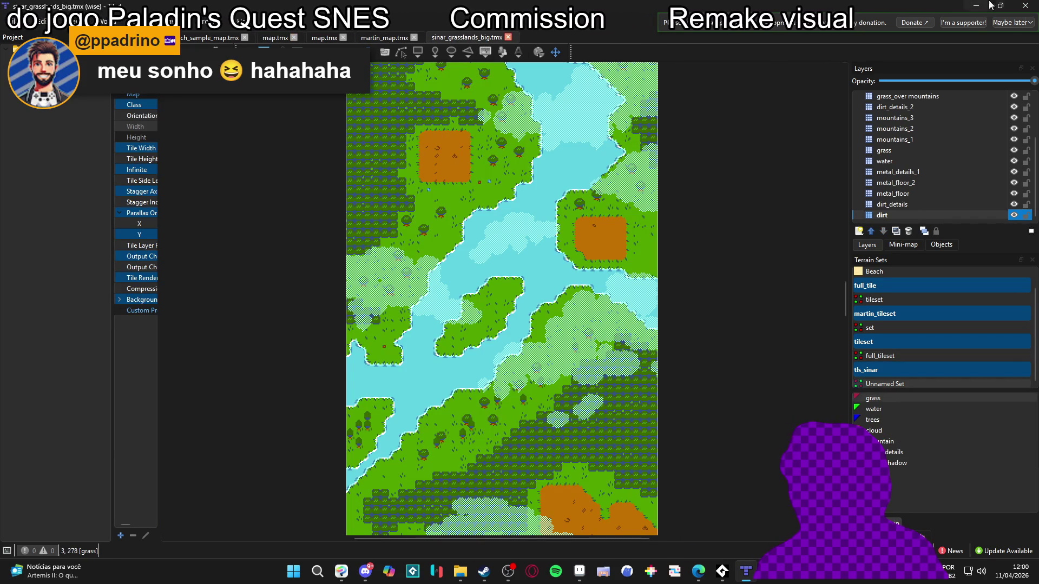
{"action": "key", "text": "alt+Tab"}
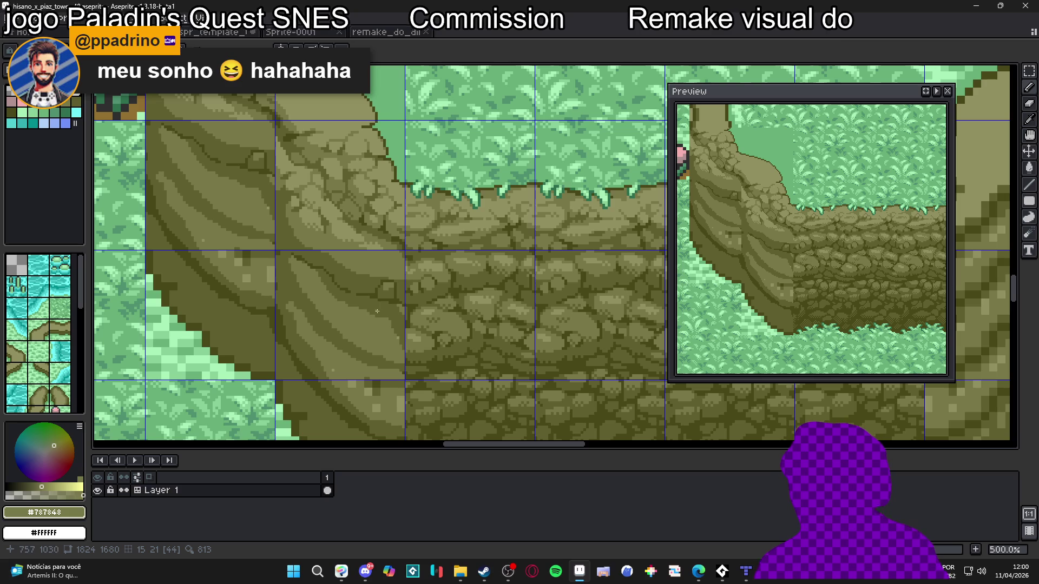
Sample dark #484818 from the rock and draw a crack line across it.
{"action": "scroll", "coordinate": [381, 247], "scroll_direction": "up", "scroll_amount": 1}
{"action": "scroll", "coordinate": [381, 246], "scroll_direction": "up", "scroll_amount": 3}
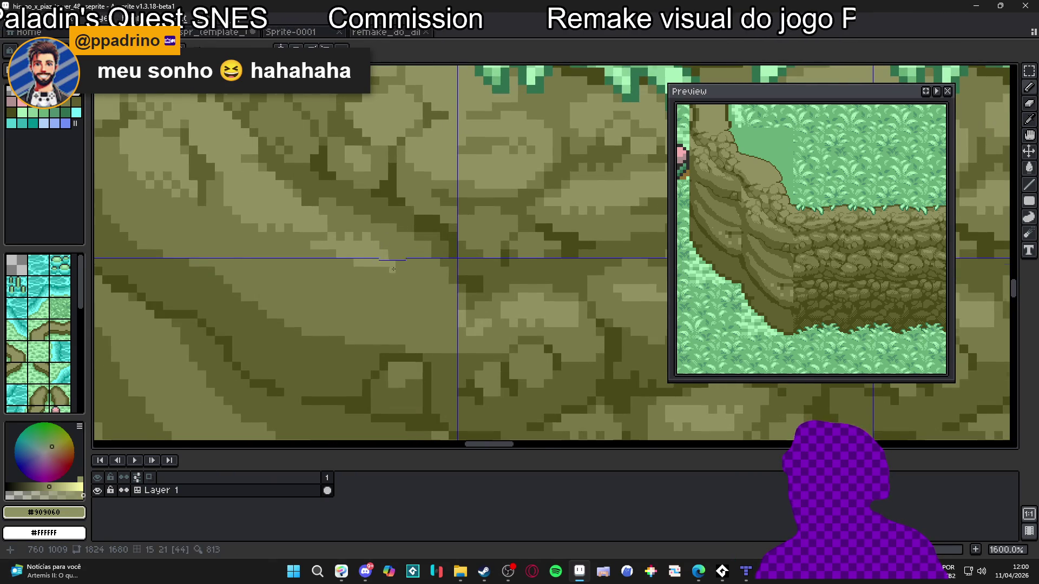
{"action": "scroll", "coordinate": [362, 264], "scroll_direction": "down", "scroll_amount": 4}
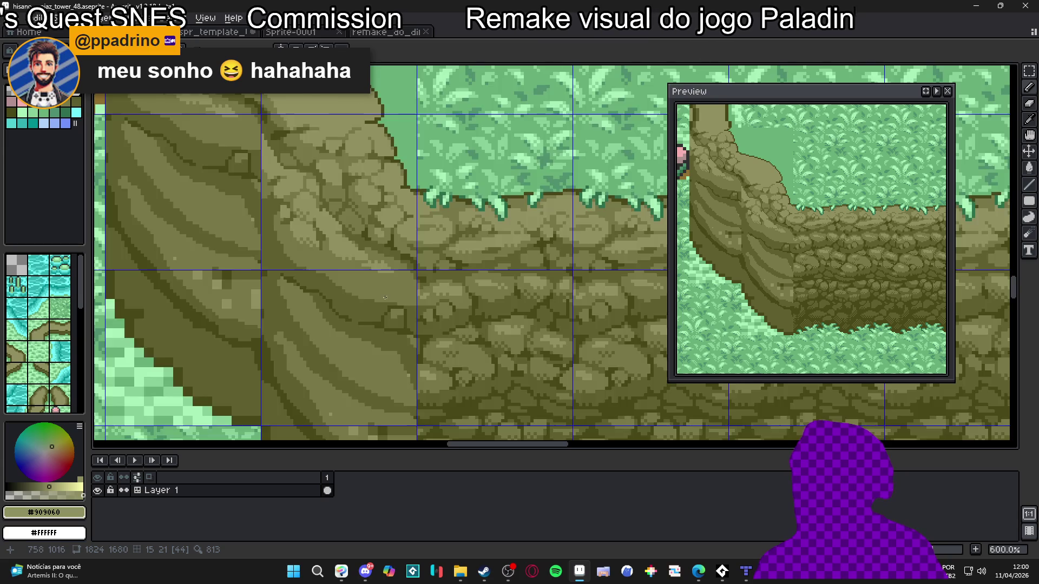
{"action": "scroll", "coordinate": [385, 297], "scroll_direction": "up", "scroll_amount": 2}
{"action": "left_click", "coordinate": [469, 262], "text": "alt"}
{"action": "scroll", "coordinate": [405, 320], "scroll_direction": "down", "scroll_amount": 4}
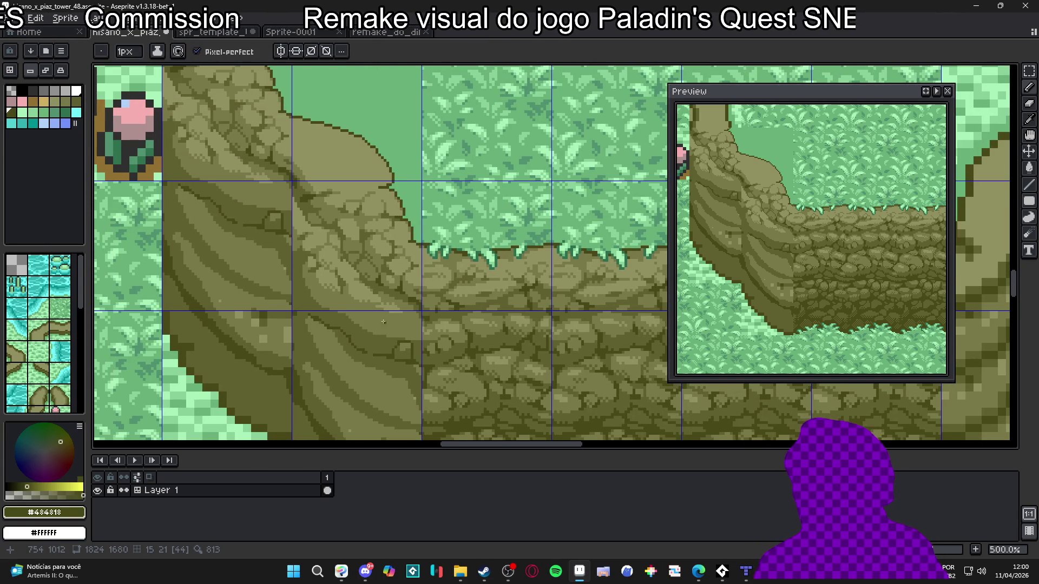
{"action": "scroll", "coordinate": [384, 321], "scroll_direction": "up", "scroll_amount": 2}
{"action": "left_click_drag", "start_coordinate": [366, 316], "coordinate": [415, 328]}
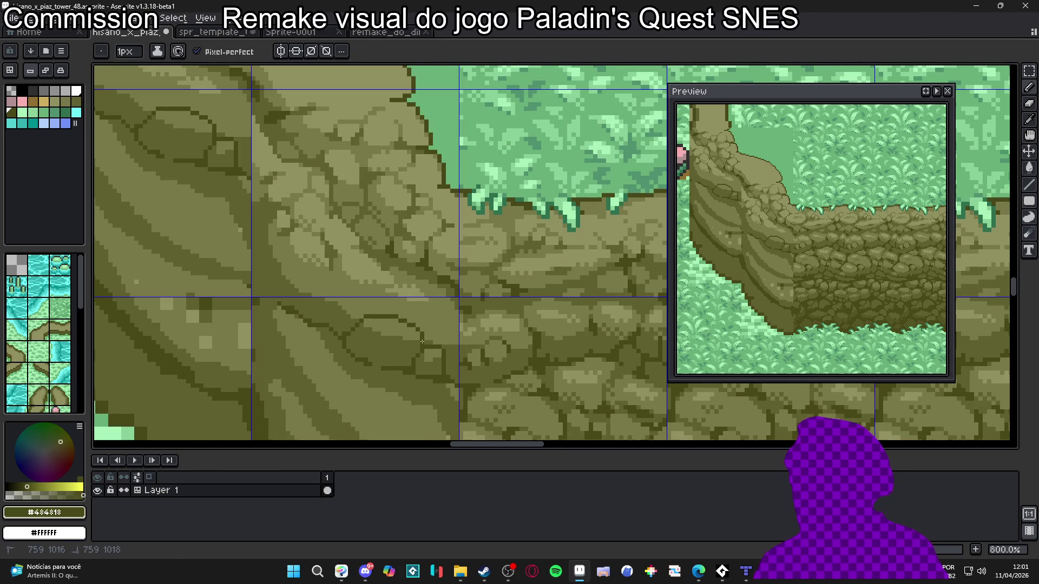
Lighten two dark rock pixels with the sampled #606030 mid olive.
{"action": "scroll", "coordinate": [414, 341], "scroll_direction": "down", "scroll_amount": 4}
{"action": "scroll", "coordinate": [367, 331], "scroll_direction": "up", "scroll_amount": 6}
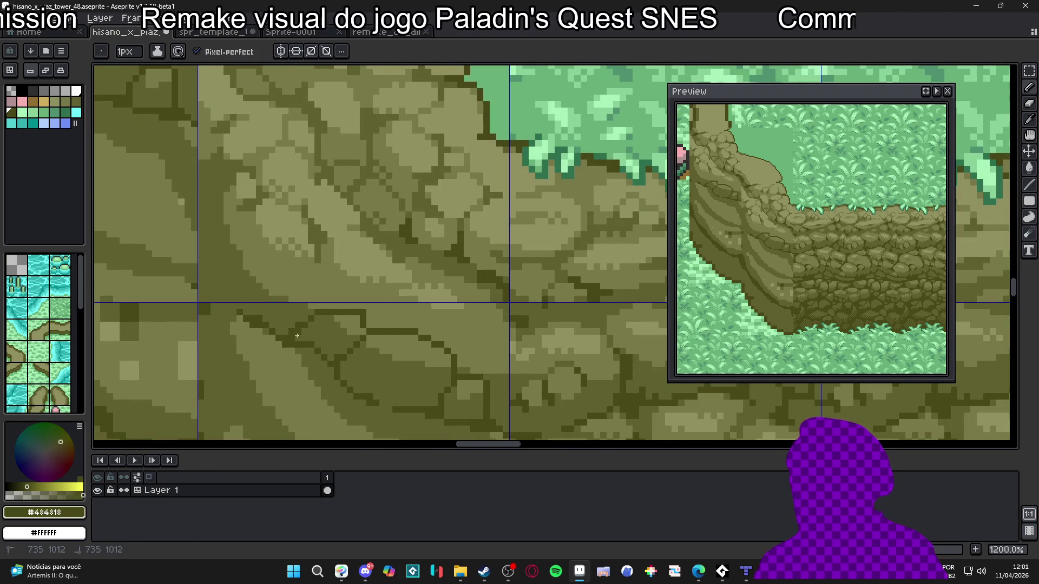
{"action": "scroll", "coordinate": [309, 338], "scroll_direction": "down", "scroll_amount": 6}
{"action": "scroll", "coordinate": [331, 334], "scroll_direction": "up", "scroll_amount": 4}
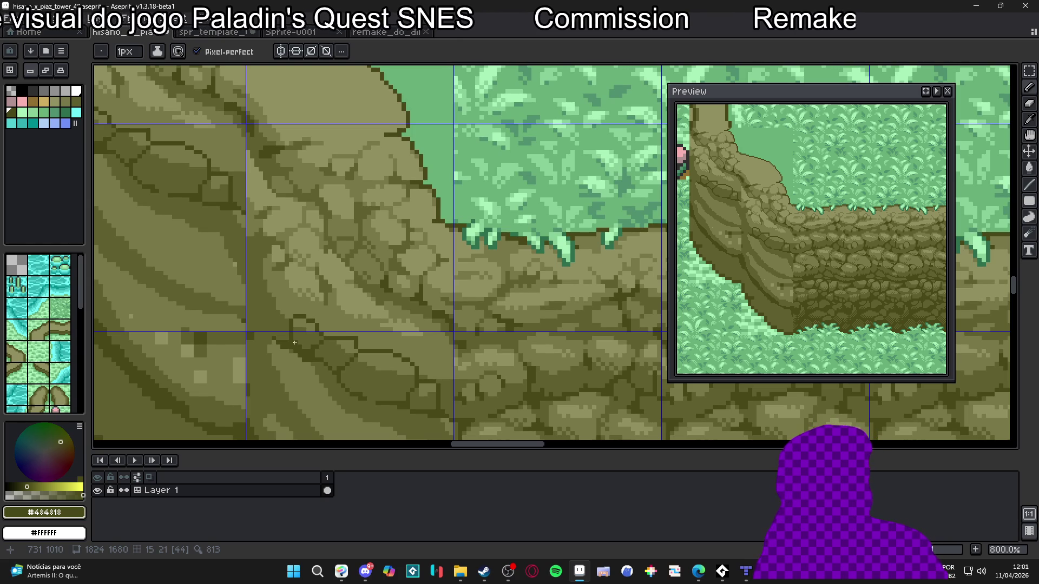
{"action": "scroll", "coordinate": [294, 342], "scroll_direction": "up", "scroll_amount": 4}
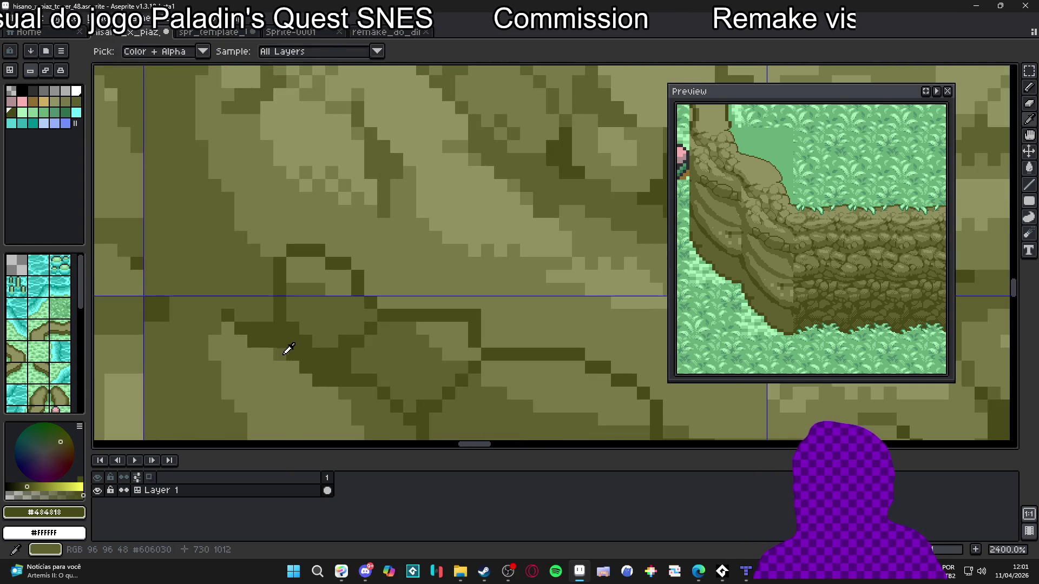
{"action": "left_click", "coordinate": [299, 355], "text": "alt"}
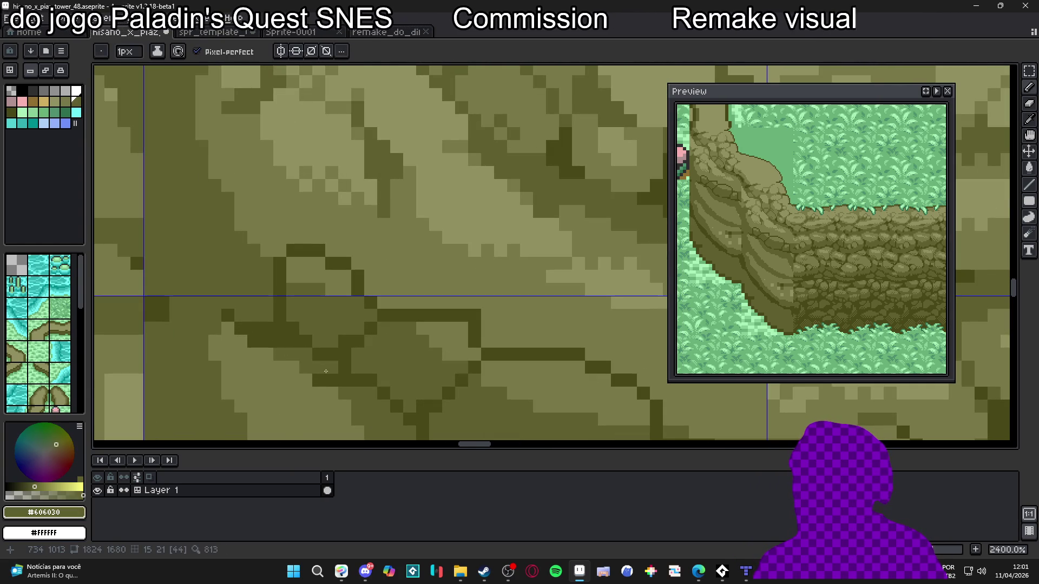
{"action": "left_click_drag", "start_coordinate": [287, 338], "coordinate": [265, 341]}
{"action": "scroll", "coordinate": [250, 332], "scroll_direction": "down", "scroll_amount": 3}
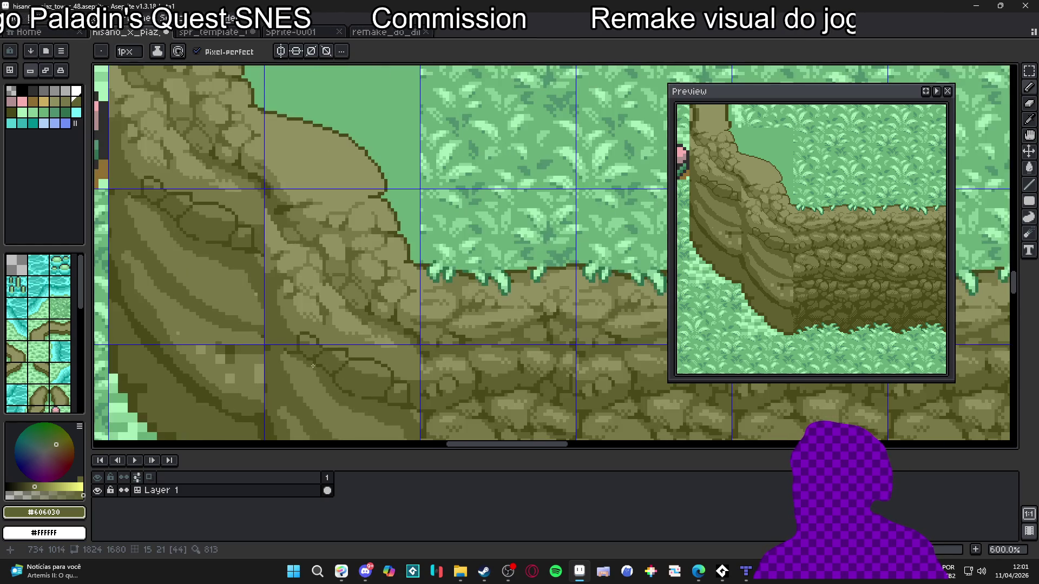
{"action": "scroll", "coordinate": [301, 331], "scroll_direction": "up", "scroll_amount": 2}
{"action": "key", "text": "b"}
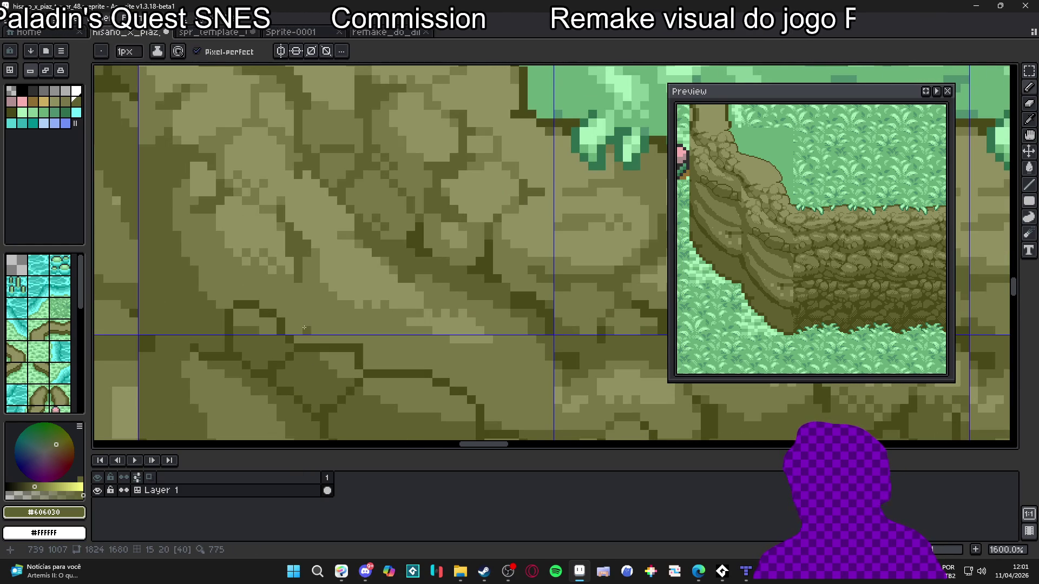
Paint two dark #484818 pixels on the stone outline, then sample #787848 and #606030.
{"action": "scroll", "coordinate": [305, 328], "scroll_direction": "up", "scroll_amount": 2}
{"action": "left_click", "coordinate": [239, 318], "text": "alt"}
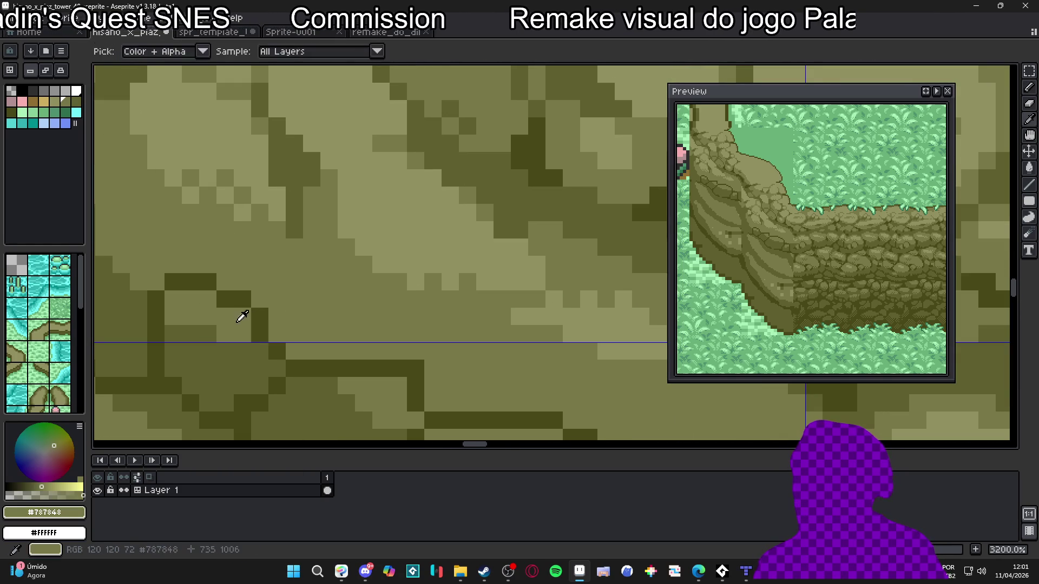
{"action": "left_click", "coordinate": [265, 308], "text": "alt"}
{"action": "left_click_drag", "start_coordinate": [265, 308], "coordinate": [278, 326]}
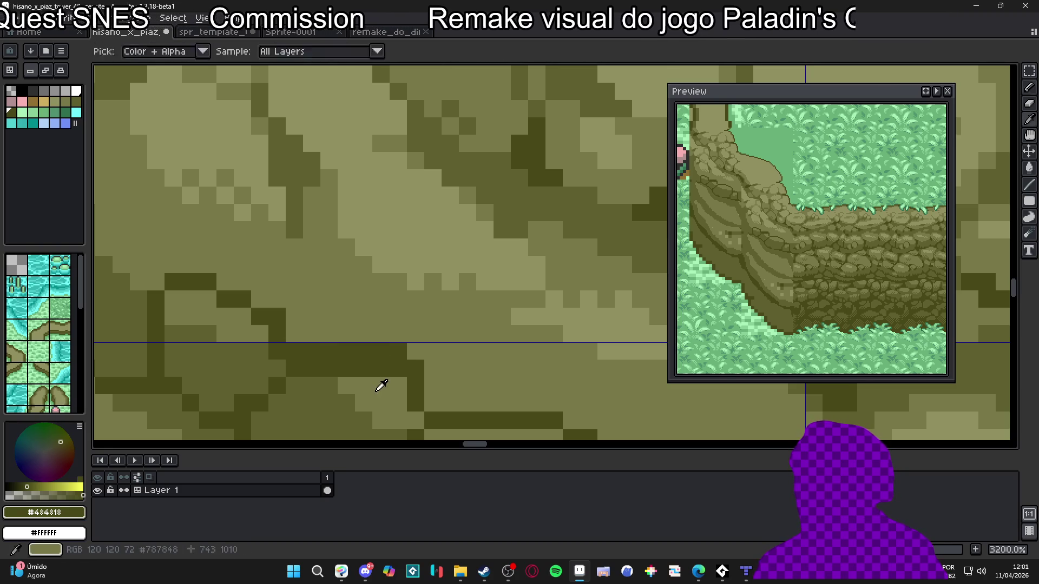
{"action": "left_click", "coordinate": [381, 386], "text": "alt"}
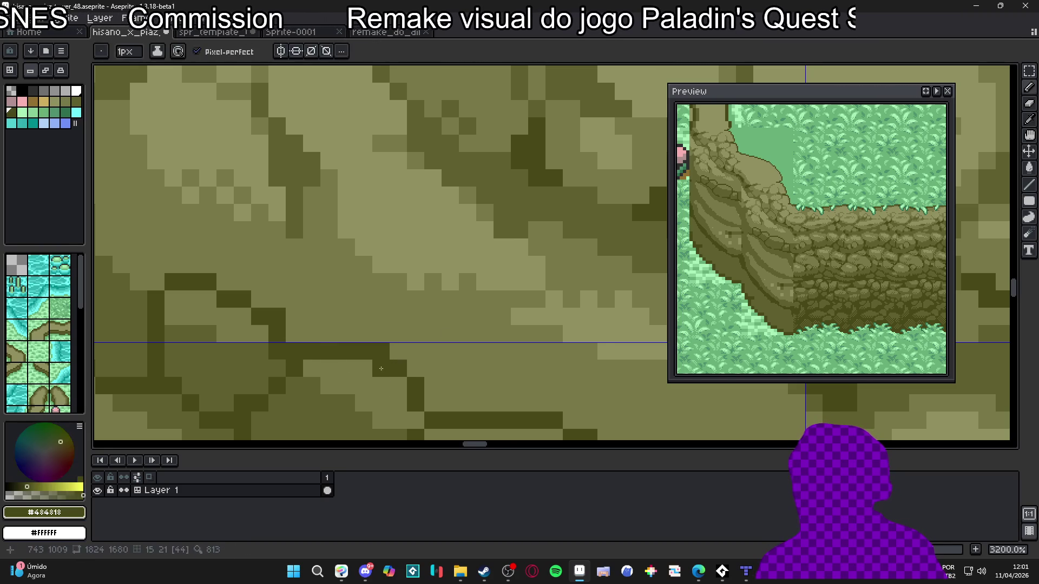
{"action": "scroll", "coordinate": [415, 361], "scroll_direction": "down", "scroll_amount": 4}
{"action": "scroll", "coordinate": [390, 370], "scroll_direction": "up", "scroll_amount": 2}
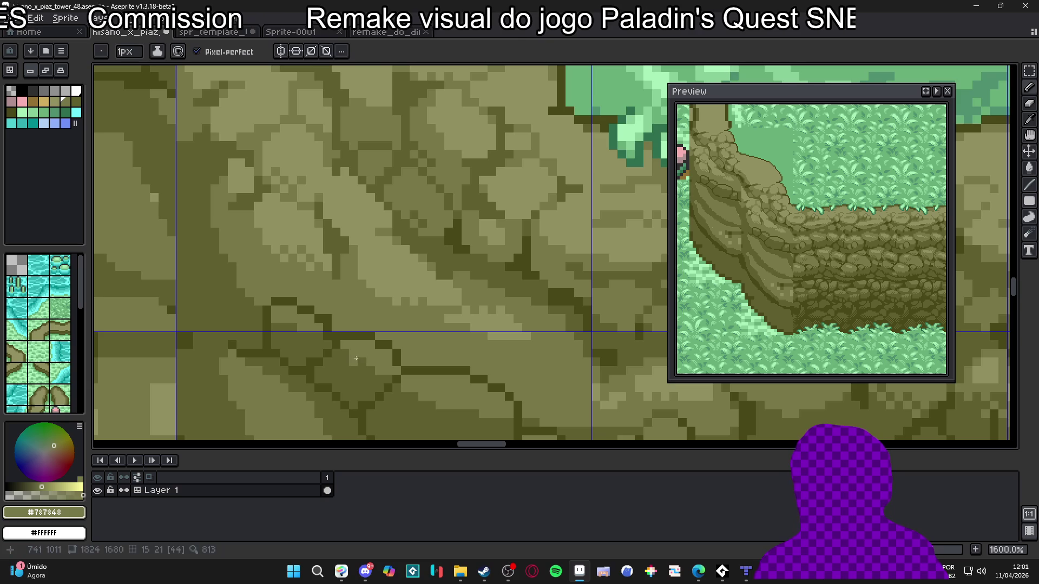
{"action": "scroll", "coordinate": [414, 390], "scroll_direction": "down", "scroll_amount": 3}
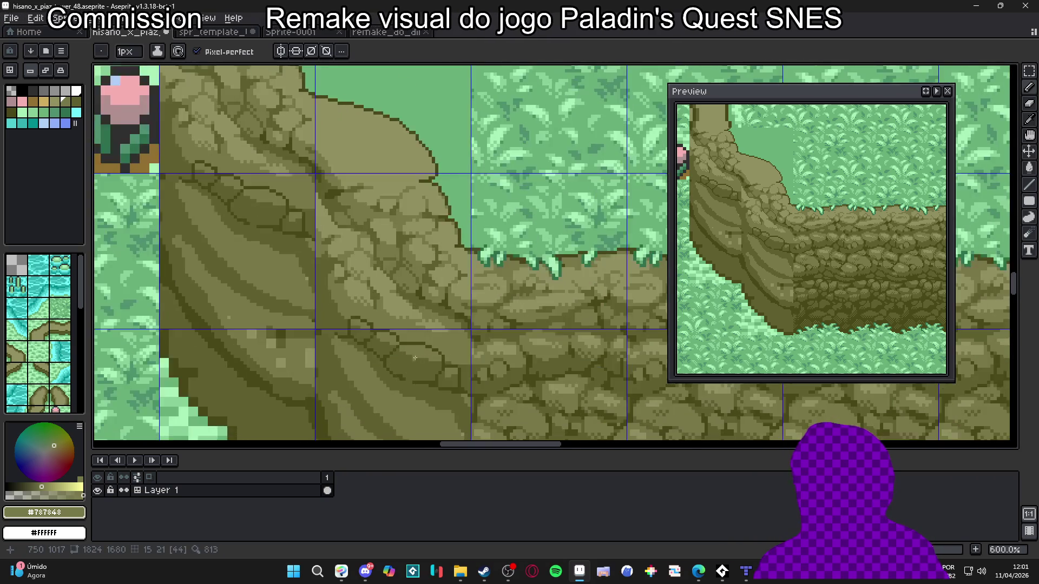
{"action": "scroll", "coordinate": [412, 359], "scroll_direction": "up", "scroll_amount": 2}
{"action": "left_click", "coordinate": [447, 348], "text": "alt"}
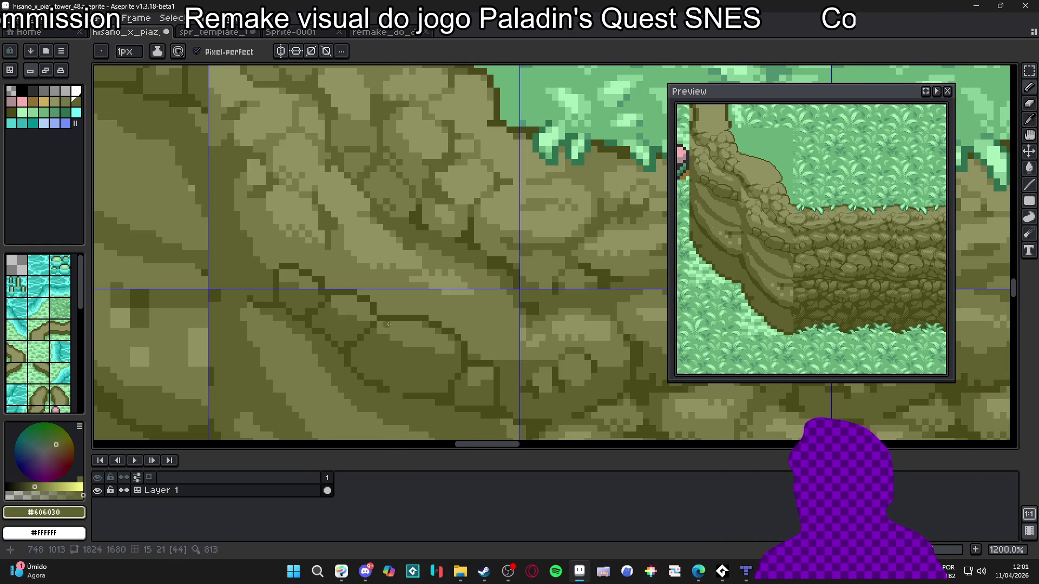
Pick the dark olive #606030 and redraw a few pixels of the cliff's rock outline.
{"action": "scroll", "coordinate": [387, 336], "scroll_direction": "down", "scroll_amount": 2}
{"action": "scroll", "coordinate": [412, 339], "scroll_direction": "up", "scroll_amount": 2}
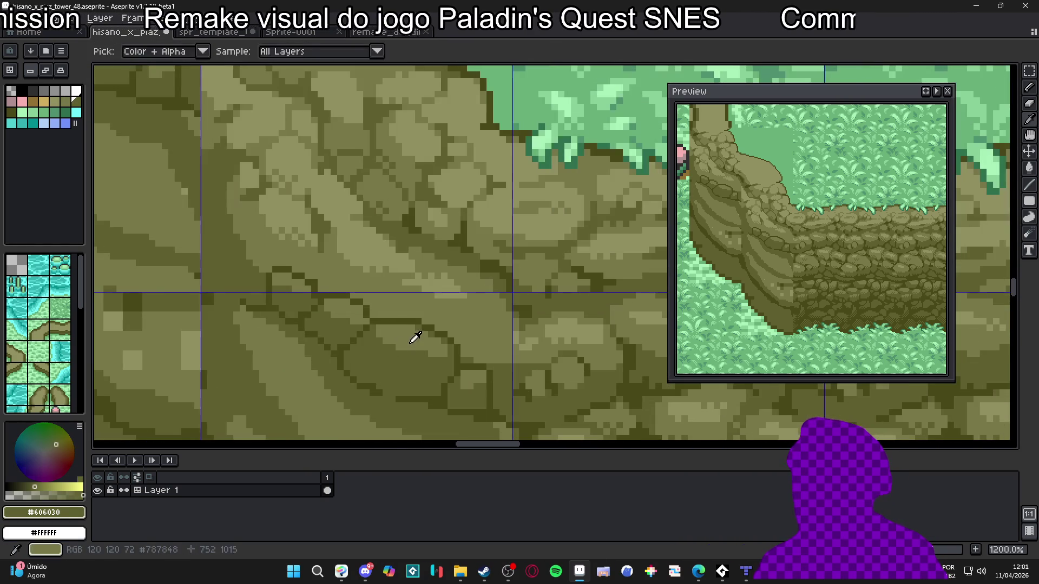
{"action": "left_click", "coordinate": [391, 351], "text": "alt"}
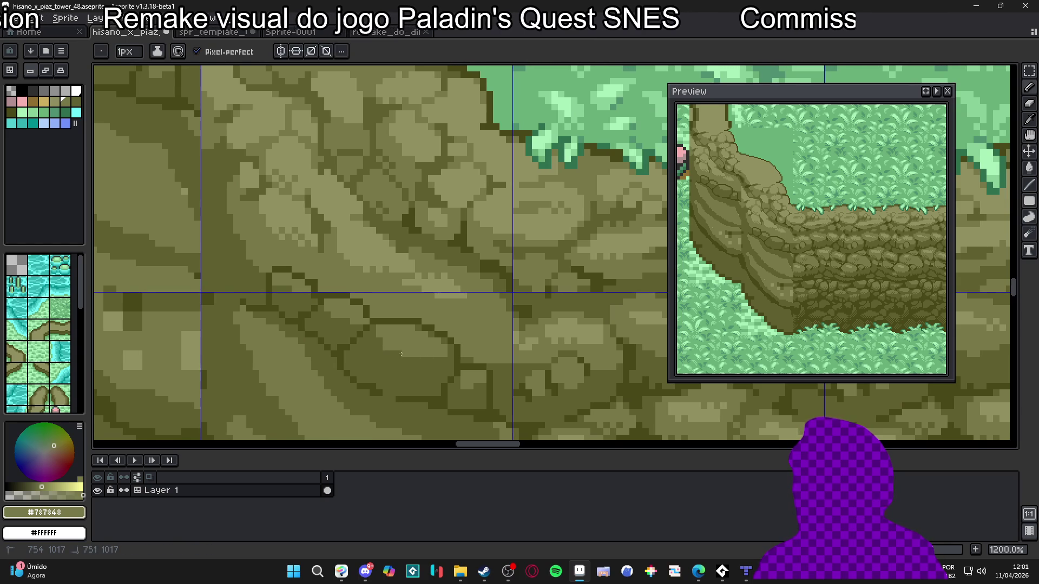
{"action": "scroll", "coordinate": [398, 352], "scroll_direction": "down", "scroll_amount": 2}
{"action": "scroll", "coordinate": [395, 355], "scroll_direction": "up", "scroll_amount": 2}
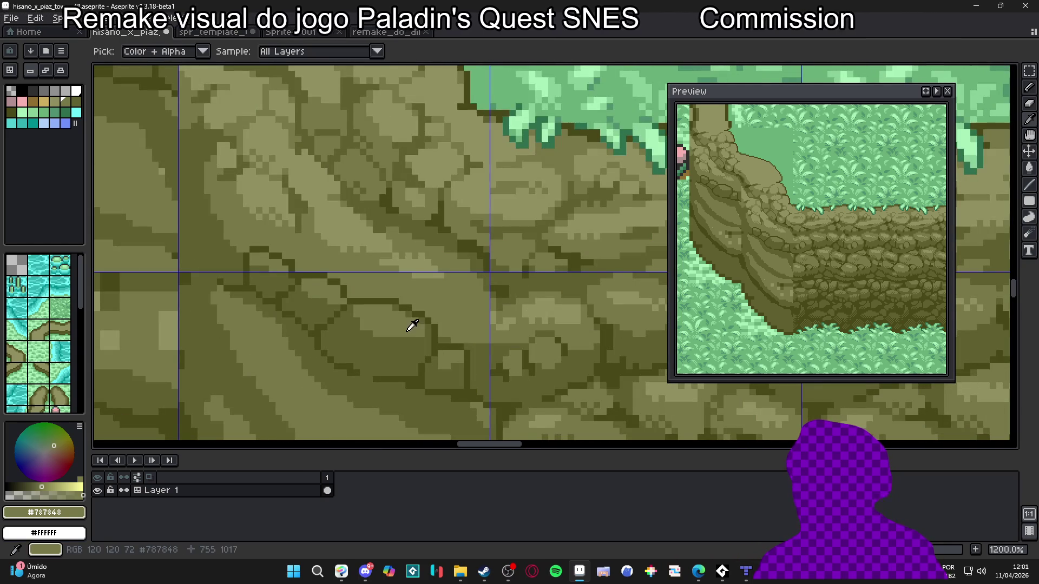
{"action": "scroll", "coordinate": [393, 355], "scroll_direction": "down", "scroll_amount": 5}
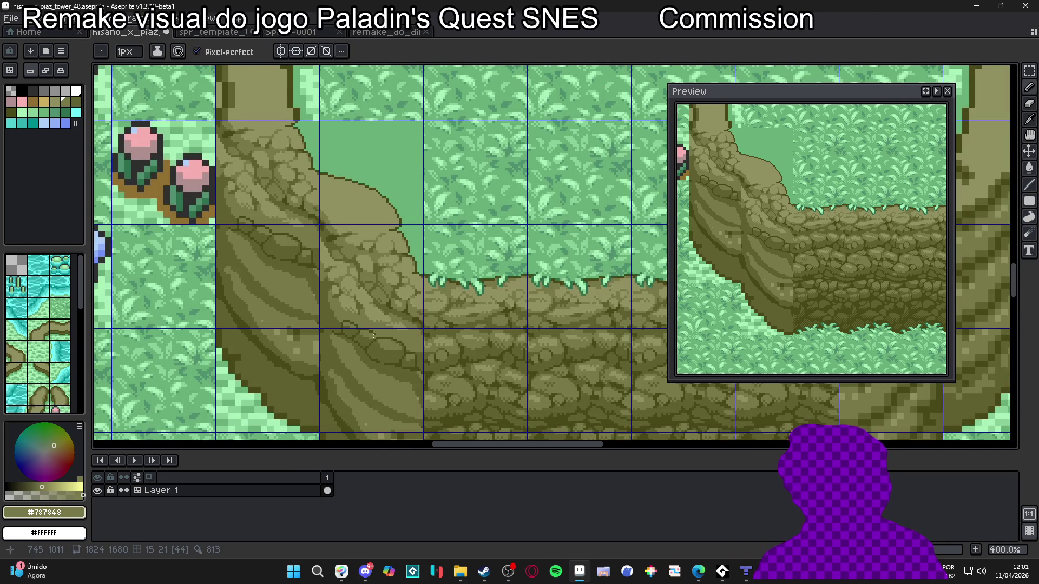
{"action": "scroll", "coordinate": [397, 335], "scroll_direction": "up", "scroll_amount": 5}
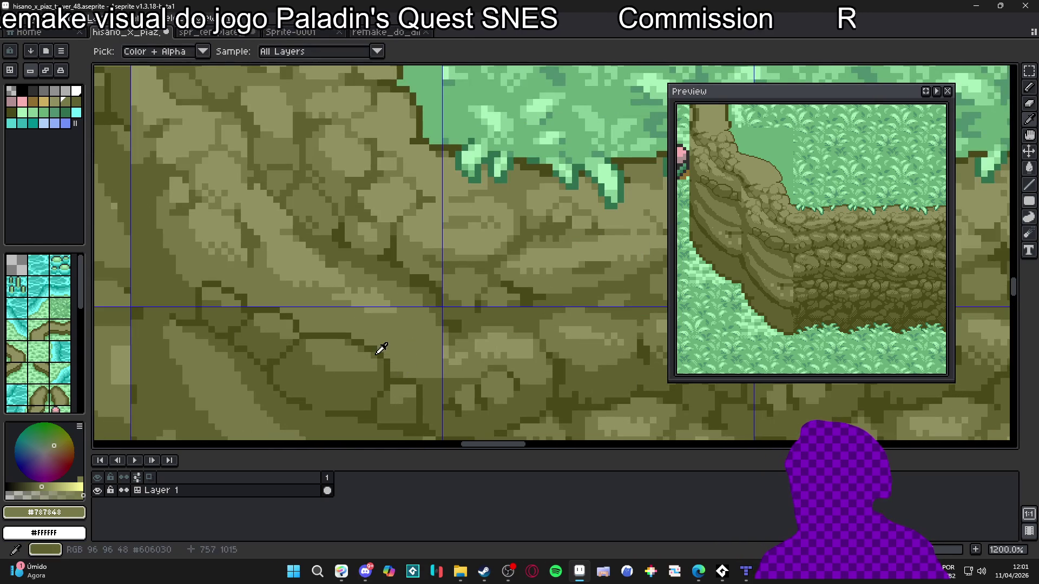
{"action": "left_click", "coordinate": [370, 350], "text": "alt"}
{"action": "left_click_drag", "start_coordinate": [347, 337], "coordinate": [336, 336]}
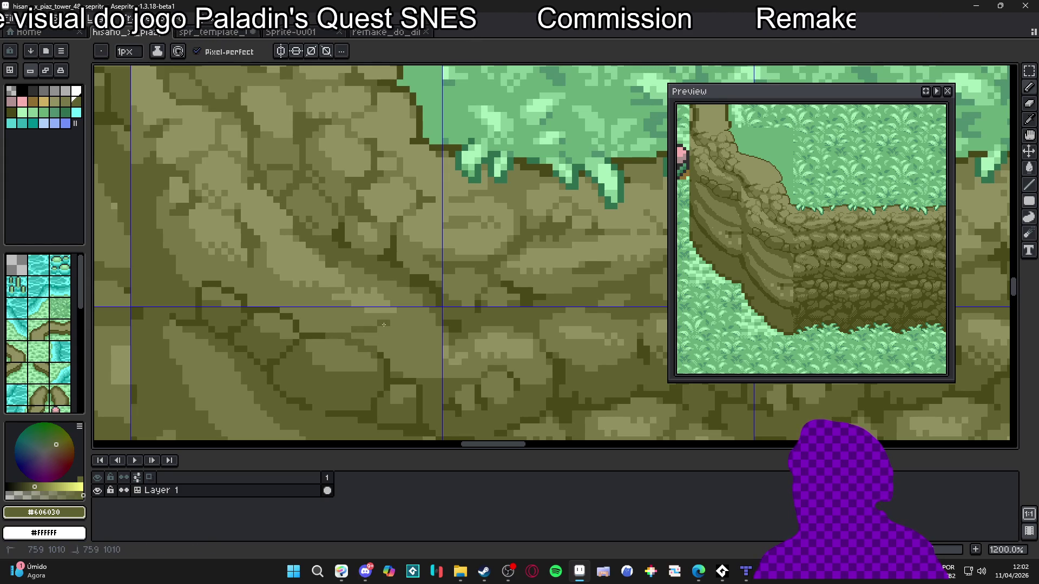
{"action": "left_click_drag", "start_coordinate": [391, 321], "coordinate": [408, 334]}
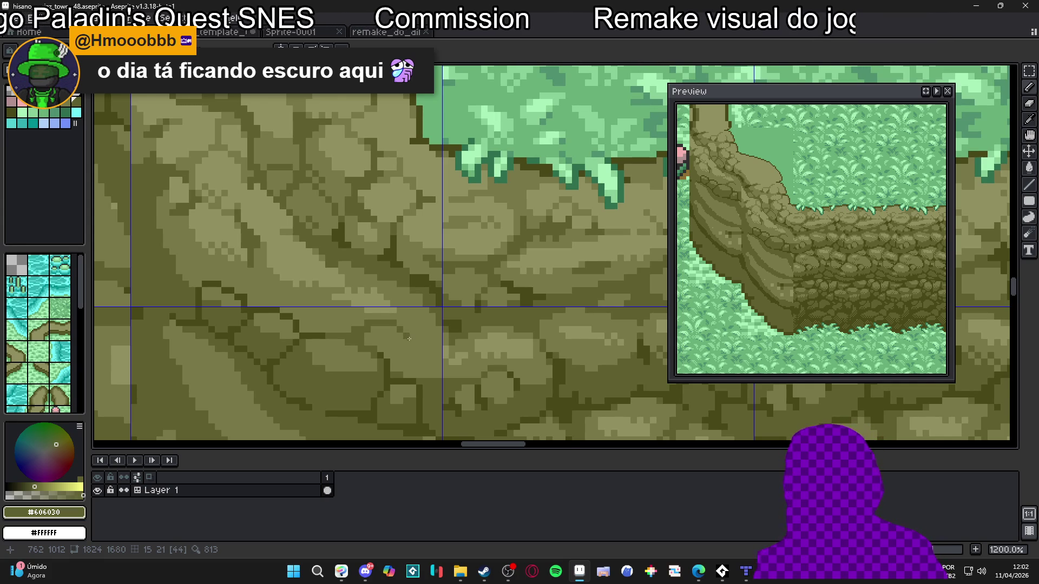
Compare the light #787848 and dark #606030 olive tones across the cliff tiles.
{"action": "scroll", "coordinate": [409, 337], "scroll_direction": "down", "scroll_amount": 5}
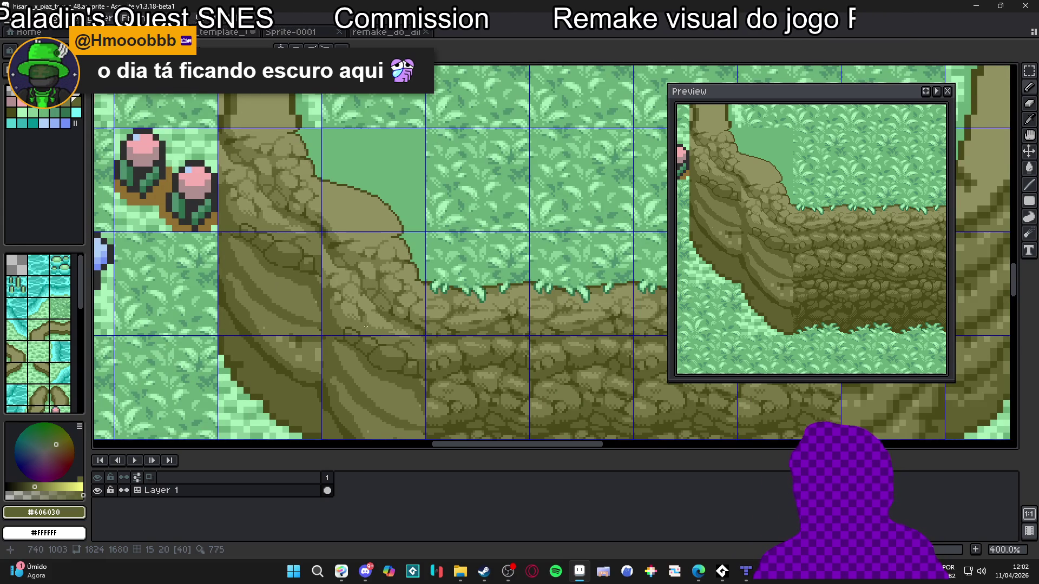
{"action": "scroll", "coordinate": [366, 327], "scroll_direction": "up", "scroll_amount": 3}
{"action": "scroll", "coordinate": [333, 325], "scroll_direction": "left", "scroll_amount": 1}
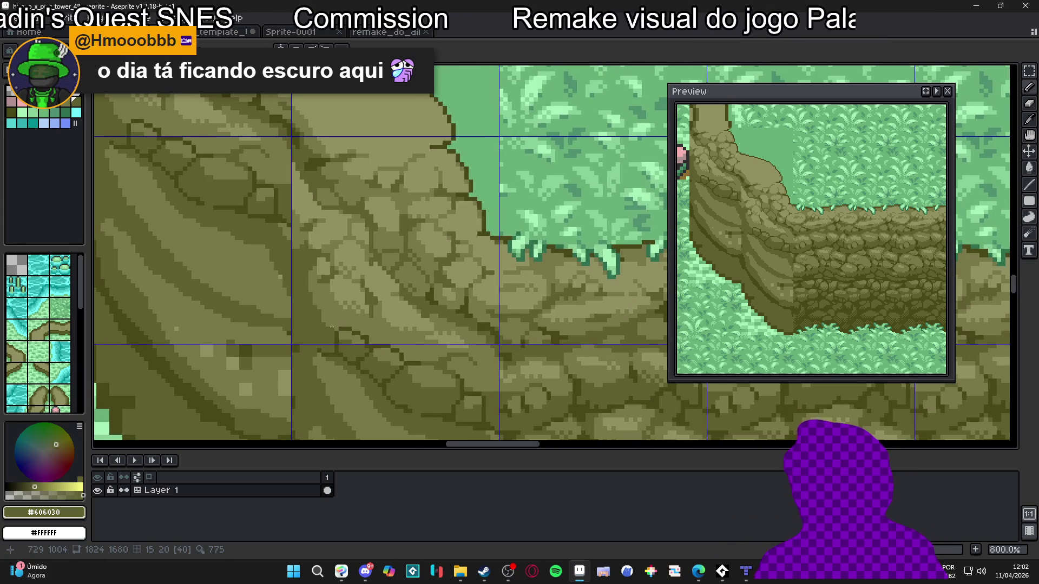
{"action": "scroll", "coordinate": [344, 332], "scroll_direction": "down", "scroll_amount": 3}
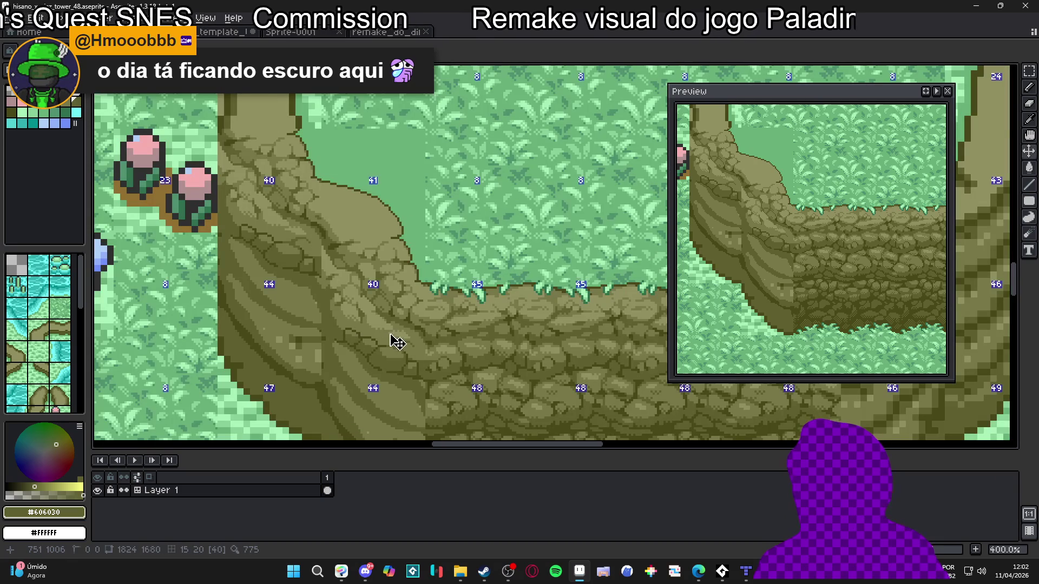
{"action": "scroll", "coordinate": [391, 338], "scroll_direction": "up", "scroll_amount": 5}
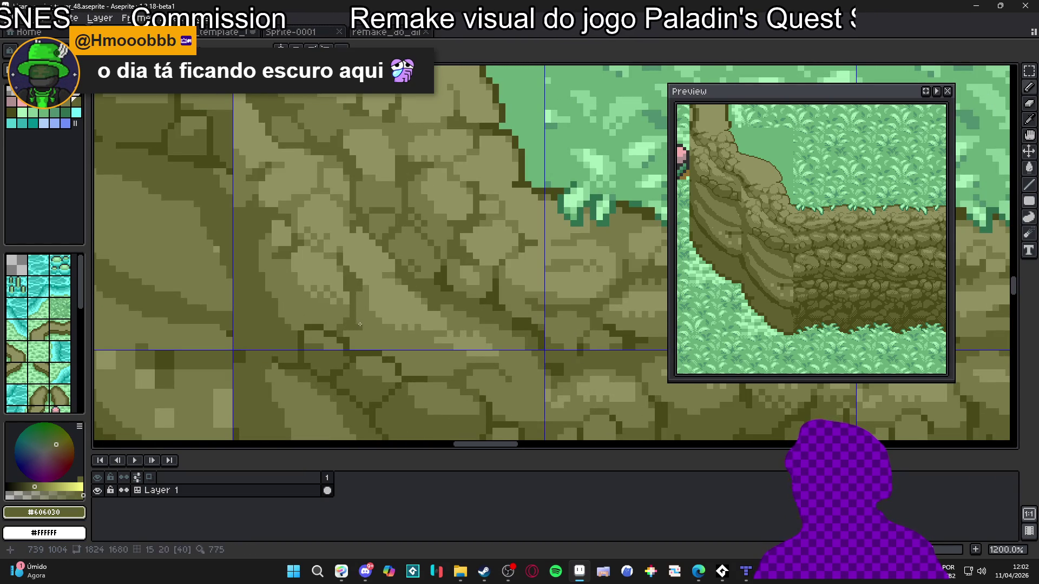
{"action": "scroll", "coordinate": [381, 328], "scroll_direction": "down", "scroll_amount": 3}
{"action": "scroll", "coordinate": [369, 309], "scroll_direction": "up", "scroll_amount": 1}
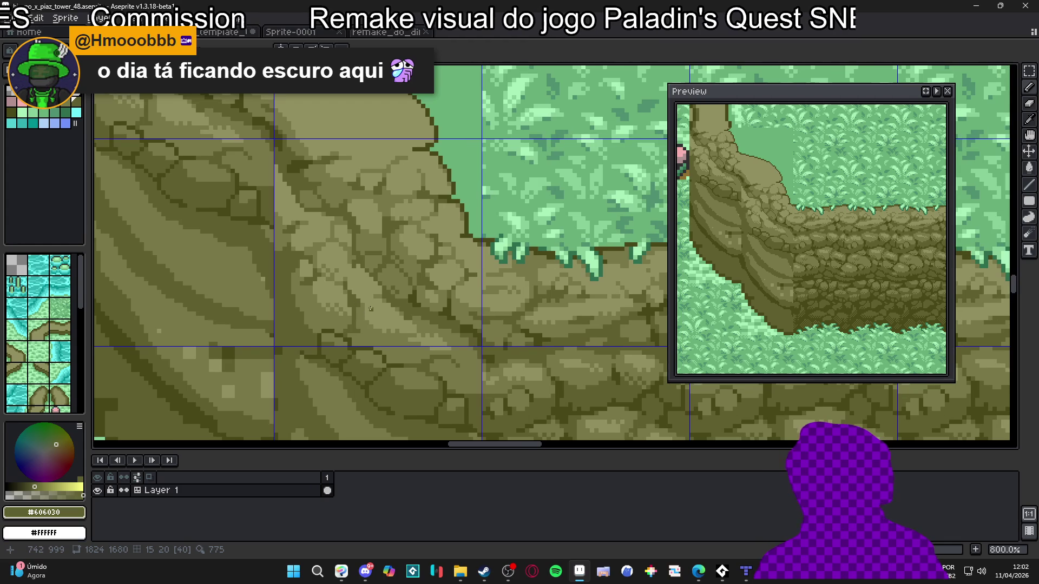
{"action": "scroll", "coordinate": [384, 313], "scroll_direction": "down", "scroll_amount": 1}
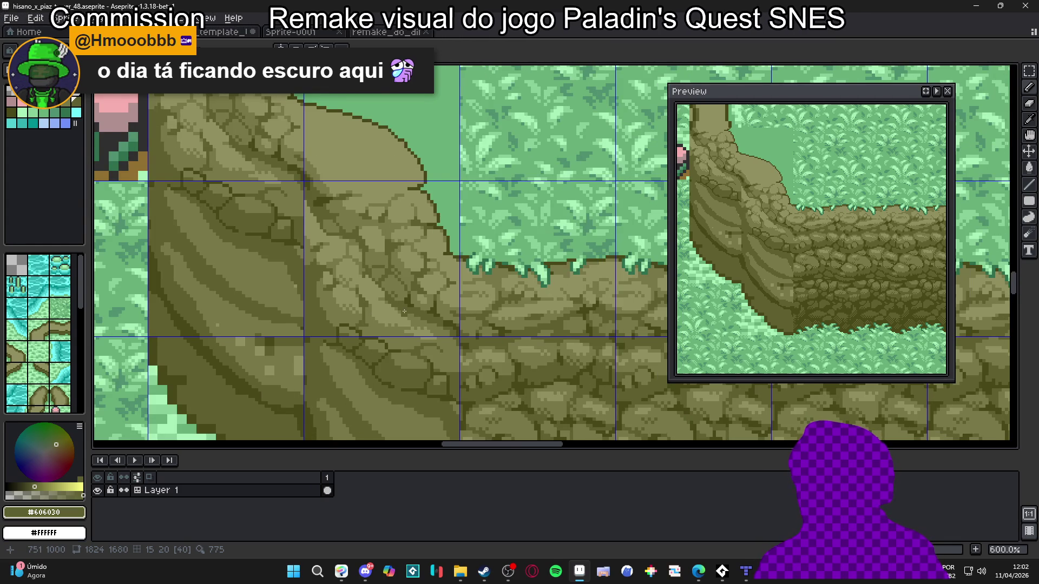
{"action": "left_click_drag", "start_coordinate": [404, 312], "coordinate": [380, 310]}
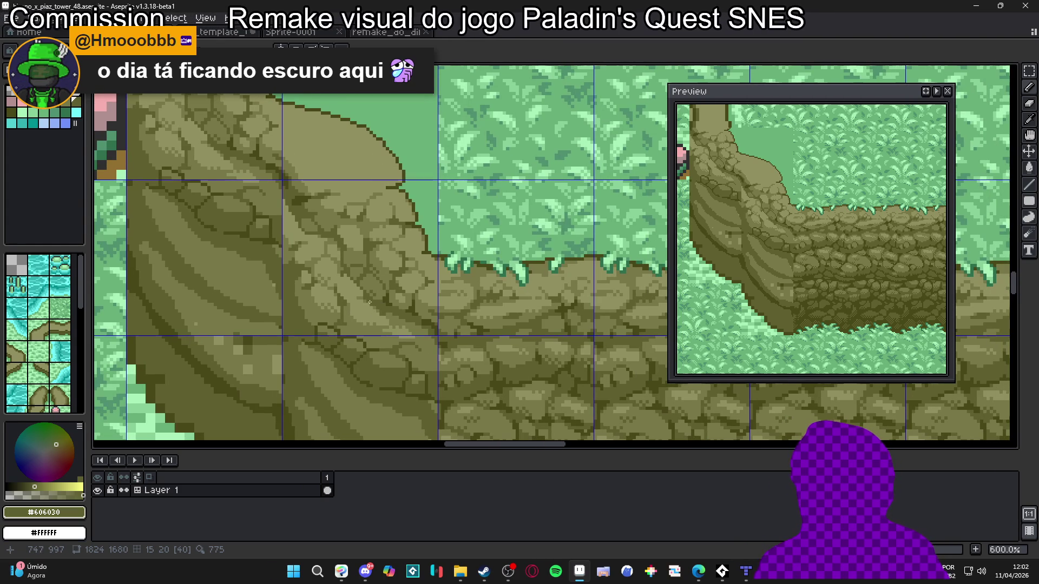
{"action": "scroll", "coordinate": [397, 323], "scroll_direction": "up", "scroll_amount": 3}
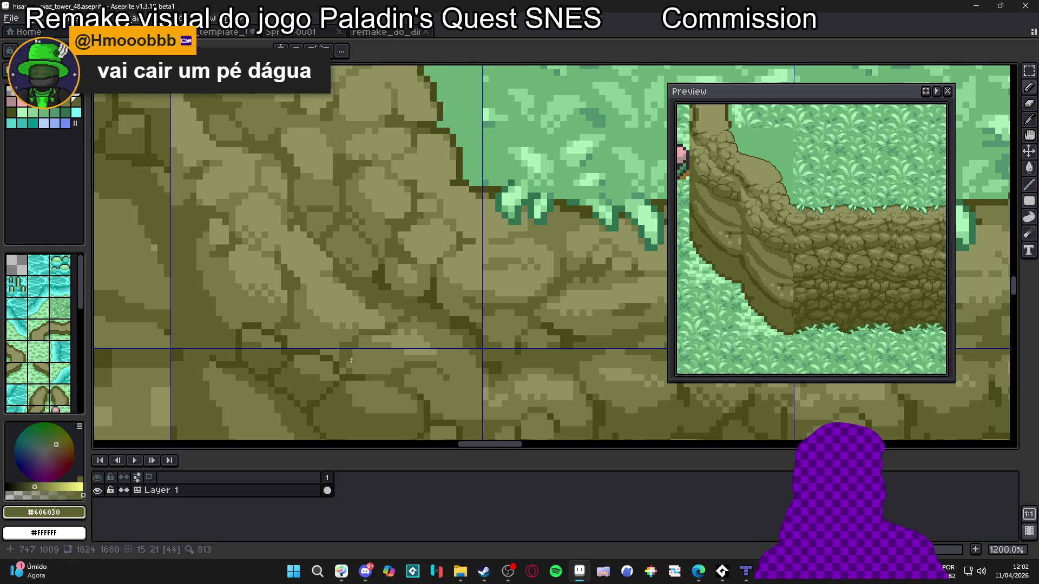
{"action": "left_click", "coordinate": [343, 354], "text": "alt"}
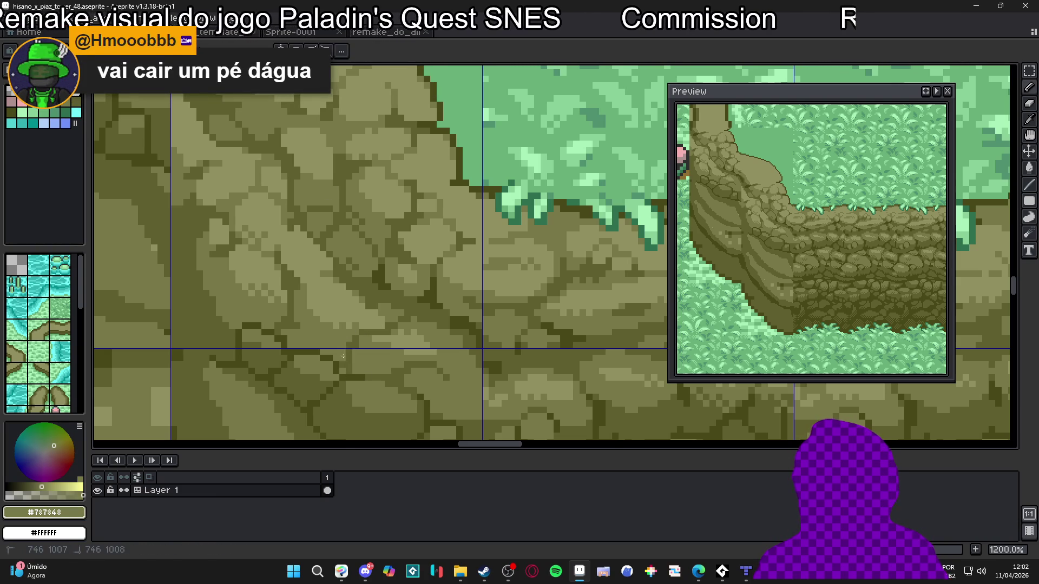
{"action": "left_click", "coordinate": [365, 336], "text": "alt"}
{"action": "left_click", "coordinate": [357, 341], "text": "alt"}
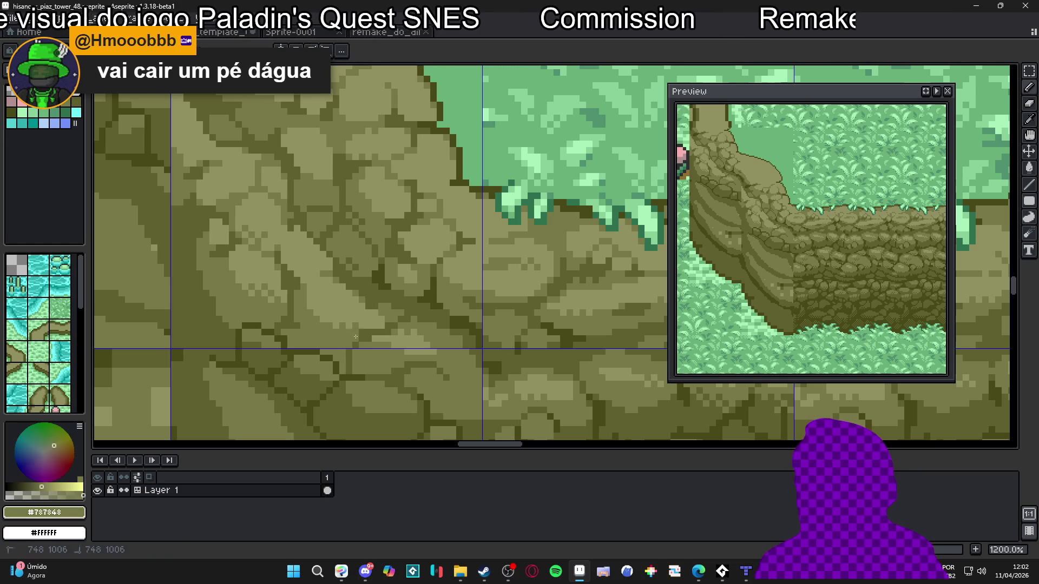
{"action": "left_click", "coordinate": [358, 347], "text": "alt"}
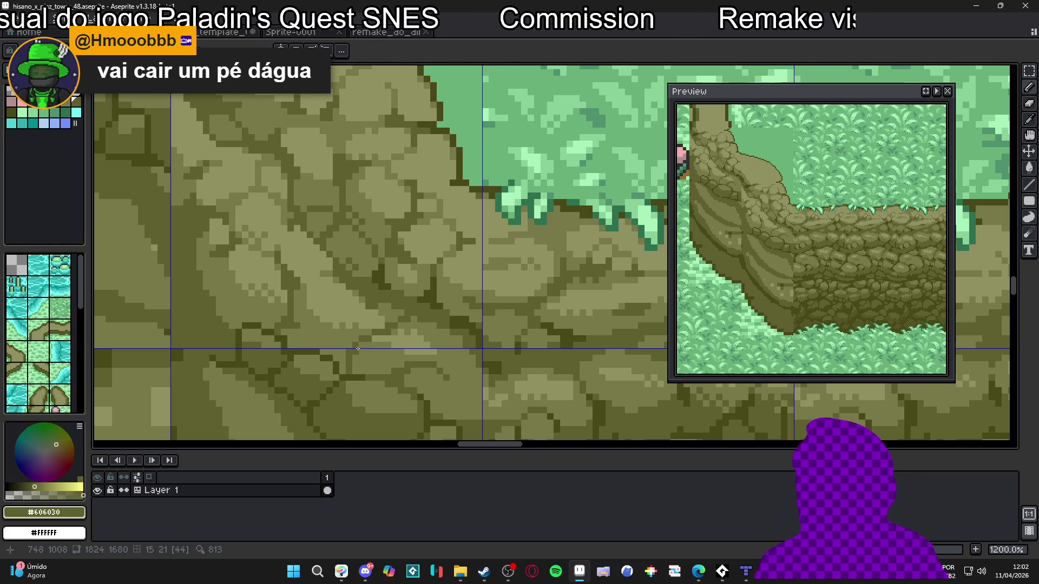
{"action": "left_click", "coordinate": [354, 341], "text": "alt"}
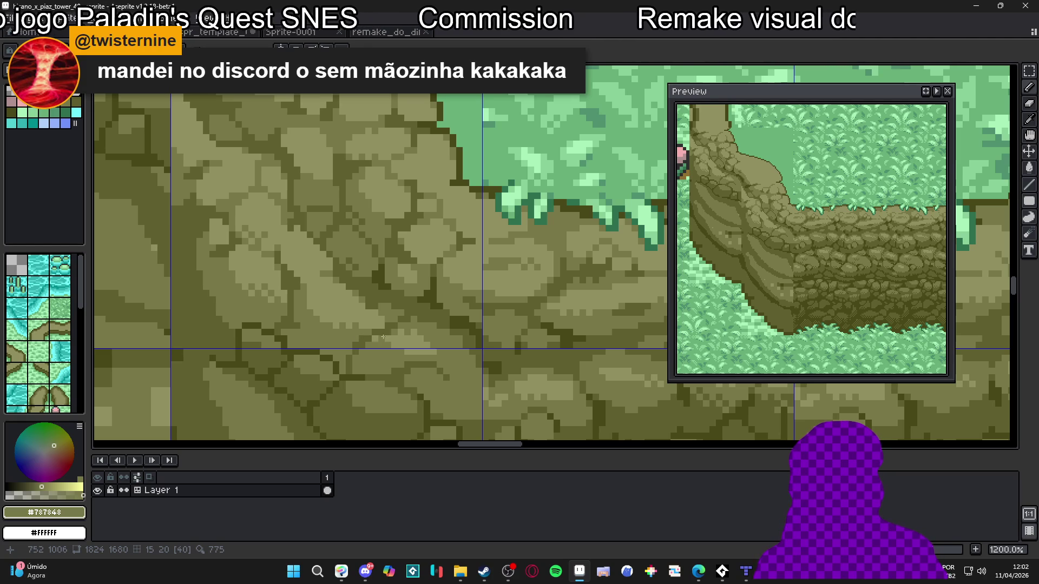
Save hisano_x_piaz_tower_48.aseprite with the retouched rock.
{"action": "scroll", "coordinate": [388, 339], "scroll_direction": "down", "scroll_amount": 4}
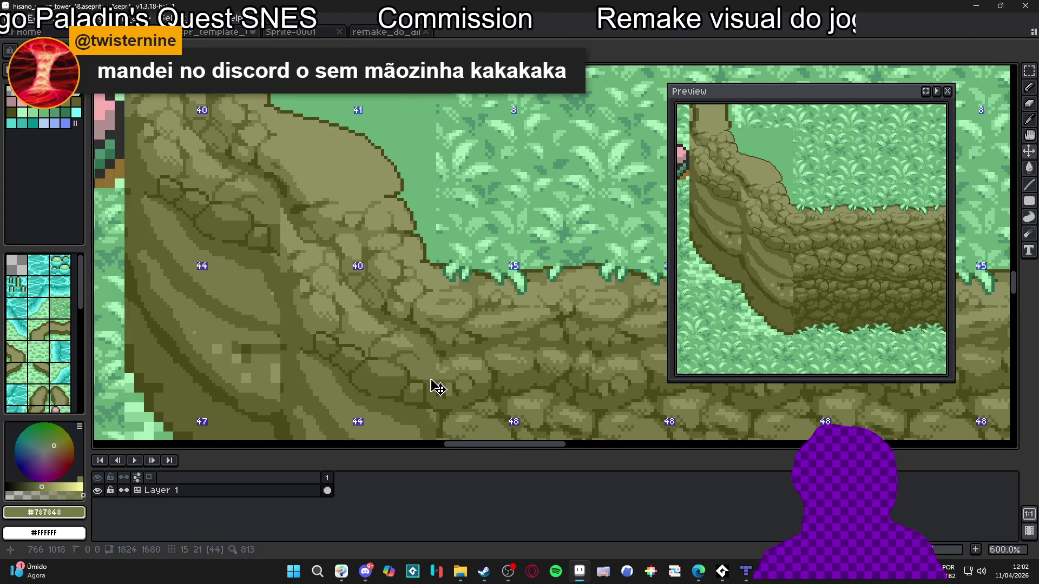
{"action": "scroll", "coordinate": [449, 377], "scroll_direction": "down", "scroll_amount": 2}
{"action": "key", "text": "ctrl+s"}
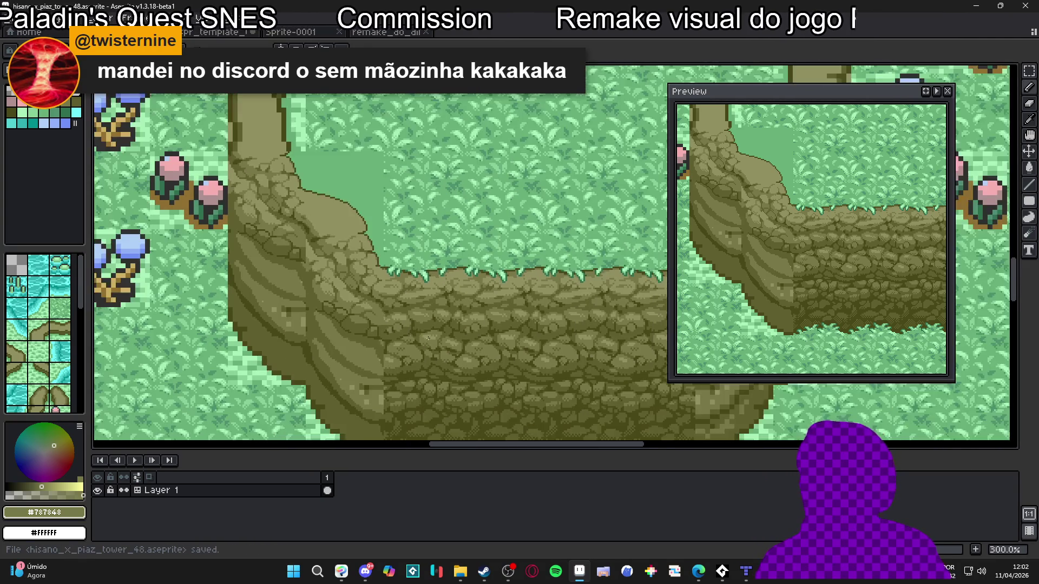
{"action": "scroll", "coordinate": [425, 367], "scroll_direction": "right", "scroll_amount": 1}
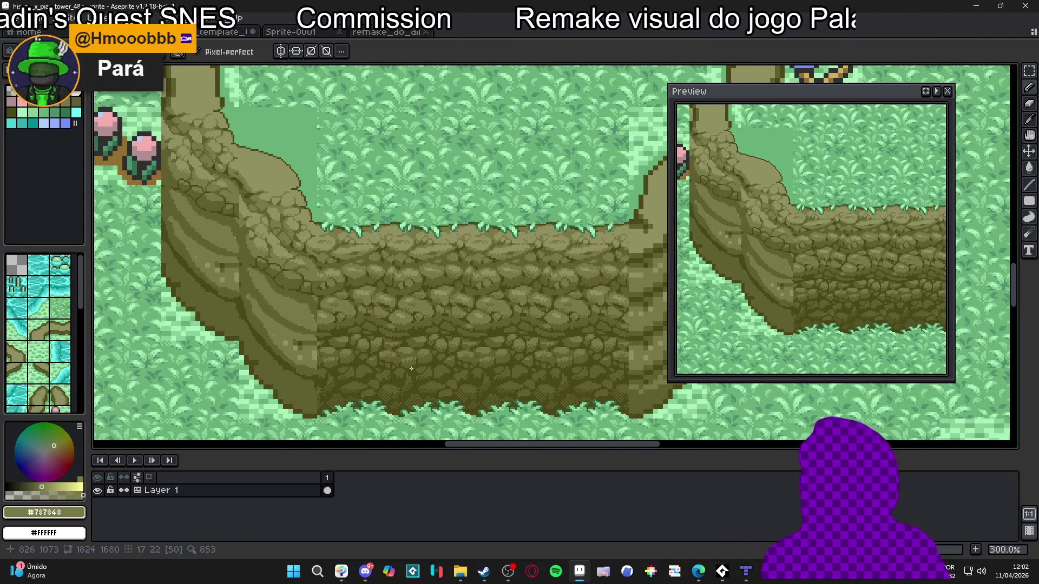
{"action": "scroll", "coordinate": [413, 365], "scroll_direction": "down", "scroll_amount": 1}
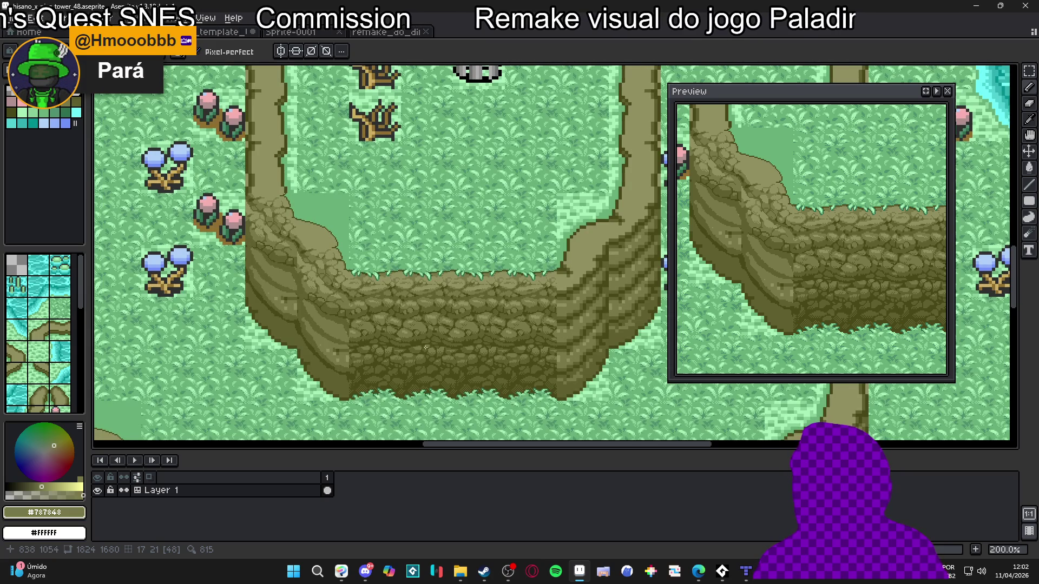
{"action": "scroll", "coordinate": [392, 336], "scroll_direction": "down", "scroll_amount": 1}
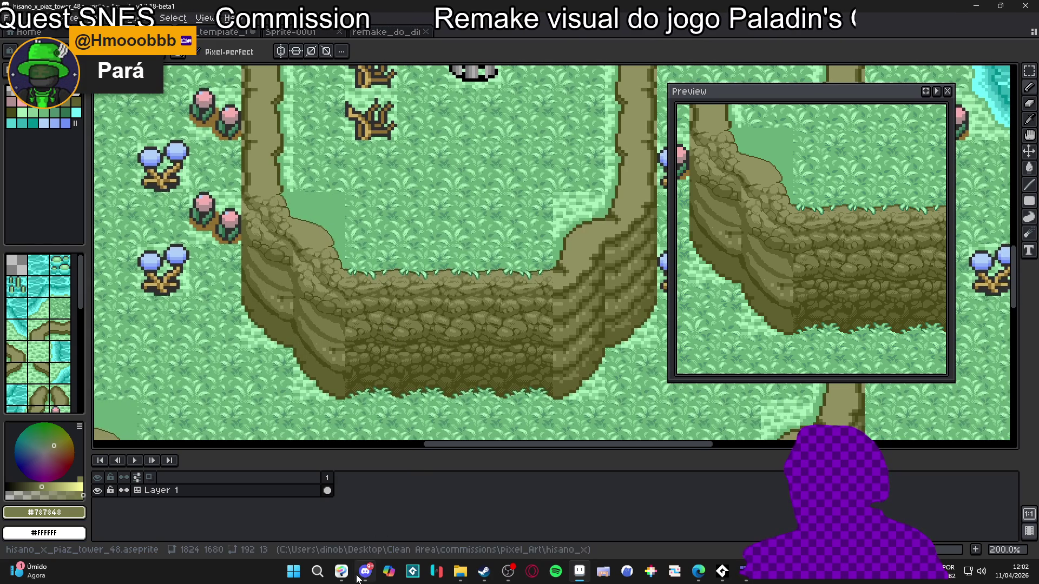
Open the moon-headed character artwork enlarged in Discord's feedback channel.
{"action": "left_click", "coordinate": [364, 572]}
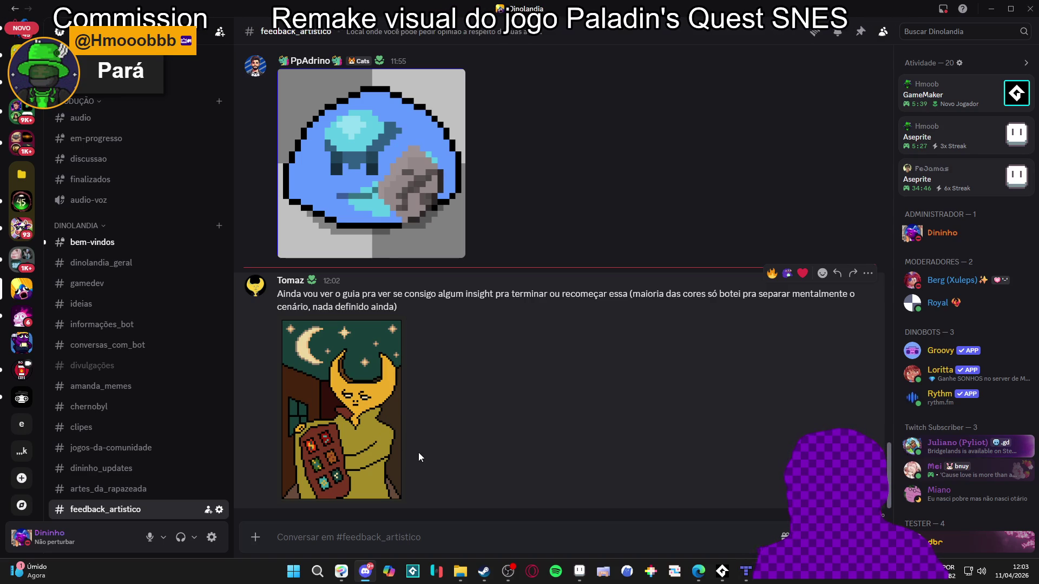
{"action": "left_click", "coordinate": [367, 430]}
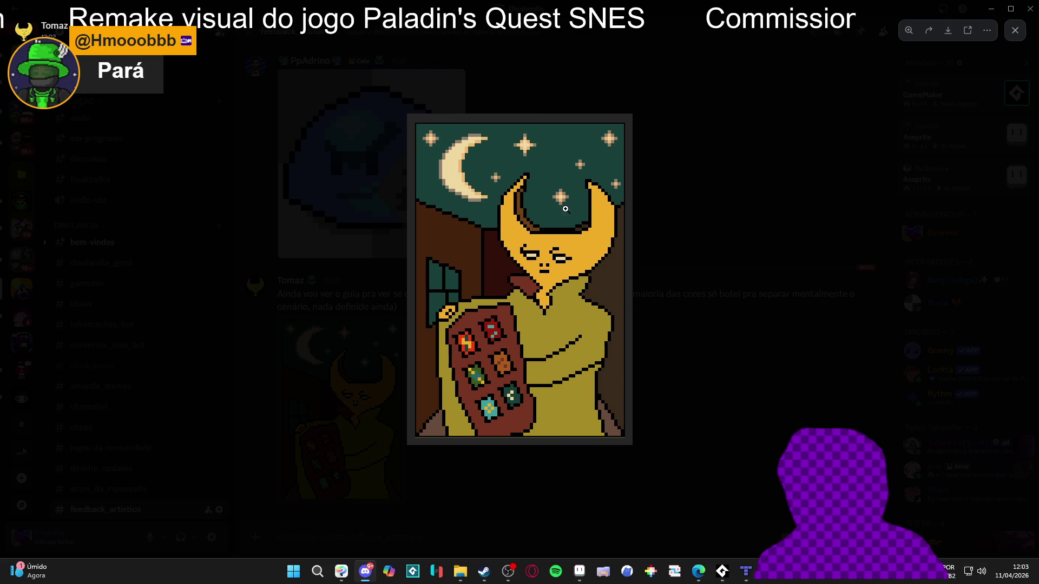
{"action": "right_click", "coordinate": [568, 230]}
{"action": "left_click", "coordinate": [518, 237]}
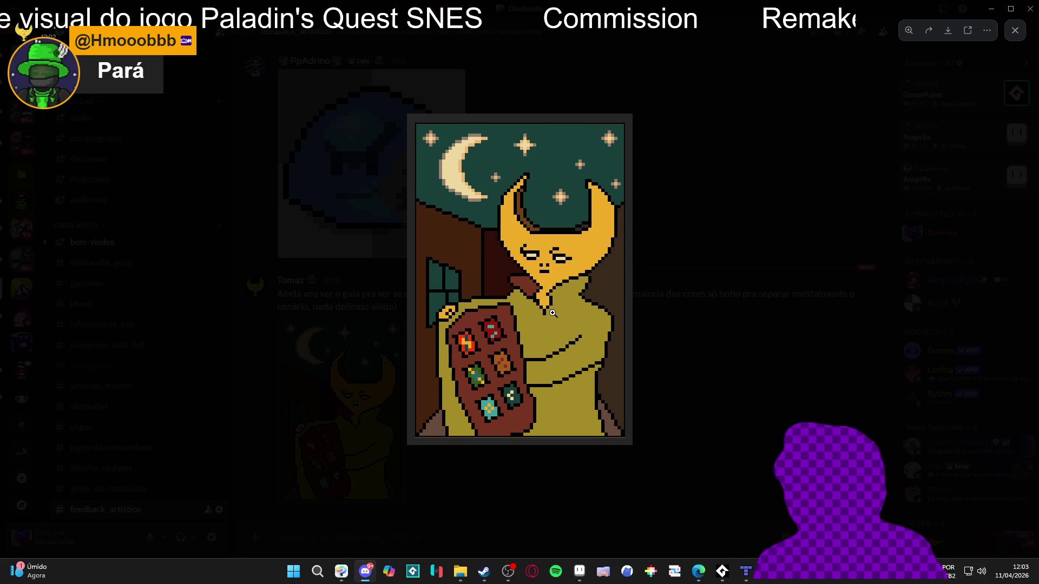
Copy the artwork to the clipboard and return to Aseprite.
{"action": "right_click", "coordinate": [508, 266]}
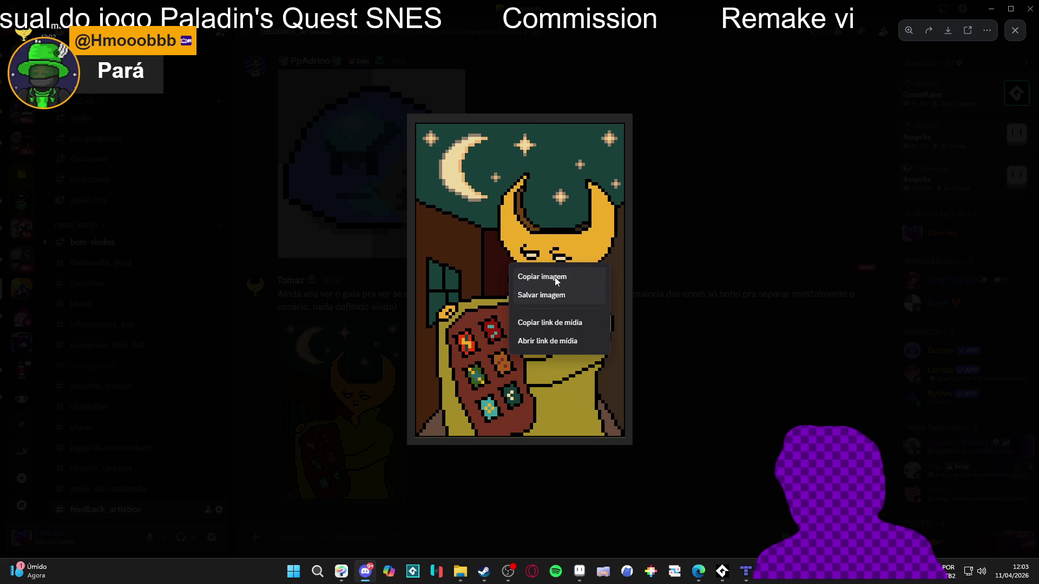
{"action": "left_click", "coordinate": [551, 284]}
{"action": "left_click", "coordinate": [540, 535]}
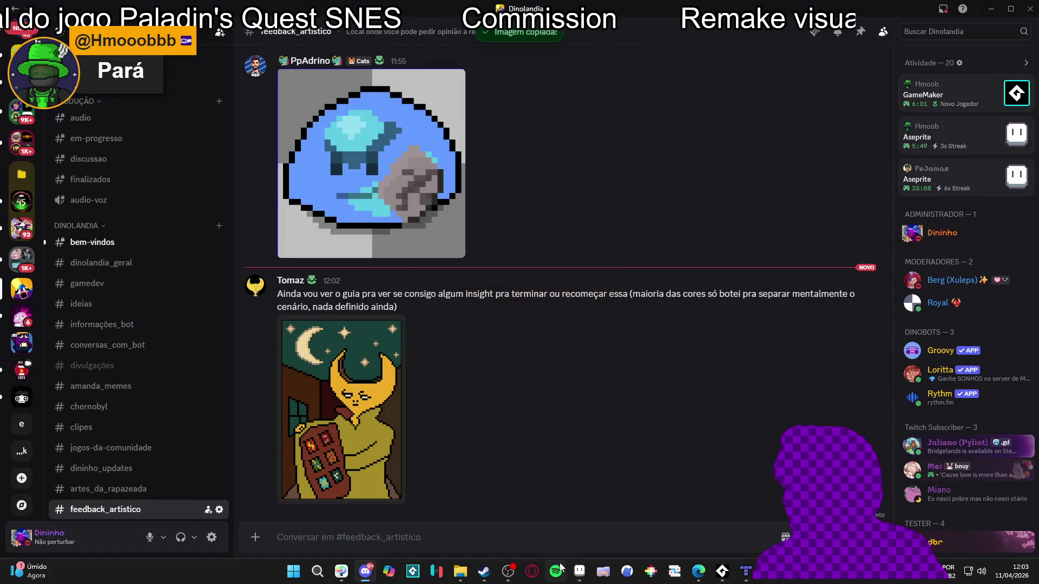
{"action": "left_click", "coordinate": [579, 571]}
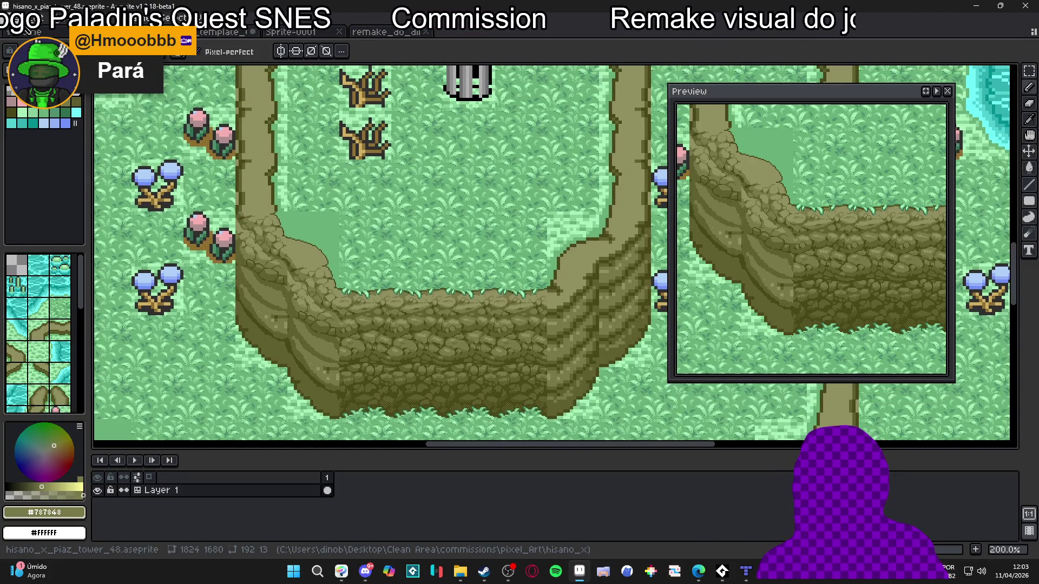
Create a new sprite and paste the copied character artwork into it.
{"action": "left_click", "coordinate": [12, 17]}
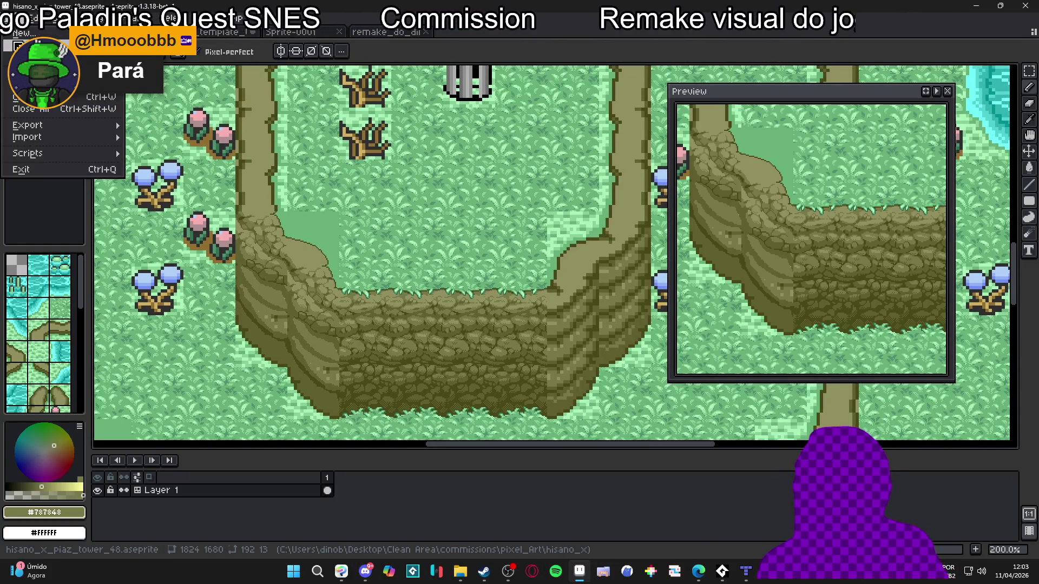
{"action": "left_click", "coordinate": [22, 28]}
{"action": "left_click", "coordinate": [484, 401]}
{"action": "key", "text": "ctrl+v"}
{"action": "mouse_move", "coordinate": [568, 290]}
{"action": "left_mouse_down"}
{"action": "mouse_move", "coordinate": [406, 278]}
{"action": "mouse_move", "coordinate": [429, 297]}
{"action": "left_mouse_up"}
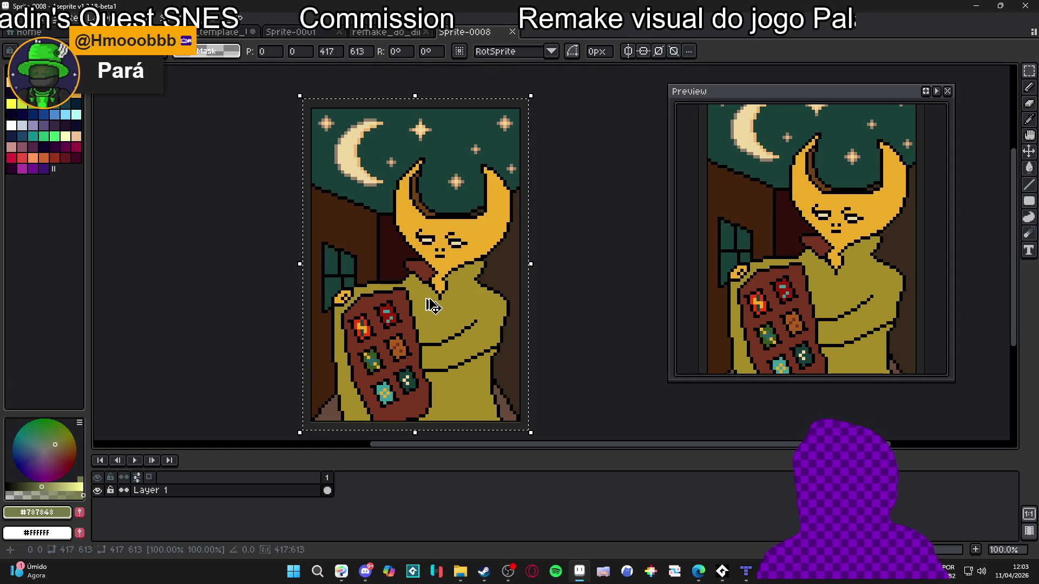
{"action": "key", "text": "Return"}
Select a small elliptical area on the character's face.
{"action": "key", "text": "b"}
{"action": "scroll", "coordinate": [421, 245], "scroll_direction": "up", "scroll_amount": 6}
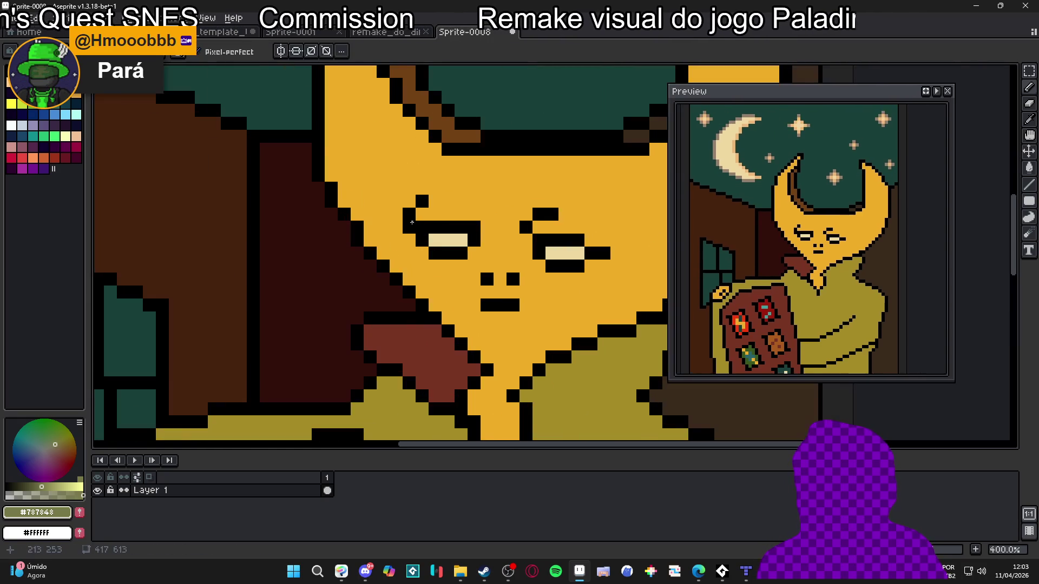
{"action": "left_click_drag", "start_coordinate": [1029, 71], "coordinate": [966, 73]}
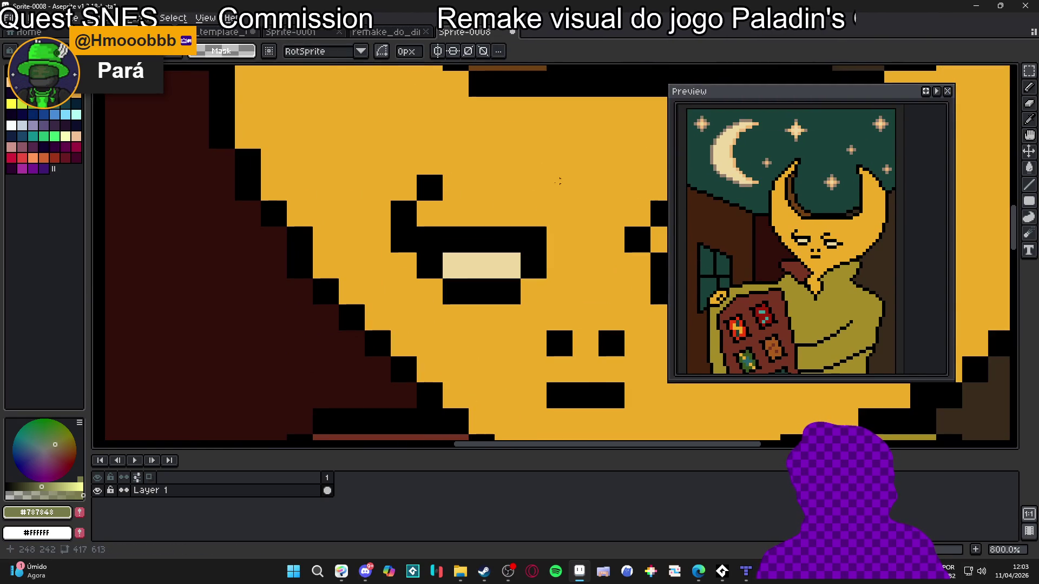
{"action": "scroll", "coordinate": [427, 175], "scroll_direction": "up", "scroll_amount": 3}
{"action": "left_click_drag", "start_coordinate": [441, 157], "coordinate": [399, 204]}
Resize the sprite to 69 pixels wide with locked ratio, giving 69×101.
{"action": "left_click", "coordinate": [70, 17]}
{"action": "left_click", "coordinate": [139, 86]}
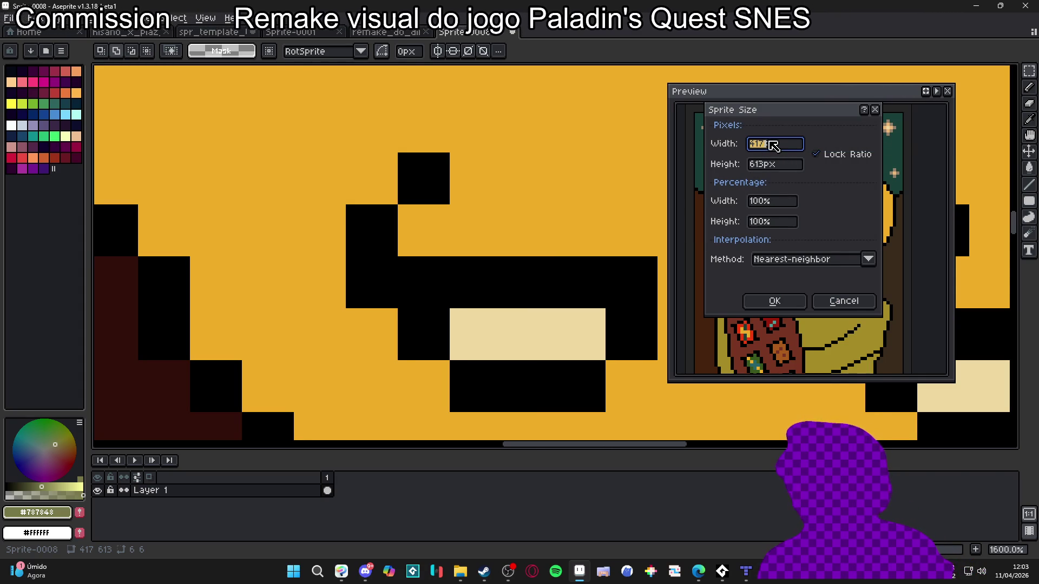
{"action": "type", "text": "69"}
{"action": "key", "text": "Return"}
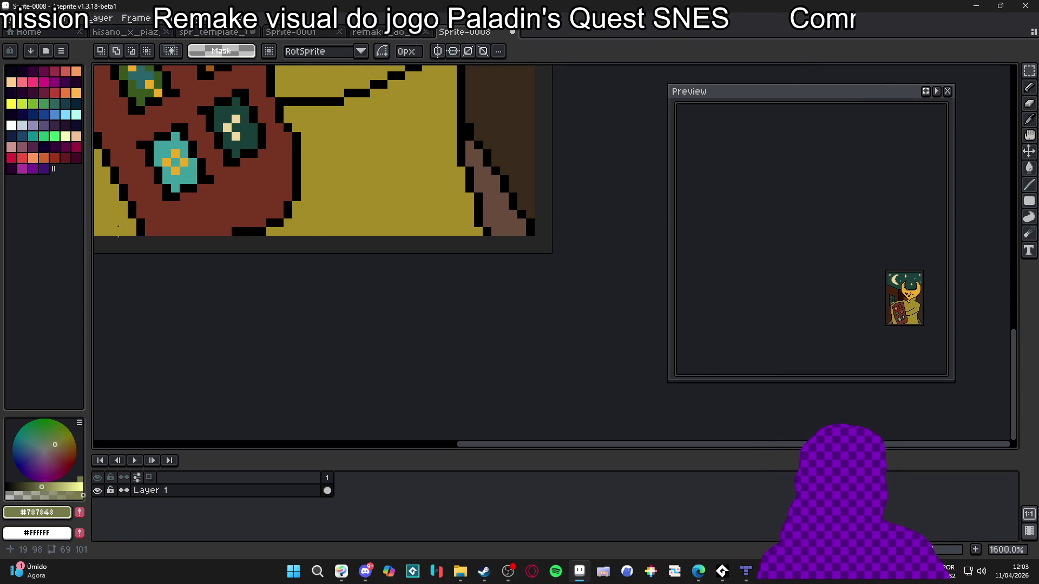
{"action": "scroll", "coordinate": [304, 229], "scroll_direction": "down", "scroll_amount": 1}
Paint the pointing hand across the bag in the face yellow, undoing an oversized stroke.
{"action": "left_click_drag", "start_coordinate": [295, 81], "coordinate": [387, 226]}
{"action": "scroll", "coordinate": [388, 226], "scroll_direction": "down", "scroll_amount": 2}
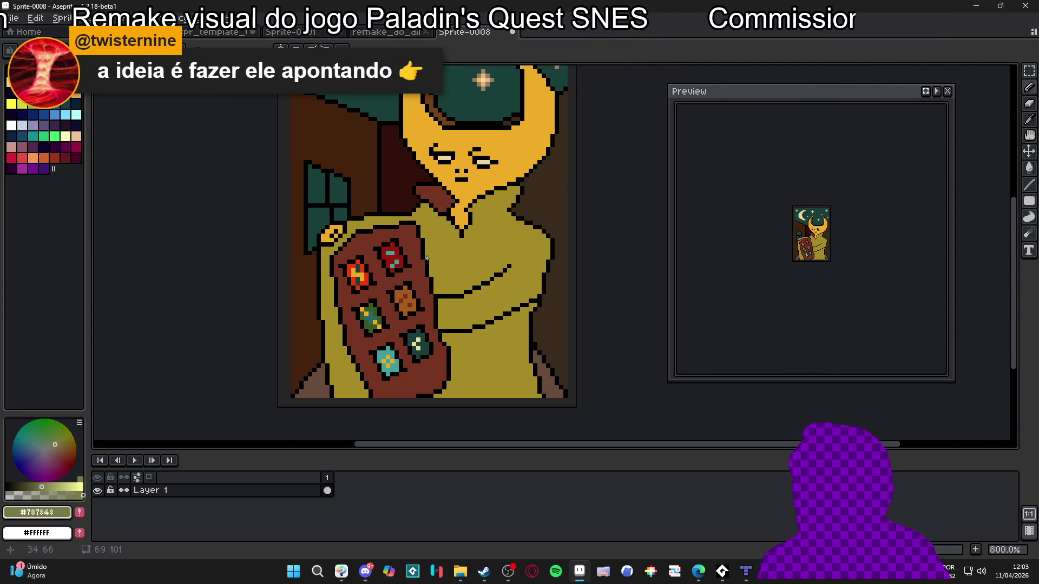
{"action": "scroll", "coordinate": [424, 253], "scroll_direction": "up", "scroll_amount": 1}
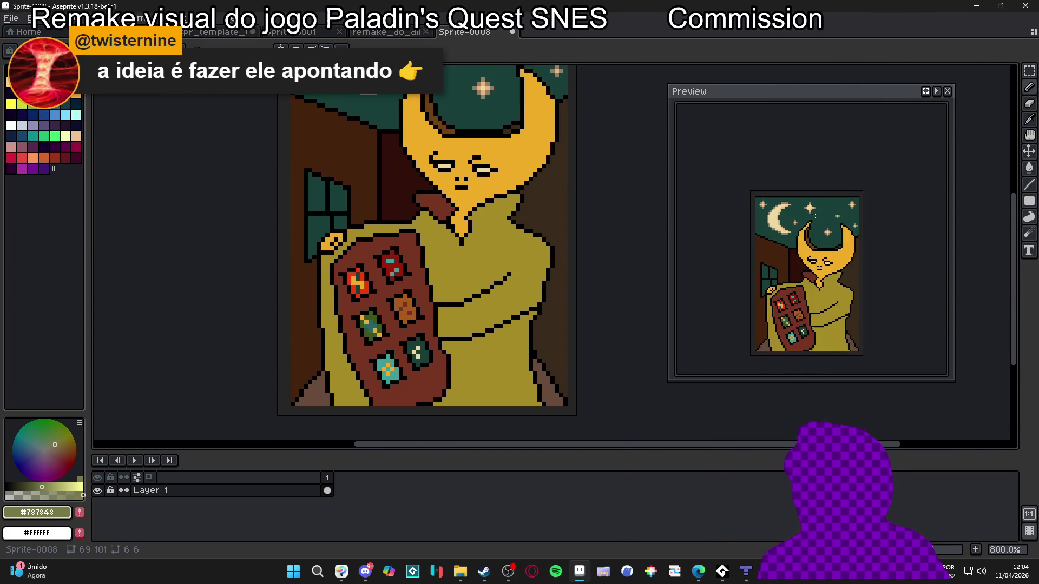
{"action": "left_click_drag", "start_coordinate": [461, 255], "coordinate": [455, 292]}
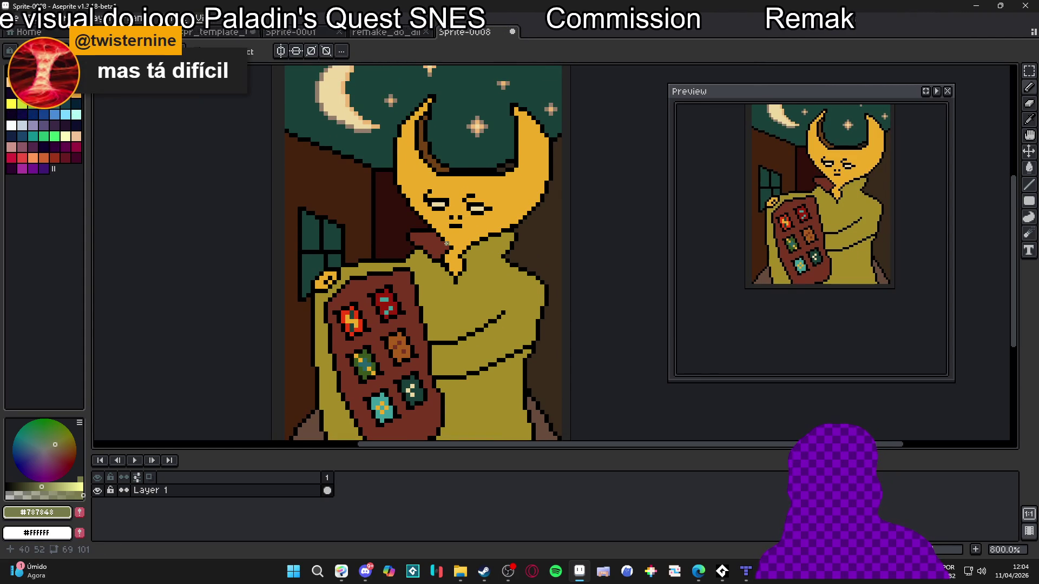
{"action": "scroll", "coordinate": [454, 428], "scroll_direction": "up", "scroll_amount": 2}
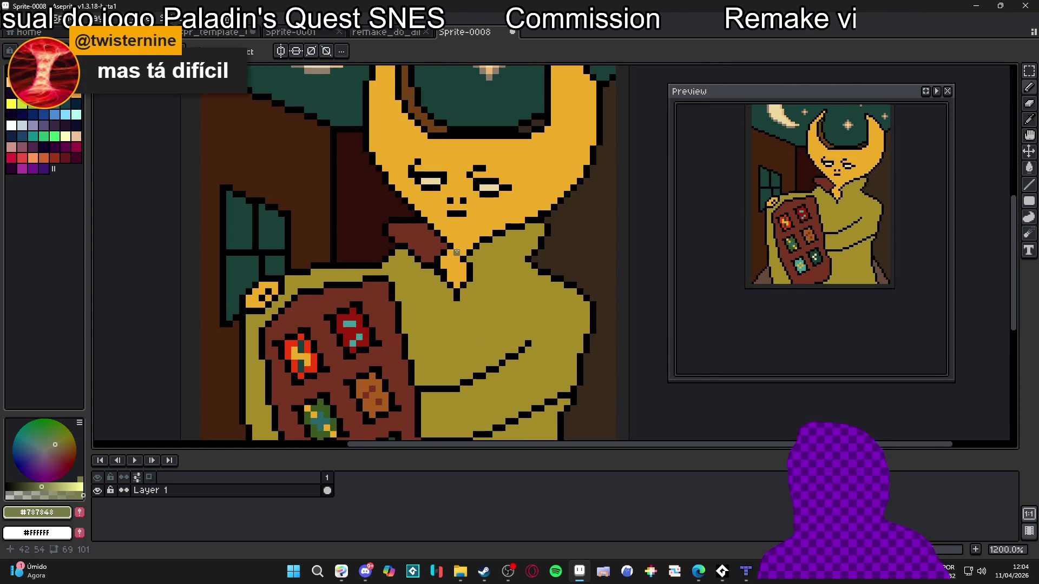
{"action": "left_click", "coordinate": [449, 179], "text": "alt"}
{"action": "mouse_move", "coordinate": [407, 288]}
{"action": "left_mouse_down"}
{"action": "mouse_move", "coordinate": [403, 302]}
{"action": "mouse_move", "coordinate": [338, 304]}
{"action": "mouse_move", "coordinate": [395, 307]}
{"action": "mouse_move", "coordinate": [367, 311]}
{"action": "mouse_move", "coordinate": [363, 327]}
{"action": "mouse_move", "coordinate": [396, 323]}
{"action": "left_mouse_up"}
{"action": "key", "text": "ctrl+z"}
{"action": "key", "text": "b"}
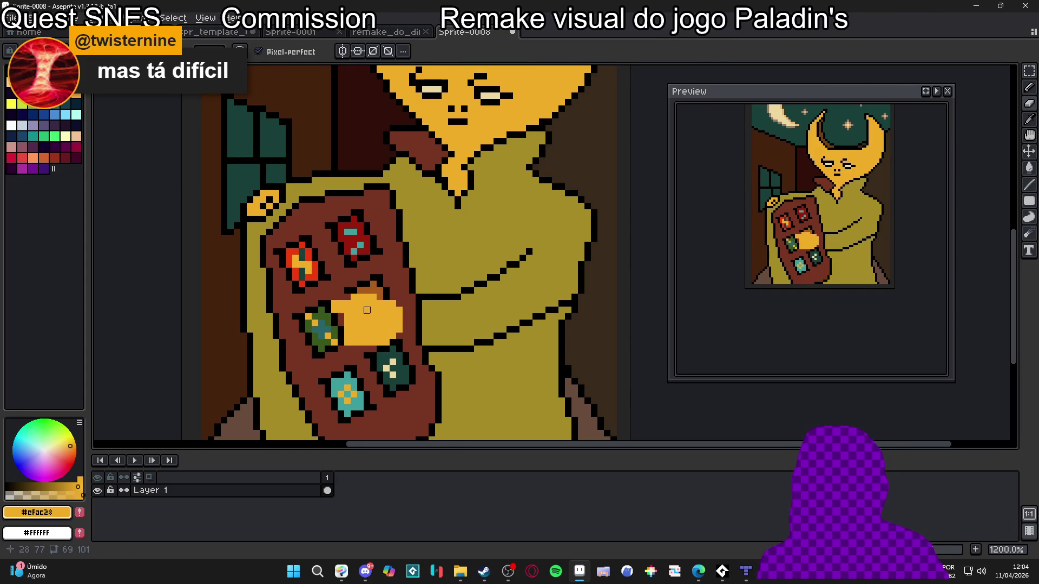
{"action": "scroll", "coordinate": [367, 310], "scroll_direction": "up", "scroll_amount": 1}
{"action": "mouse_move", "coordinate": [386, 301]}
{"action": "left_mouse_down"}
{"action": "mouse_move", "coordinate": [414, 303]}
{"action": "mouse_move", "coordinate": [427, 324]}
{"action": "mouse_move", "coordinate": [422, 346]}
{"action": "left_mouse_up"}
Outline the hand's bottom and top edges in black, turning two stray pixels yellow.
{"action": "key", "text": "alt"}
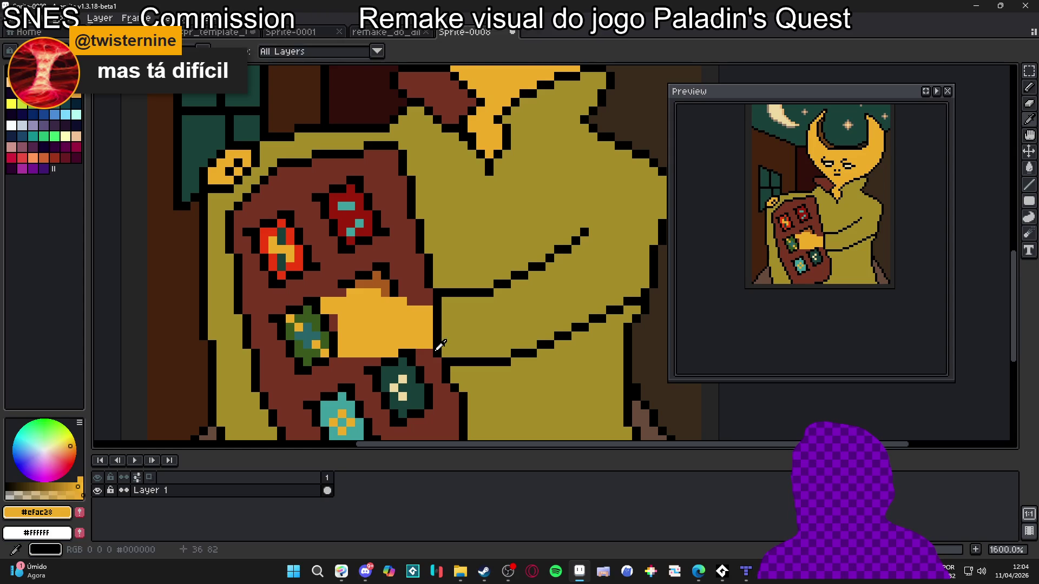
{"action": "left_click", "coordinate": [439, 347], "text": "alt"}
{"action": "left_click_drag", "start_coordinate": [397, 359], "coordinate": [344, 361]}
{"action": "left_click", "coordinate": [324, 309], "text": "alt"}
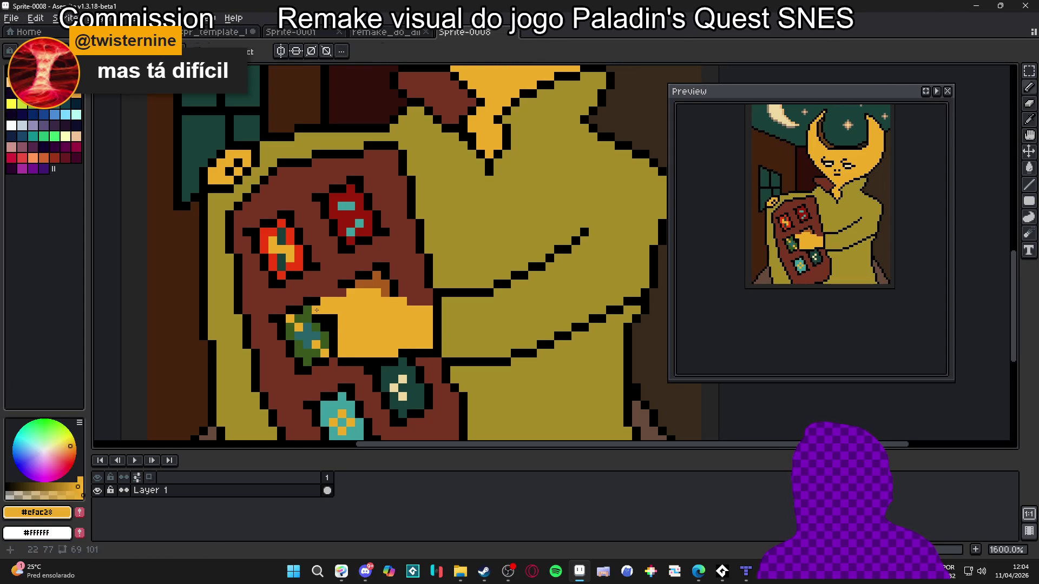
{"action": "left_click_drag", "start_coordinate": [323, 307], "coordinate": [319, 307]}
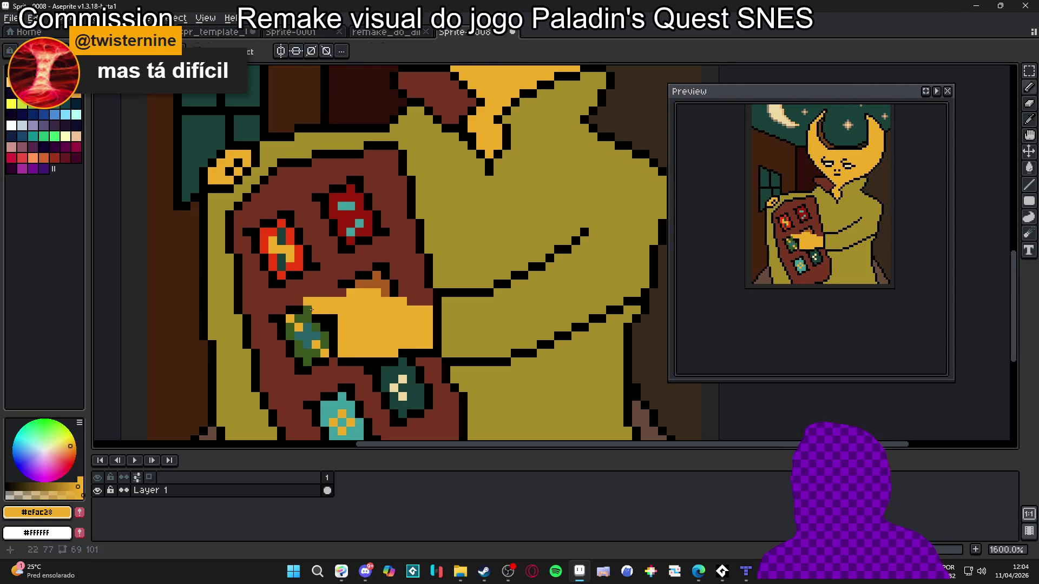
{"action": "left_click", "coordinate": [319, 306], "text": "alt"}
{"action": "mouse_move", "coordinate": [311, 296]}
{"action": "left_mouse_down"}
{"action": "mouse_move", "coordinate": [363, 283]}
{"action": "mouse_move", "coordinate": [429, 301]}
{"action": "left_mouse_up"}
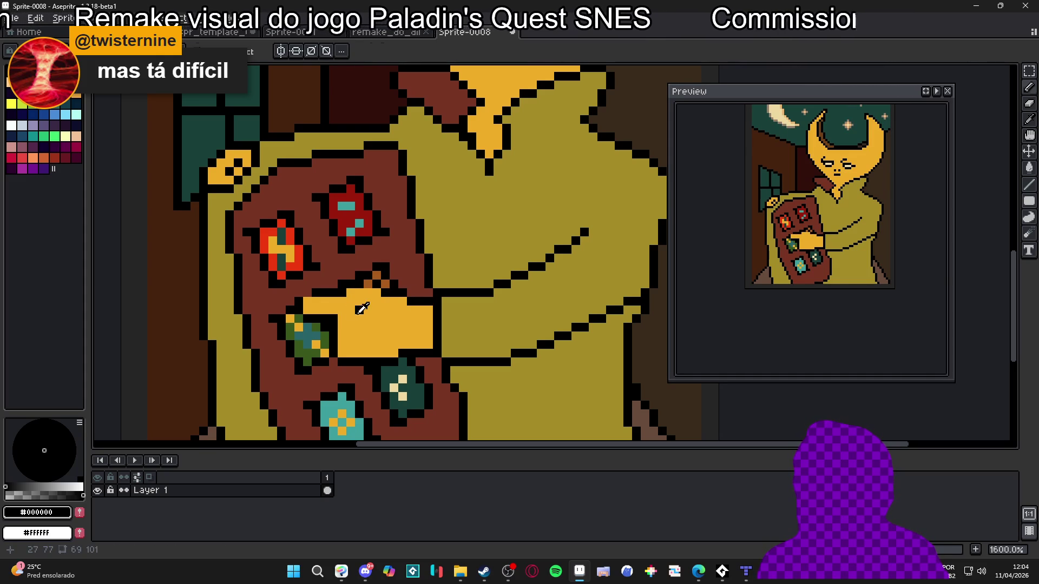
{"action": "left_click", "coordinate": [357, 313], "text": "alt"}
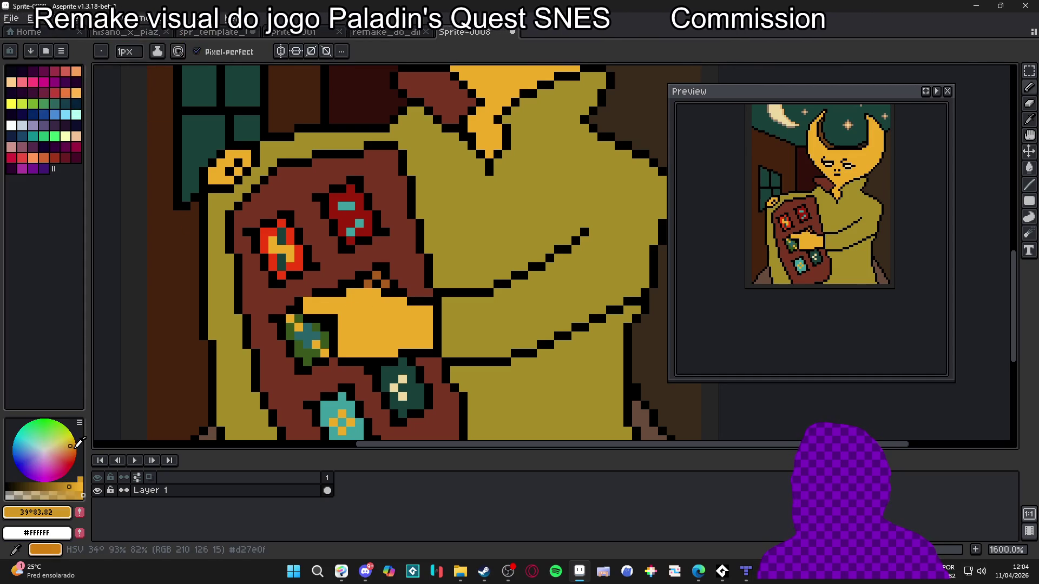
{"action": "left_click", "coordinate": [208, 18]}
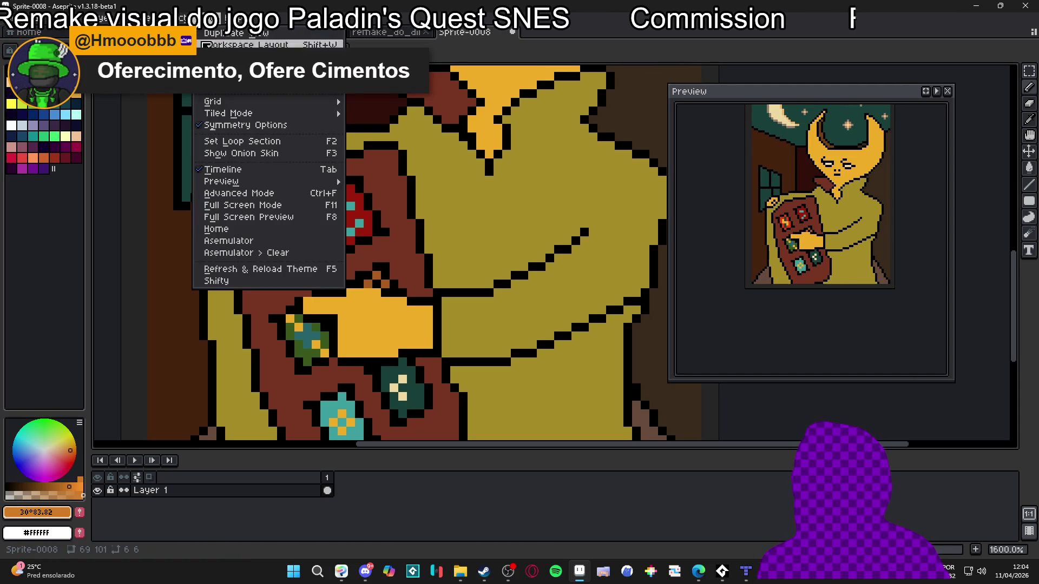
Build Shifty ramps from the hand's yellow and paint red shading pixels at the hand's edge.
{"action": "left_click", "coordinate": [266, 283]}
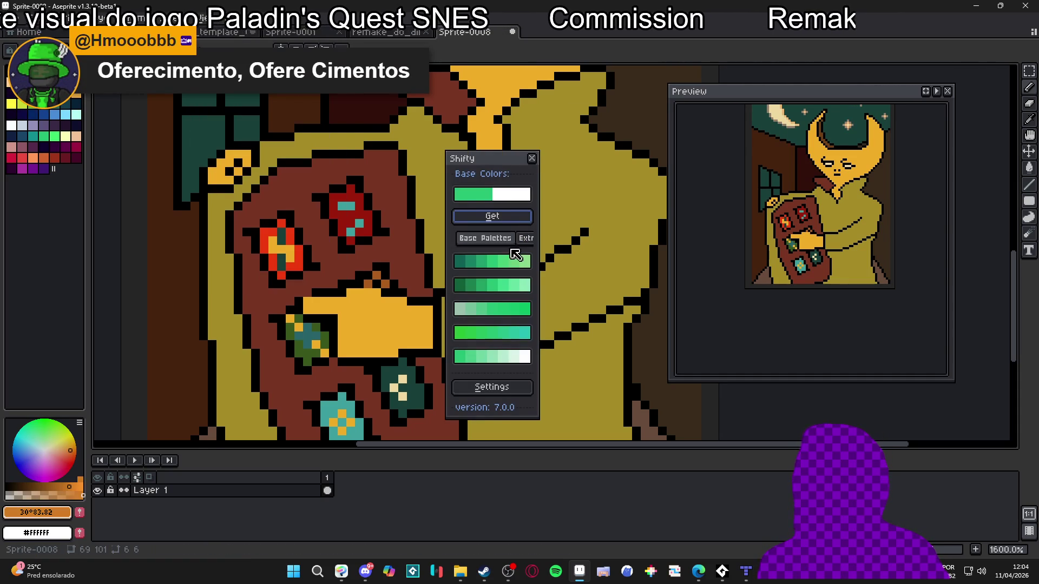
{"action": "mouse_move", "coordinate": [487, 160]}
{"action": "left_mouse_down"}
{"action": "mouse_move", "coordinate": [487, 147]}
{"action": "mouse_move", "coordinate": [809, 146]}
{"action": "left_mouse_up"}
{"action": "left_click", "coordinate": [365, 325], "text": "alt"}
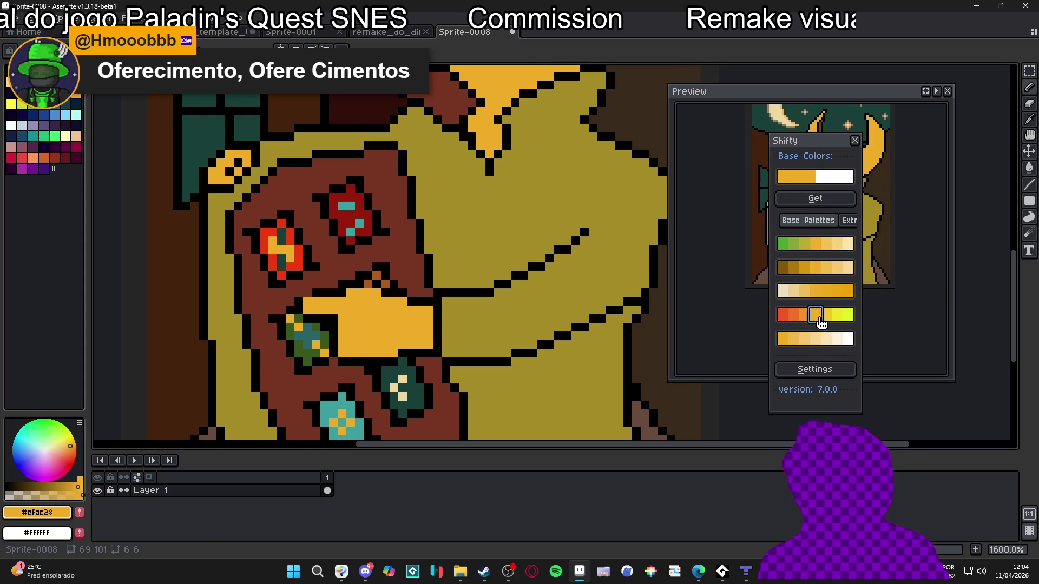
{"action": "left_click", "coordinate": [800, 315]}
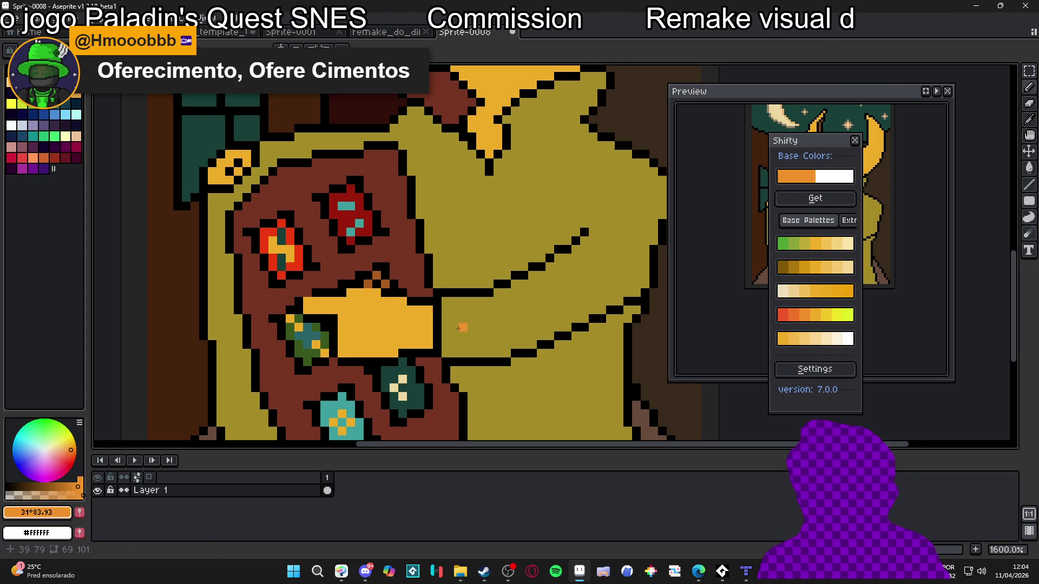
{"action": "left_click", "coordinate": [789, 315]}
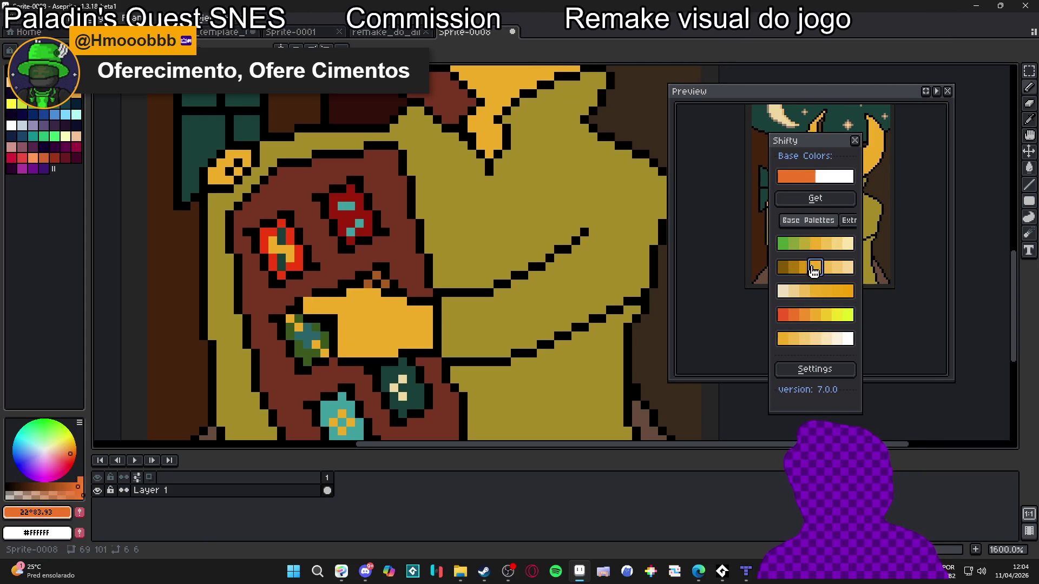
{"action": "left_click", "coordinate": [829, 205]}
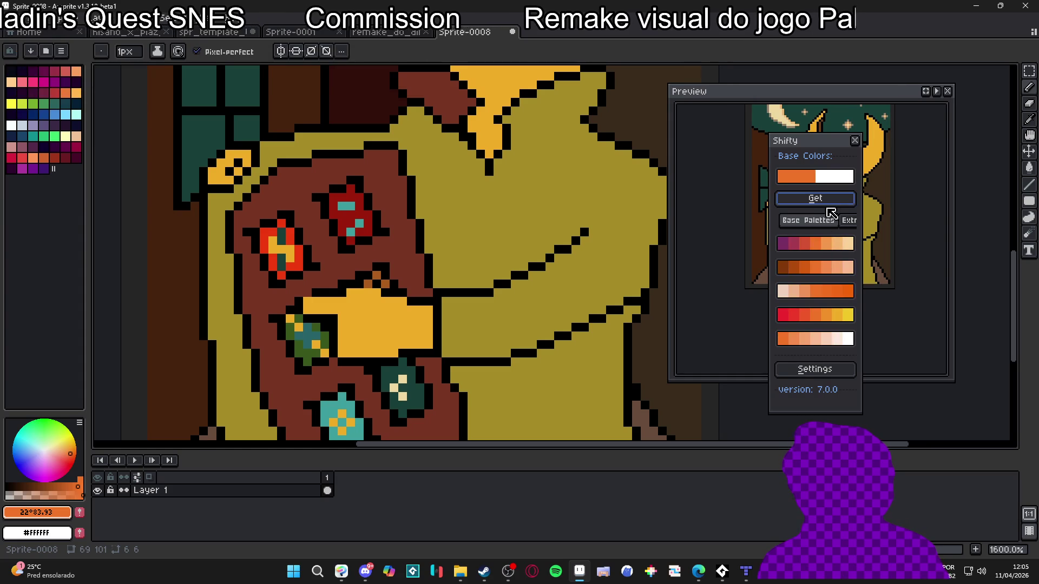
{"action": "left_click", "coordinate": [795, 315]}
{"action": "left_click_drag", "start_coordinate": [334, 318], "coordinate": [334, 313]}
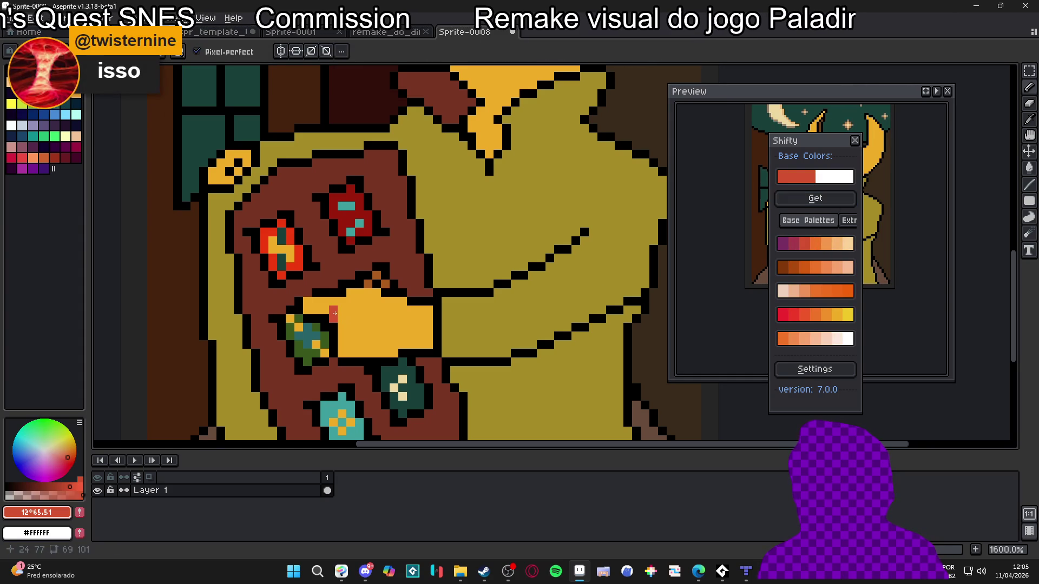
Regenerate the Shifty shading palettes from the hand's yellow.
{"action": "left_click", "coordinate": [364, 285], "text": "alt"}
{"action": "scroll", "coordinate": [386, 285], "scroll_direction": "down", "scroll_amount": 3}
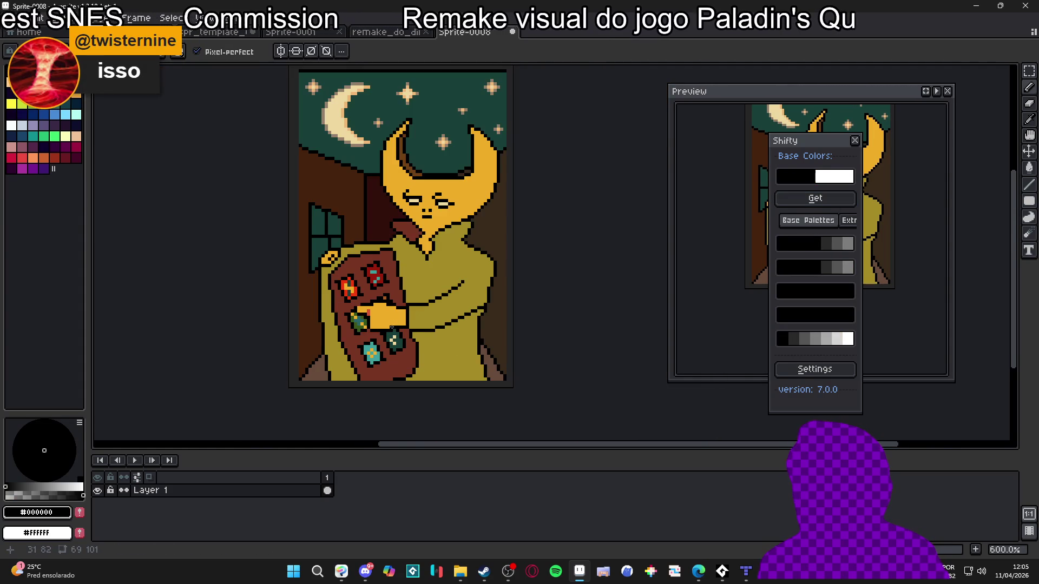
{"action": "scroll", "coordinate": [405, 316], "scroll_direction": "up", "scroll_amount": 2}
{"action": "scroll", "coordinate": [403, 323], "scroll_direction": "up", "scroll_amount": 1}
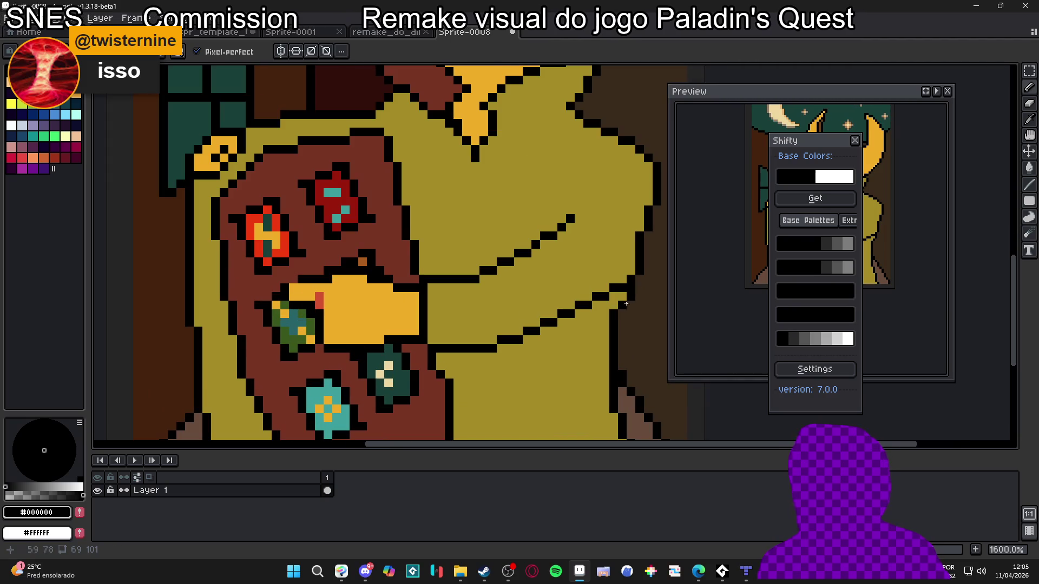
{"action": "left_click", "coordinate": [352, 323], "text": "alt"}
{"action": "left_click", "coordinate": [817, 199]}
{"action": "left_click", "coordinate": [343, 306], "text": "alt"}
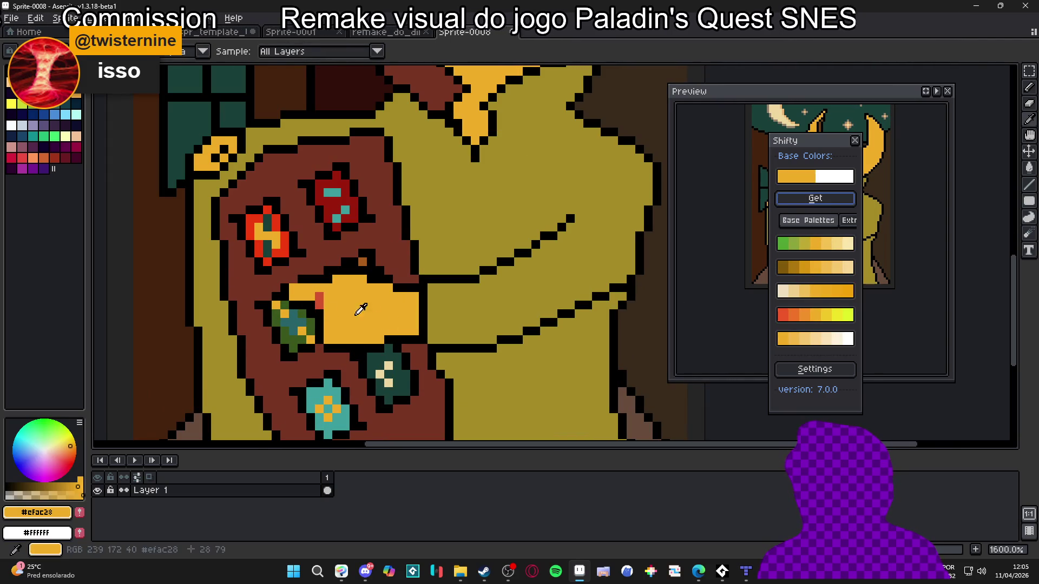
{"action": "left_click", "coordinate": [830, 201]}
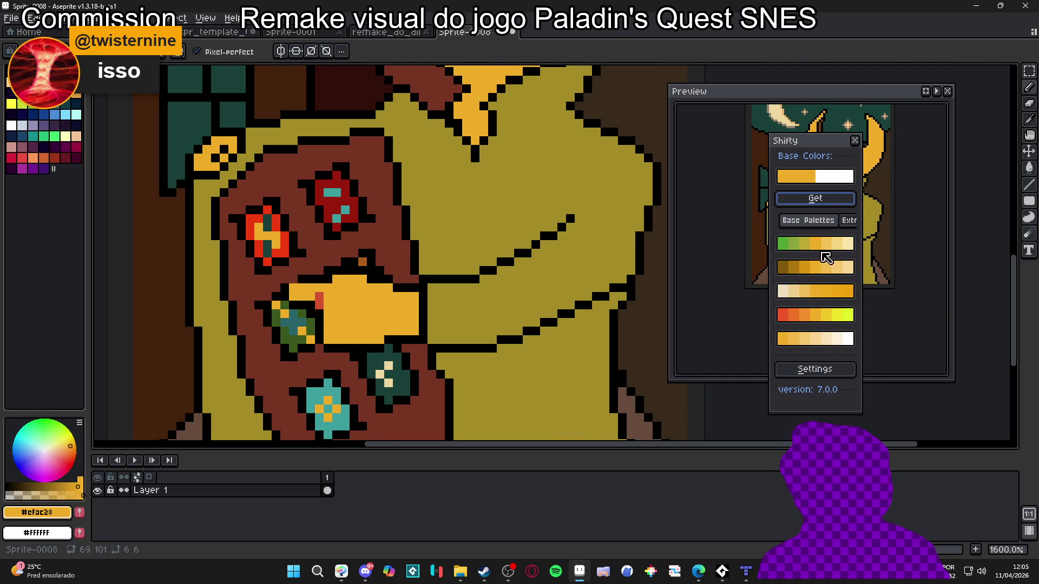
Choose an orange shade from the generated palette and paint a shading pixel on the hand.
{"action": "left_click", "coordinate": [319, 298], "text": "alt"}
{"action": "left_click", "coordinate": [342, 295], "text": "alt"}
{"action": "left_click", "coordinate": [320, 298], "text": "alt"}
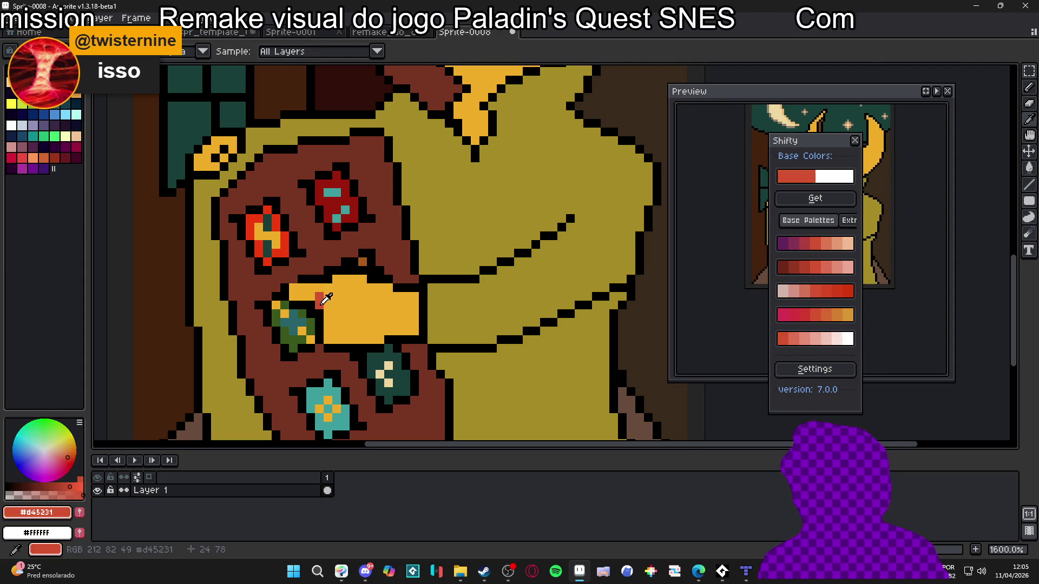
{"action": "left_click", "coordinate": [833, 316]}
{"action": "left_click", "coordinate": [368, 288]}
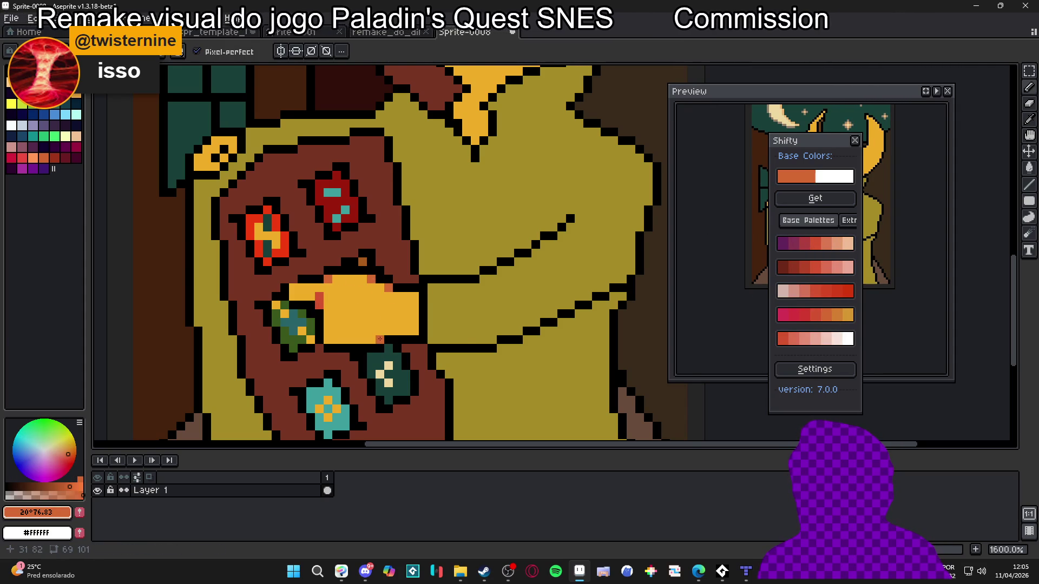
Try a short, more orange stroke on the hand, then undo it and the previous stroke.
{"action": "scroll", "coordinate": [452, 344], "scroll_direction": "down", "scroll_amount": 3}
{"action": "scroll", "coordinate": [438, 331], "scroll_direction": "down", "scroll_amount": 1}
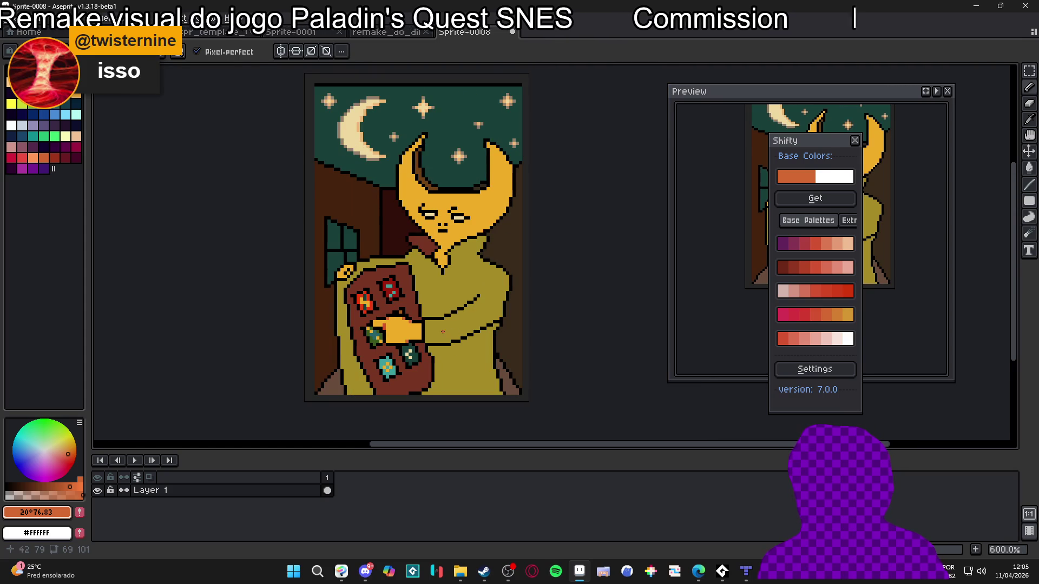
{"action": "scroll", "coordinate": [442, 332], "scroll_direction": "up", "scroll_amount": 3}
{"action": "left_click", "coordinate": [366, 316], "text": "alt"}
{"action": "scroll", "coordinate": [376, 317], "scroll_direction": "down", "scroll_amount": 2}
{"action": "scroll", "coordinate": [379, 319], "scroll_direction": "up", "scroll_amount": 2}
{"action": "left_click", "coordinate": [385, 324], "text": "alt"}
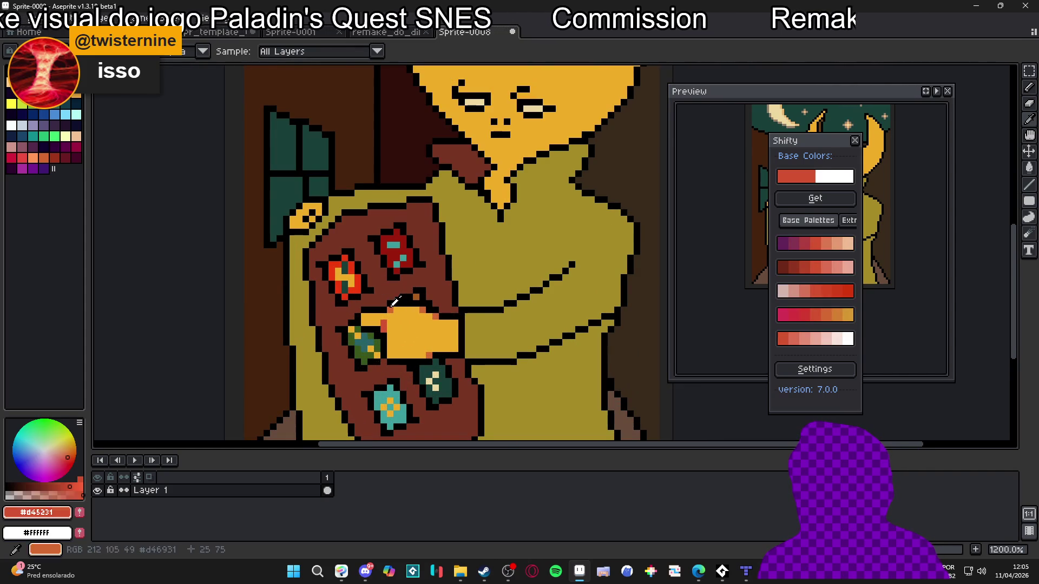
{"action": "left_click", "coordinate": [394, 301], "text": "alt"}
{"action": "left_click_drag", "start_coordinate": [392, 343], "coordinate": [388, 351]}
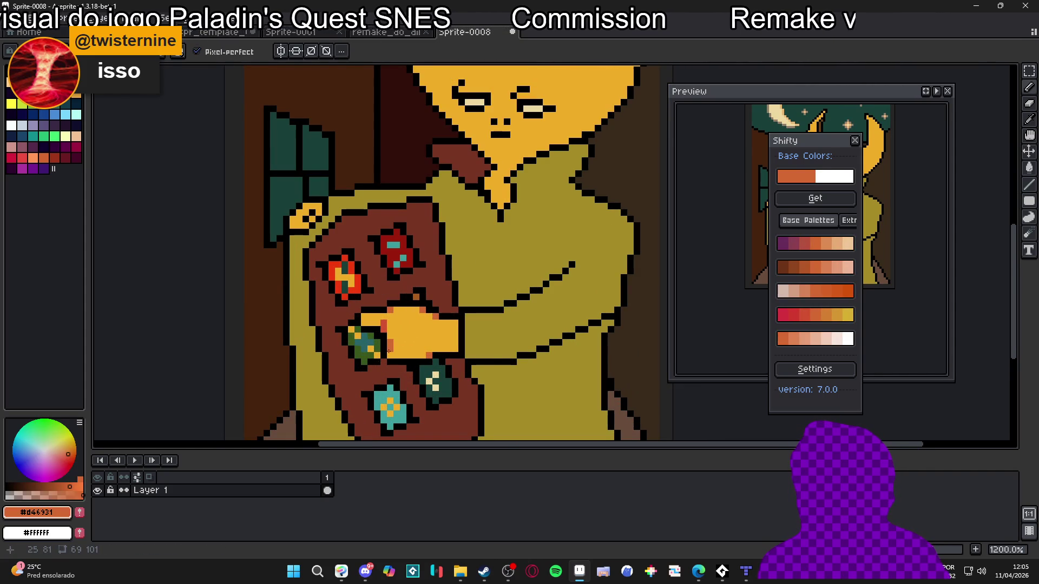
{"action": "key", "text": "ctrl+z"}
{"action": "scroll", "coordinate": [394, 343], "scroll_direction": "down", "scroll_amount": 3}
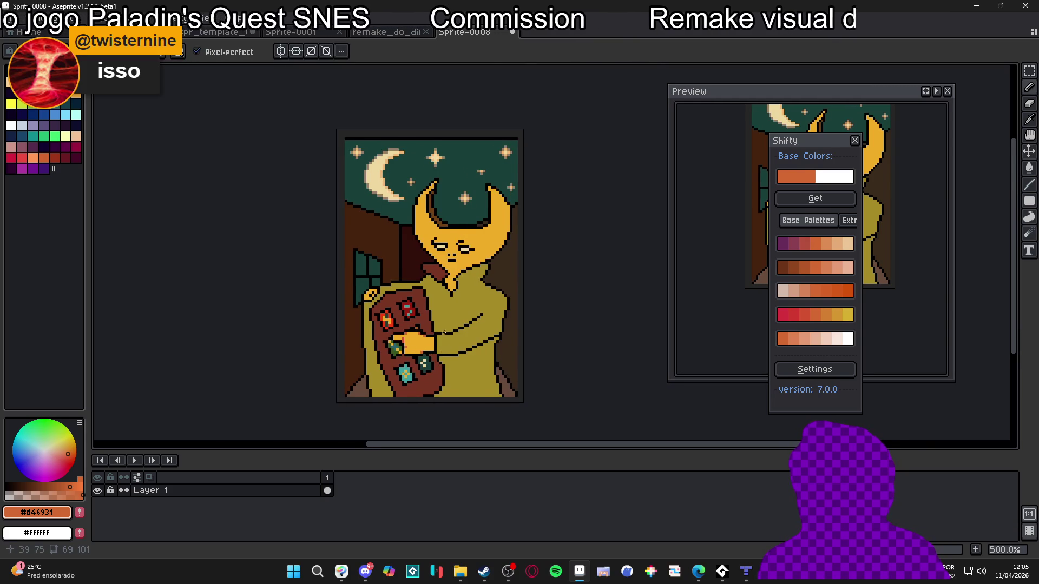
{"action": "key", "text": "ctrl+z"}
{"action": "scroll", "coordinate": [390, 353], "scroll_direction": "up", "scroll_amount": 4}
{"action": "scroll", "coordinate": [387, 354], "scroll_direction": "up", "scroll_amount": 1}
Sample the hand's black outline, yellow and red pixels while repositioning the sprite view.
{"action": "left_click", "coordinate": [388, 355], "text": "alt"}
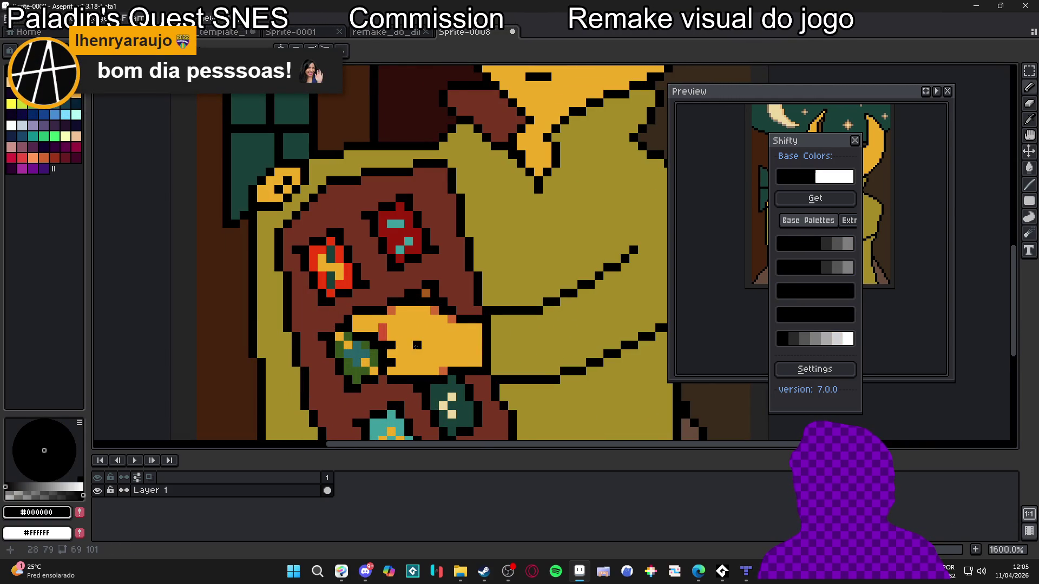
{"action": "scroll", "coordinate": [414, 346], "scroll_direction": "down", "scroll_amount": 4}
{"action": "scroll", "coordinate": [404, 347], "scroll_direction": "up", "scroll_amount": 4}
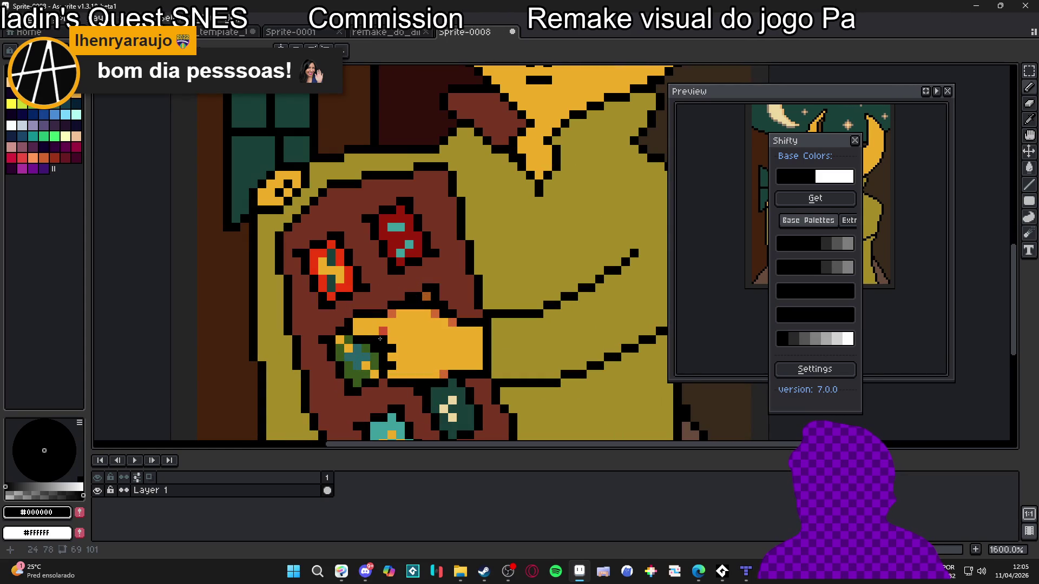
{"action": "left_click", "coordinate": [391, 333], "text": "alt"}
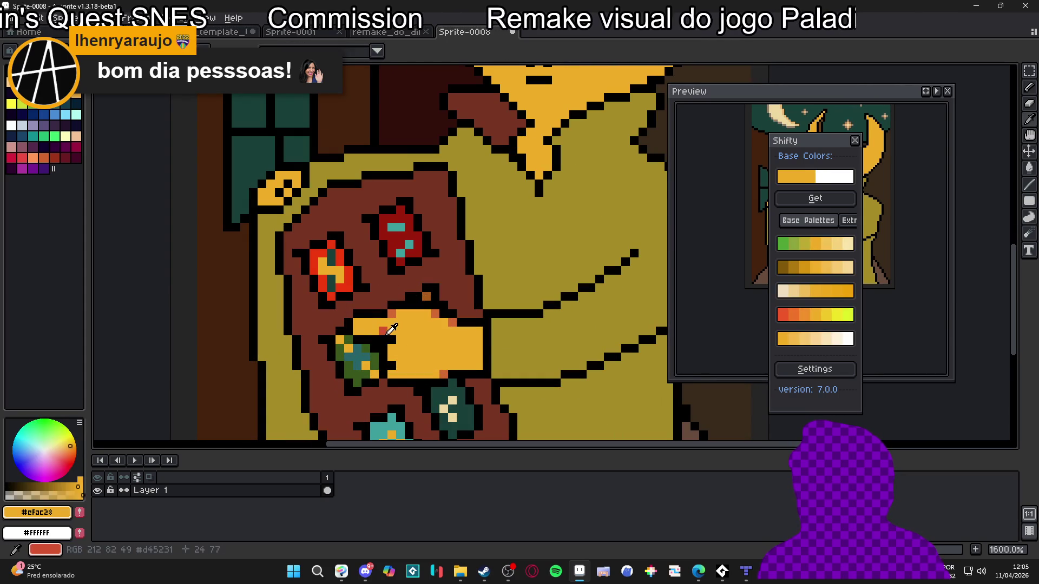
{"action": "left_click", "coordinate": [385, 331], "text": "alt"}
{"action": "scroll", "coordinate": [386, 339], "scroll_direction": "down", "scroll_amount": 4}
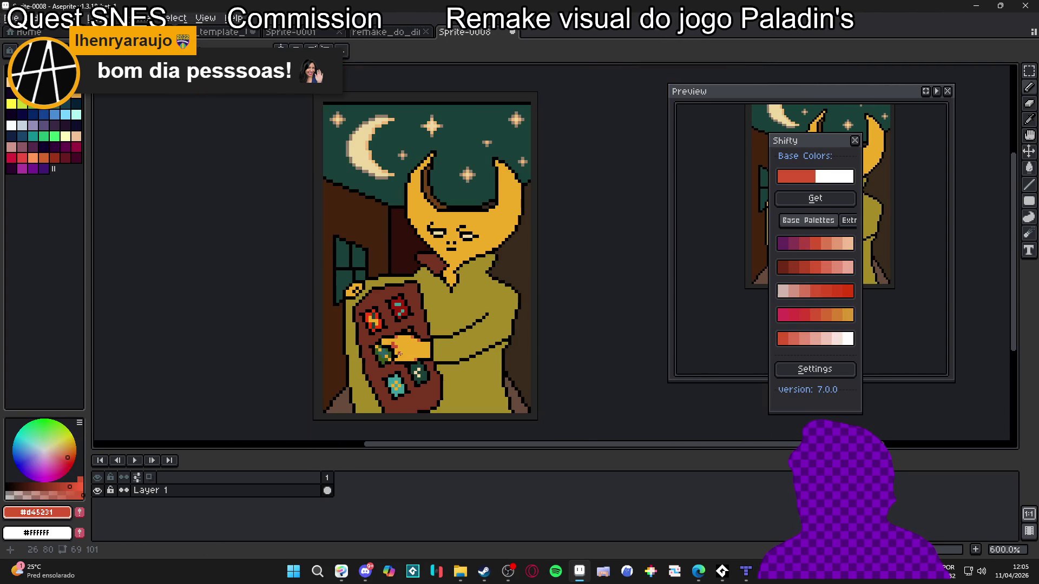
{"action": "left_click_drag", "start_coordinate": [434, 357], "coordinate": [425, 353]}
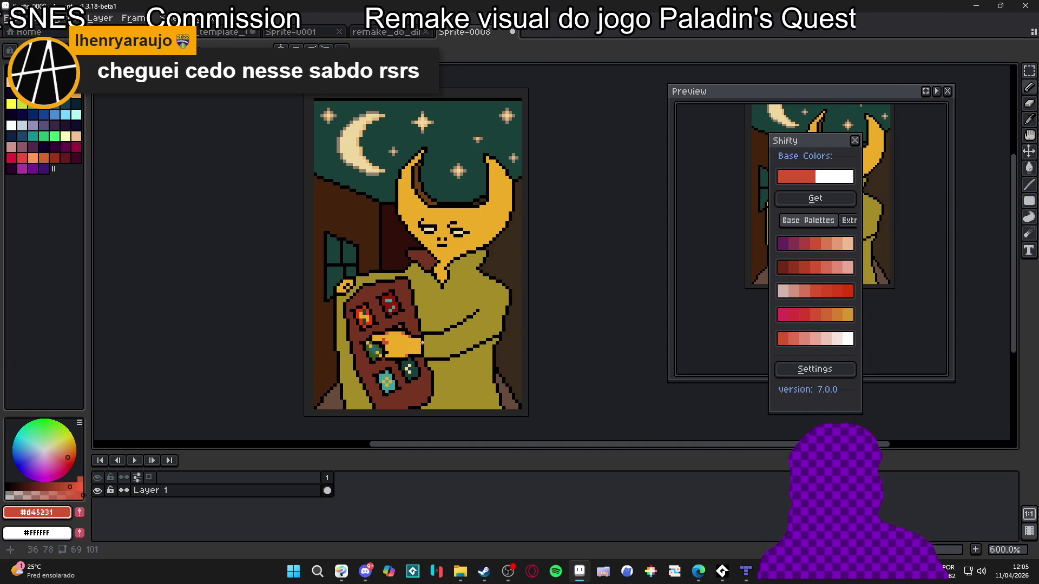
{"action": "left_click_drag", "start_coordinate": [407, 304], "coordinate": [436, 309]}
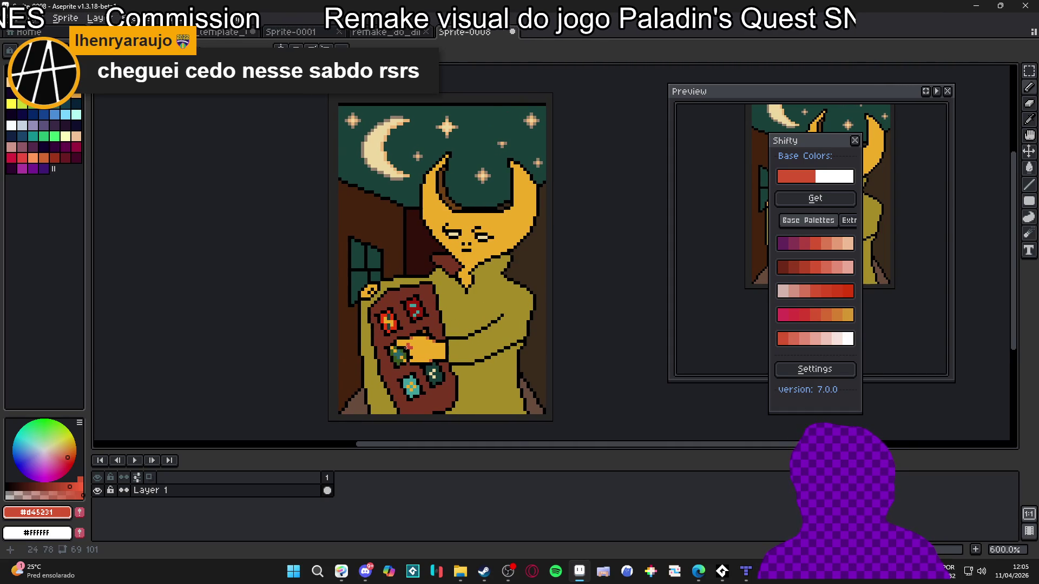
{"action": "scroll", "coordinate": [407, 347], "scroll_direction": "up", "scroll_amount": 4}
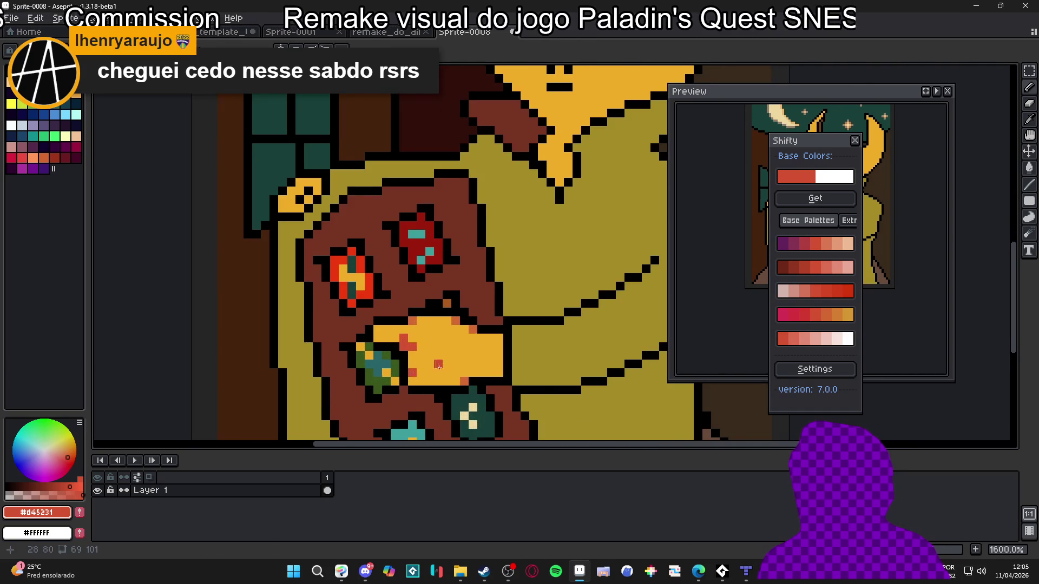
{"action": "scroll", "coordinate": [438, 367], "scroll_direction": "down", "scroll_amount": 3}
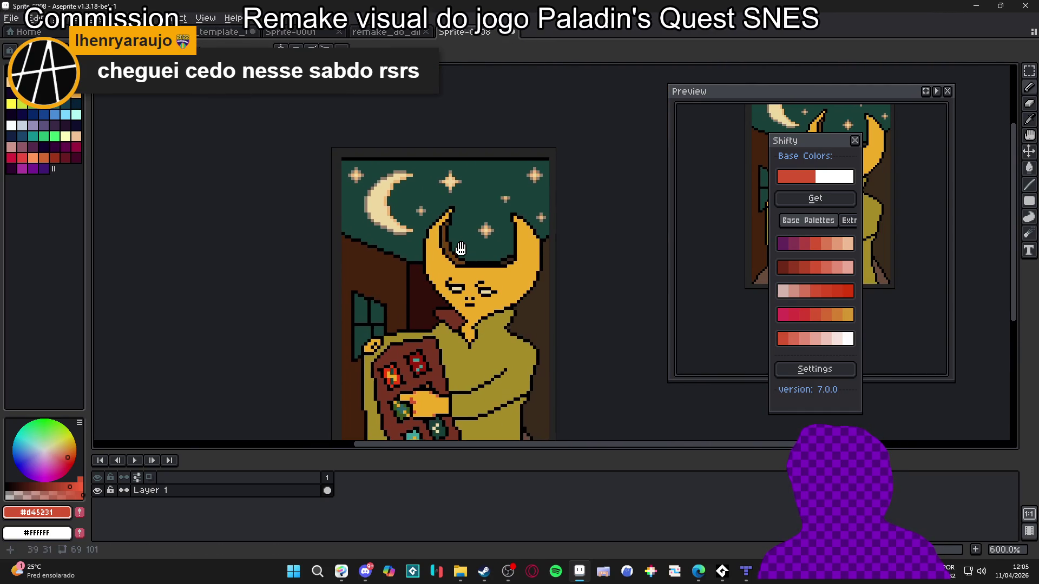
{"action": "scroll", "coordinate": [529, 274], "scroll_direction": "up", "scroll_amount": 1}
{"action": "scroll", "coordinate": [474, 242], "scroll_direction": "down", "scroll_amount": 1}
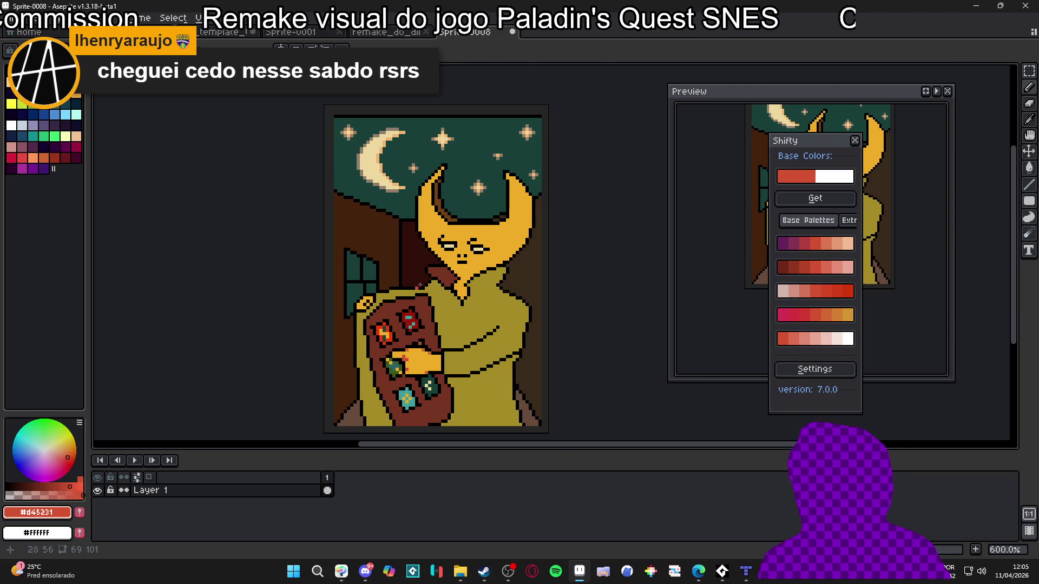
{"action": "scroll", "coordinate": [474, 350], "scroll_direction": "up", "scroll_amount": 4}
Draw a black outline down the hand's right edge and cover stray outline pixels with sleeve olive.
{"action": "left_click", "coordinate": [413, 337], "text": "alt"}
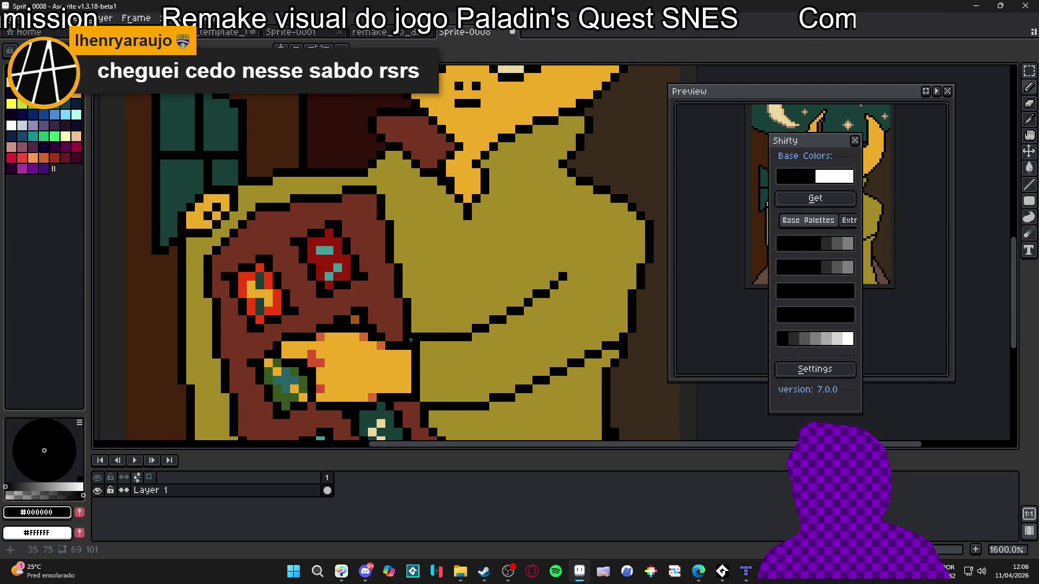
{"action": "mouse_move", "coordinate": [414, 339]}
{"action": "left_mouse_down"}
{"action": "mouse_move", "coordinate": [398, 406]}
{"action": "mouse_move", "coordinate": [413, 393]}
{"action": "left_mouse_up"}
{"action": "left_click", "coordinate": [412, 405]}
{"action": "left_click", "coordinate": [436, 390], "text": "alt"}
{"action": "left_click", "coordinate": [403, 396]}
{"action": "left_click_drag", "start_coordinate": [416, 351], "coordinate": [416, 376]}
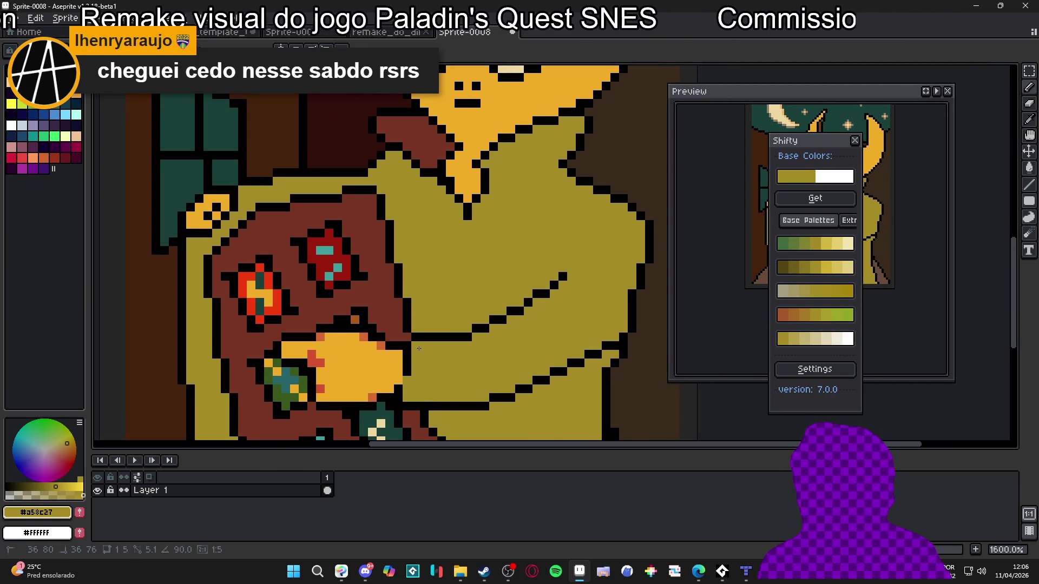
{"action": "left_click", "coordinate": [394, 400], "text": "alt"}
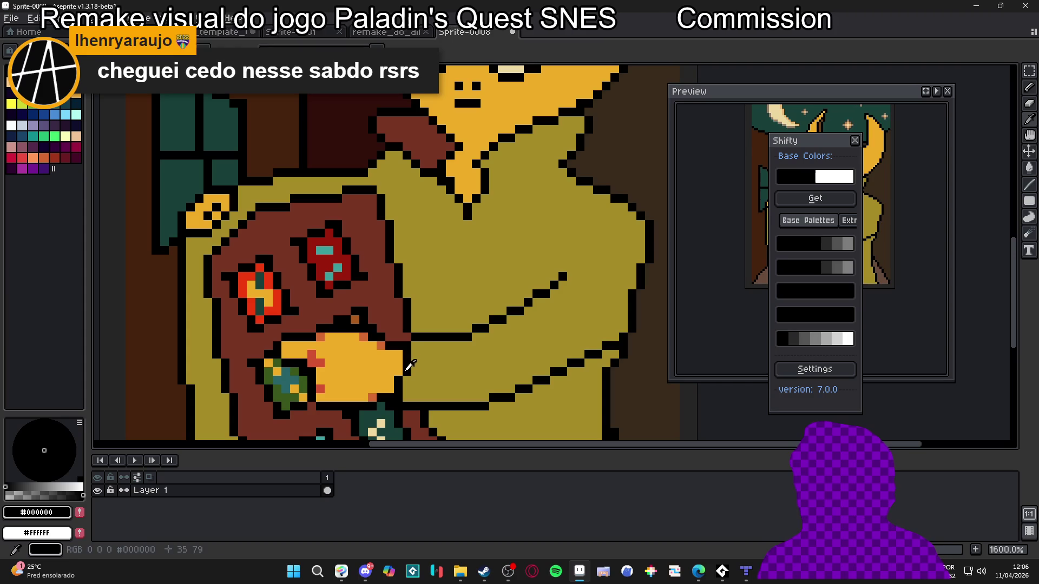
{"action": "left_click", "coordinate": [414, 355]}
{"action": "left_click", "coordinate": [407, 375], "text": "alt"}
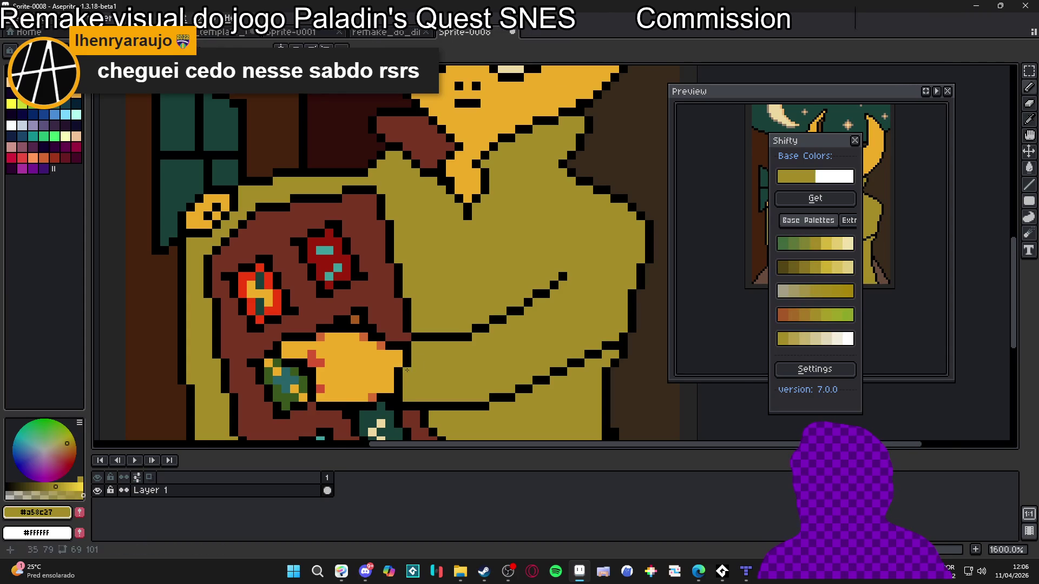
Resample the hand's yellow and then the black outline colour.
{"action": "scroll", "coordinate": [480, 326], "scroll_direction": "down", "scroll_amount": 4}
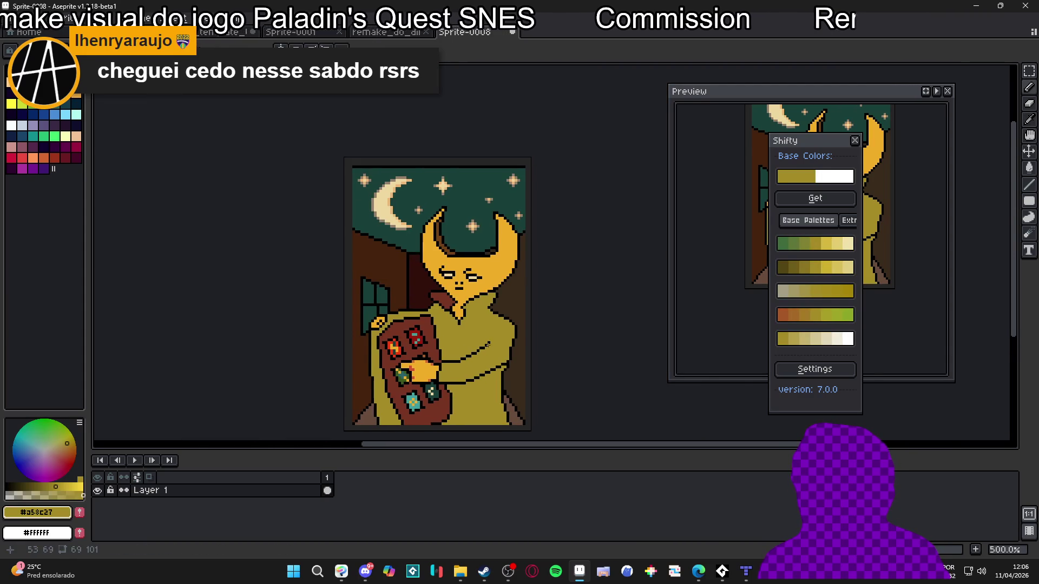
{"action": "scroll", "coordinate": [480, 326], "scroll_direction": "up", "scroll_amount": 1}
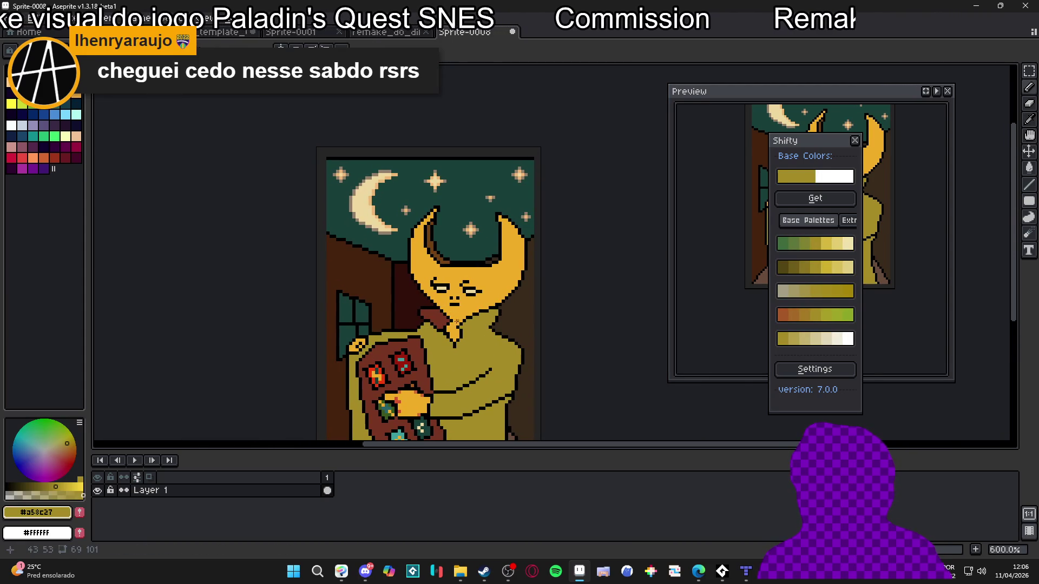
{"action": "scroll", "coordinate": [452, 312], "scroll_direction": "up", "scroll_amount": 3}
{"action": "scroll", "coordinate": [472, 304], "scroll_direction": "down", "scroll_amount": 2}
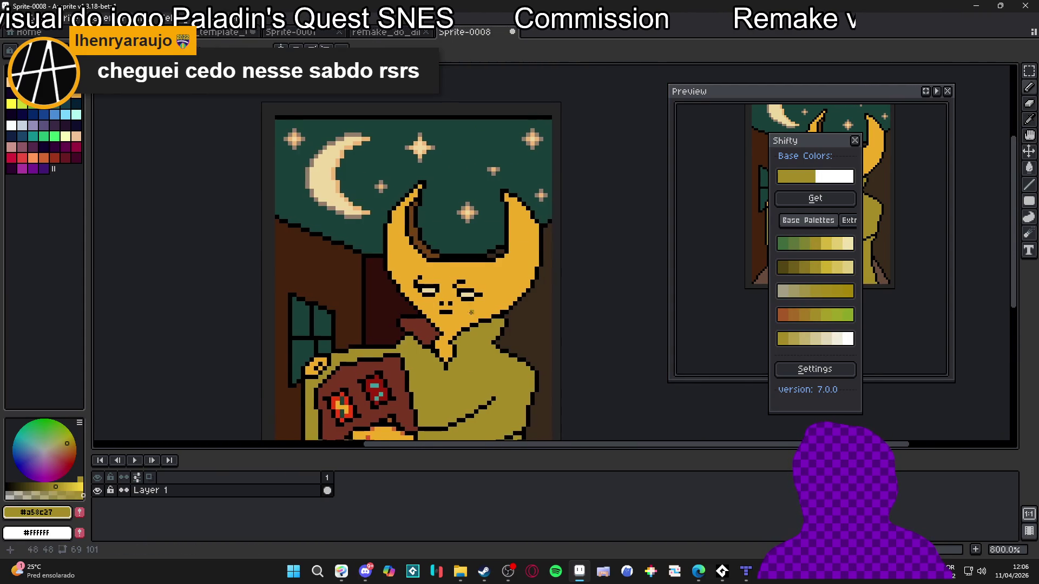
{"action": "scroll", "coordinate": [472, 305], "scroll_direction": "up", "scroll_amount": 2}
{"action": "left_click", "coordinate": [469, 303], "text": "alt"}
{"action": "scroll", "coordinate": [470, 307], "scroll_direction": "down", "scroll_amount": 3}
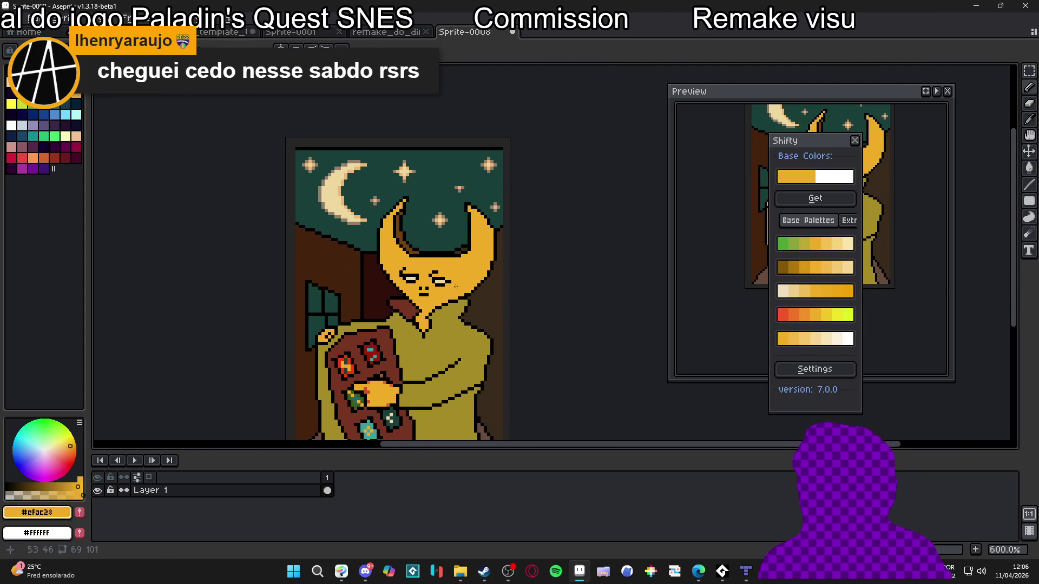
{"action": "scroll", "coordinate": [474, 314], "scroll_direction": "up", "scroll_amount": 2}
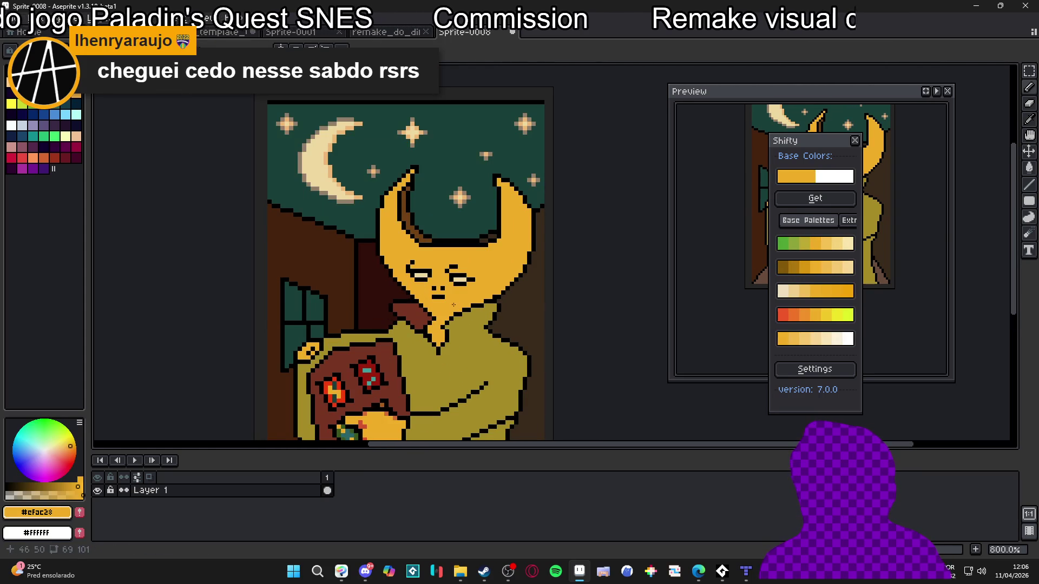
{"action": "scroll", "coordinate": [454, 309], "scroll_direction": "up", "scroll_amount": 3}
{"action": "left_click", "coordinate": [442, 298], "text": "alt"}
Generate Shifty ramps from the face yellow and paint the nose and mouth pixels red.
{"action": "left_click", "coordinate": [470, 290], "text": "alt"}
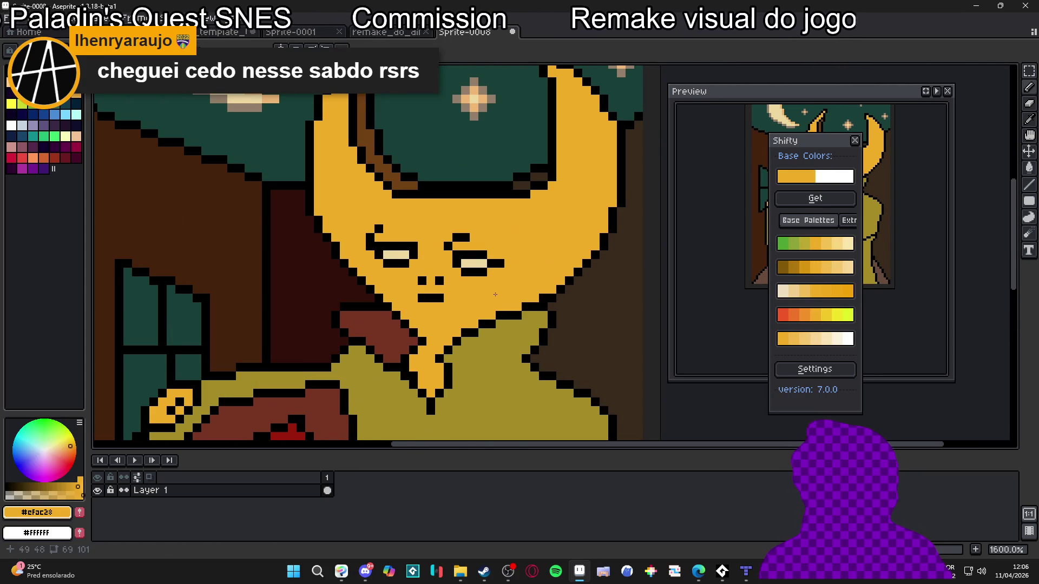
{"action": "left_click", "coordinate": [815, 198]}
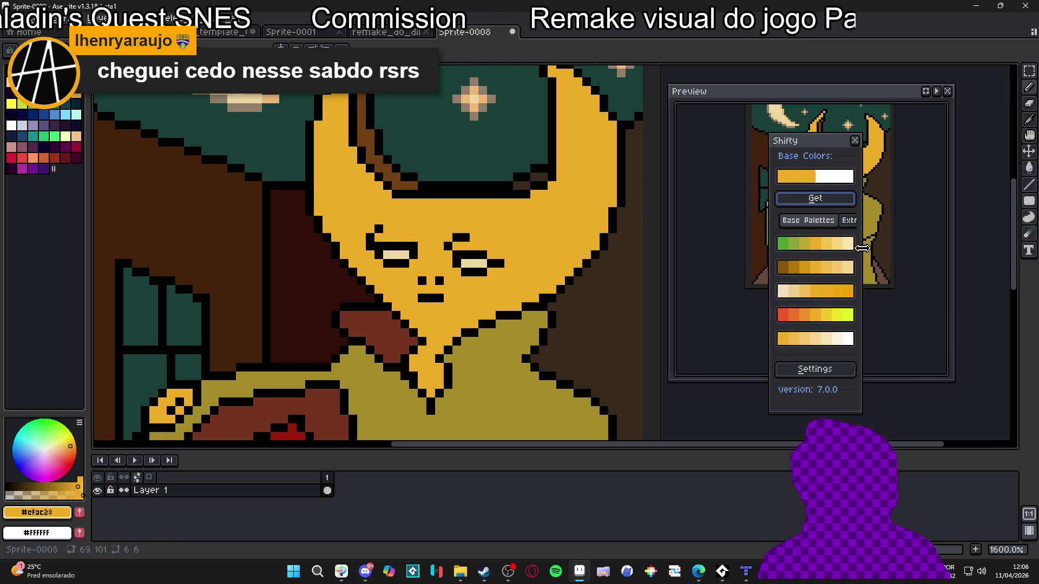
{"action": "left_click_drag", "start_coordinate": [862, 248], "coordinate": [920, 248]}
{"action": "left_click", "coordinate": [874, 220]}
{"action": "left_click", "coordinate": [827, 222]}
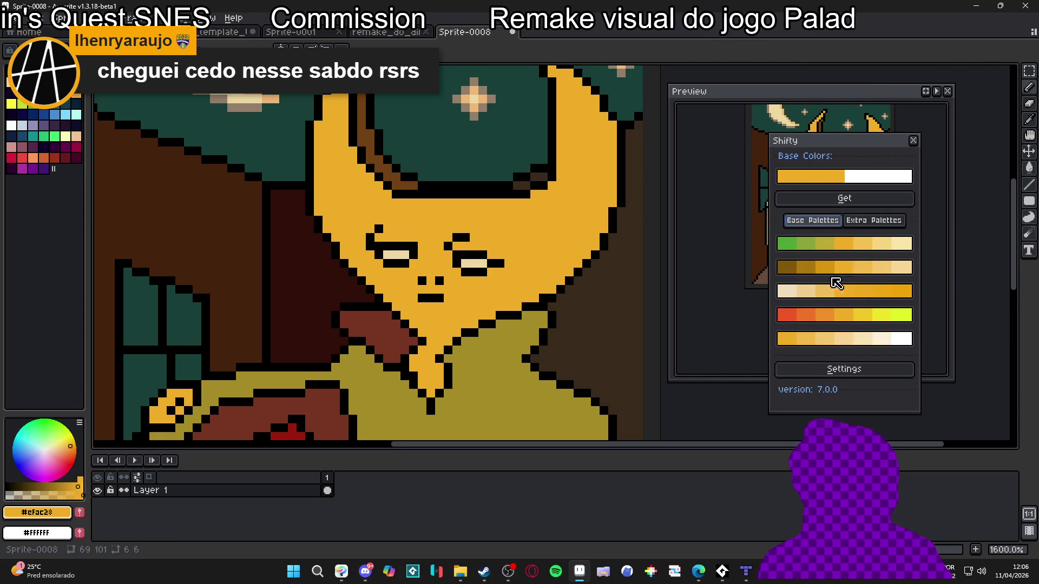
{"action": "left_click", "coordinate": [825, 315]}
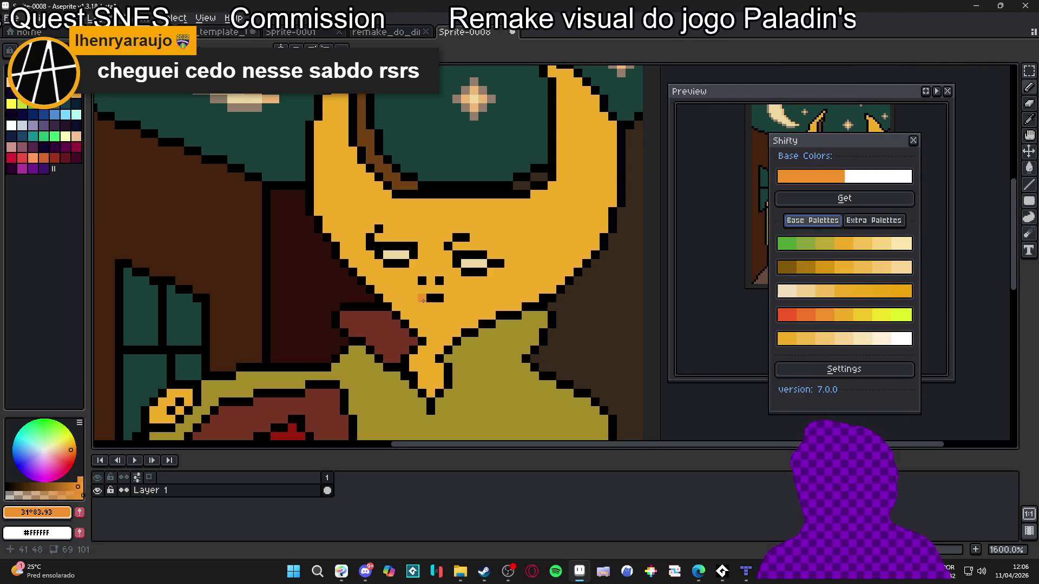
{"action": "left_click", "coordinate": [800, 315]}
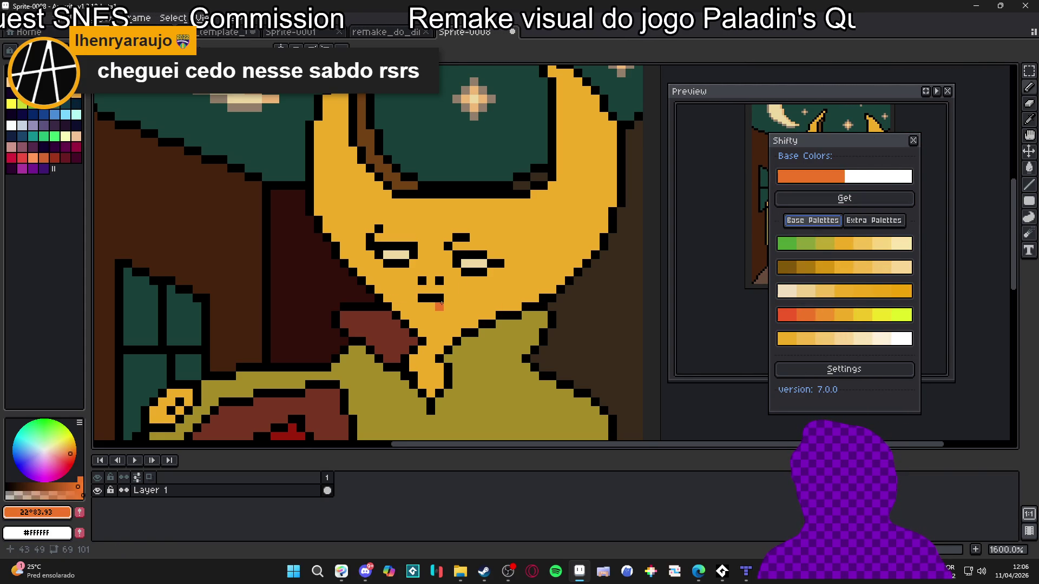
{"action": "left_click", "coordinate": [787, 314]}
{"action": "left_click", "coordinate": [439, 298]}
{"action": "left_click", "coordinate": [432, 298]}
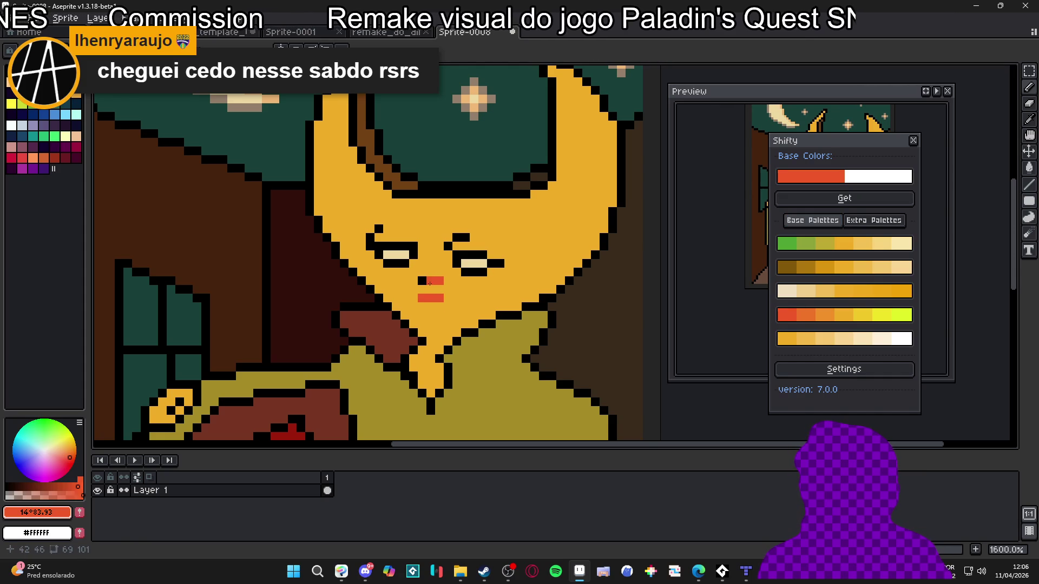
Undo the red pixels and repaint the black mouth in brownish gold and lighter tan.
{"action": "scroll", "coordinate": [468, 327], "scroll_direction": "down", "scroll_amount": 4}
{"action": "scroll", "coordinate": [461, 317], "scroll_direction": "up", "scroll_amount": 4}
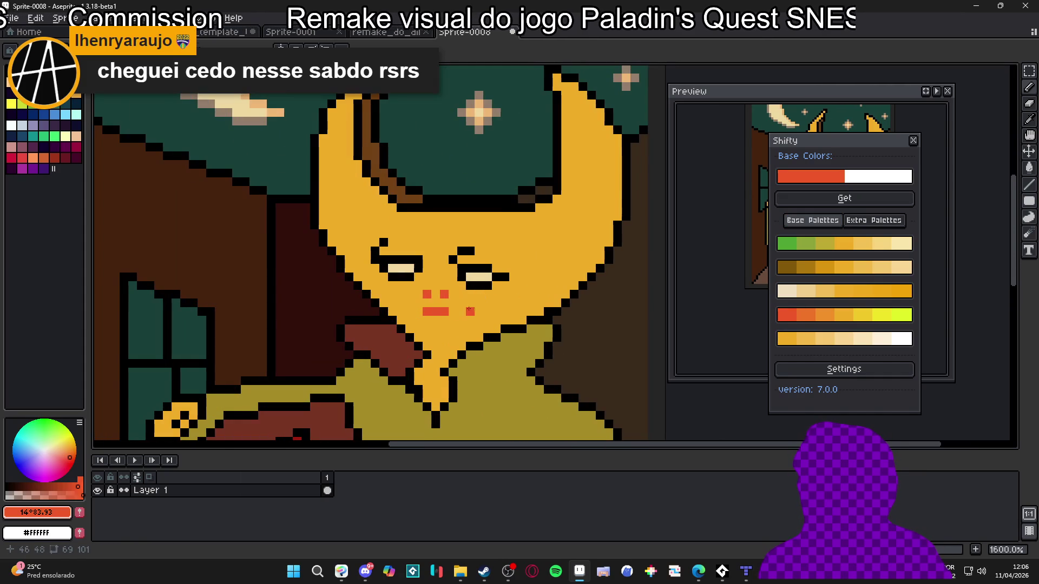
{"action": "left_click", "coordinate": [463, 316], "text": "alt"}
{"action": "key", "text": "ctrl+z"}
{"action": "key", "text": "ctrl+z"}
{"action": "key", "text": "ctrl+z"}
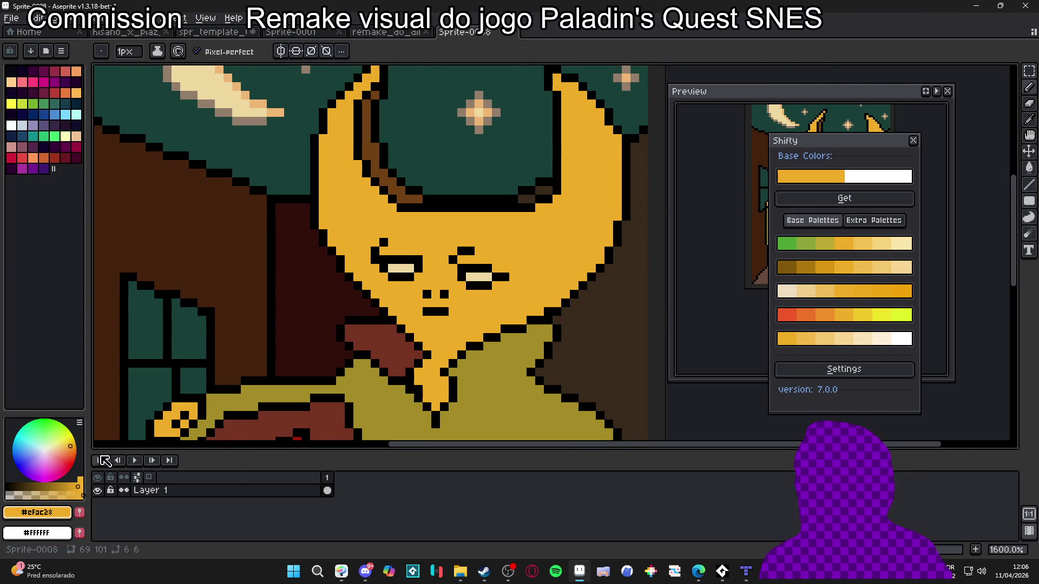
{"action": "left_click_drag", "start_coordinate": [443, 313], "coordinate": [424, 312]}
{"action": "left_click", "coordinate": [436, 312], "text": "alt"}
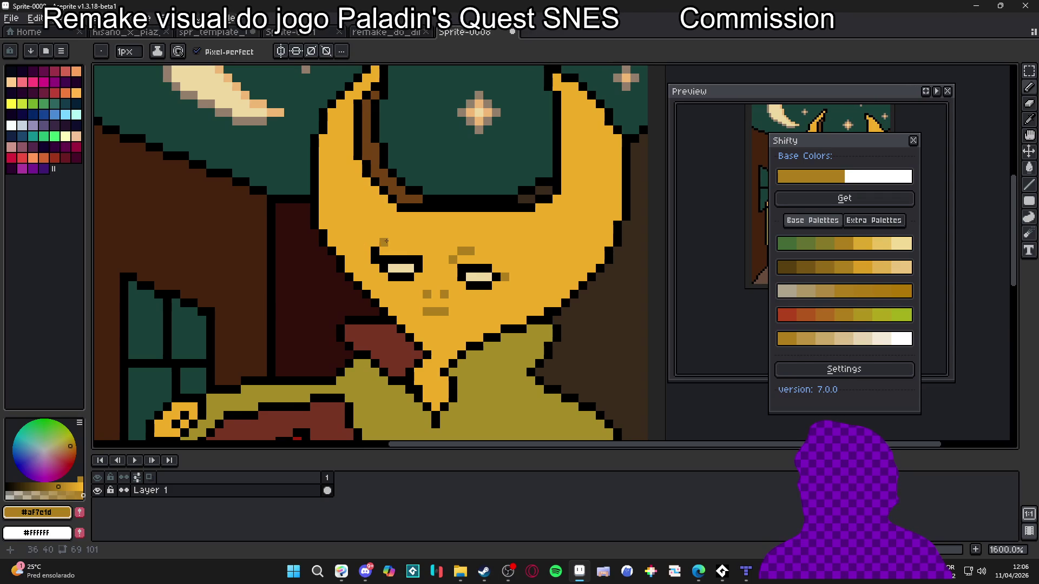
Darken the face colour #efac28 to a deeper gold and repaint two mouth pixels with it.
{"action": "scroll", "coordinate": [374, 250], "scroll_direction": "down", "scroll_amount": 3}
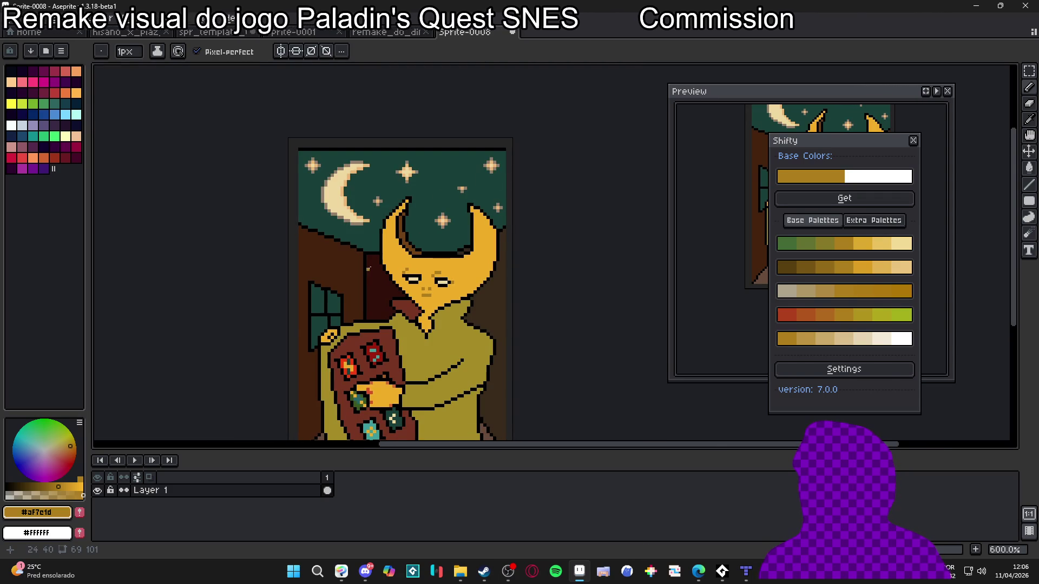
{"action": "scroll", "coordinate": [413, 258], "scroll_direction": "up", "scroll_amount": 3}
{"action": "scroll", "coordinate": [469, 285], "scroll_direction": "down", "scroll_amount": 4}
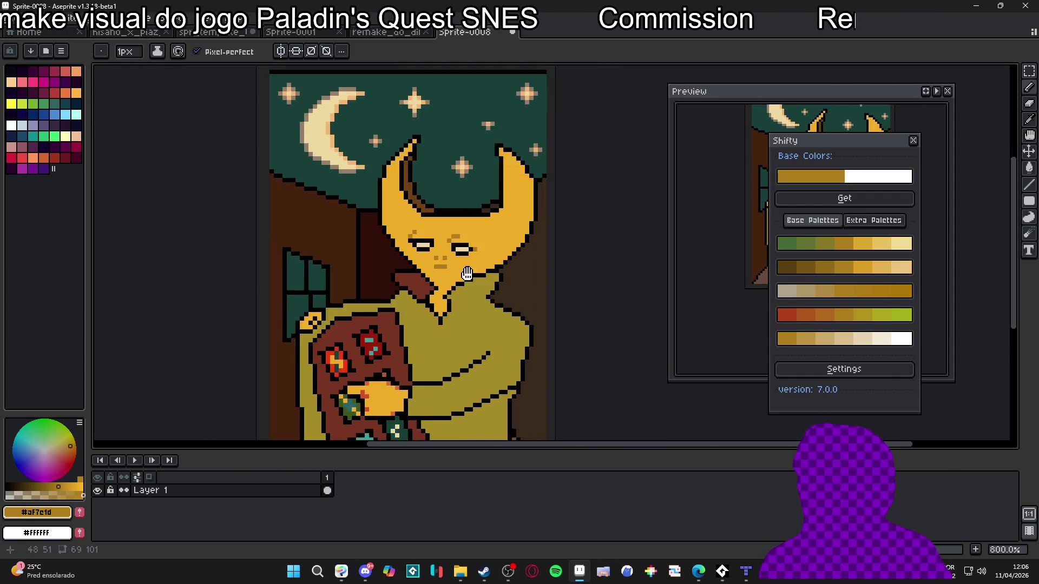
{"action": "scroll", "coordinate": [470, 285], "scroll_direction": "up", "scroll_amount": 4}
{"action": "scroll", "coordinate": [473, 262], "scroll_direction": "down", "scroll_amount": 4}
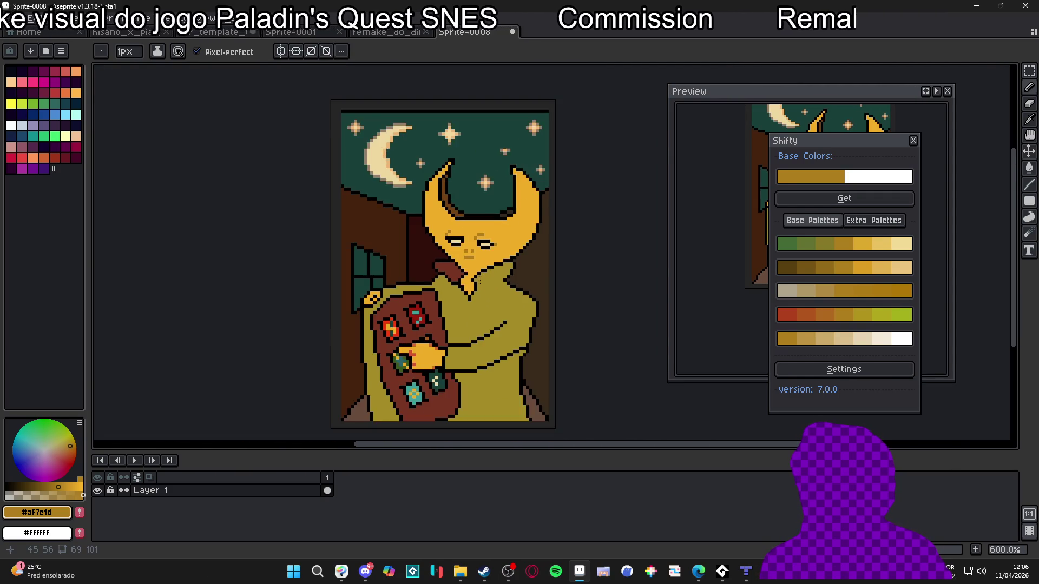
{"action": "scroll", "coordinate": [474, 262], "scroll_direction": "up", "scroll_amount": 5}
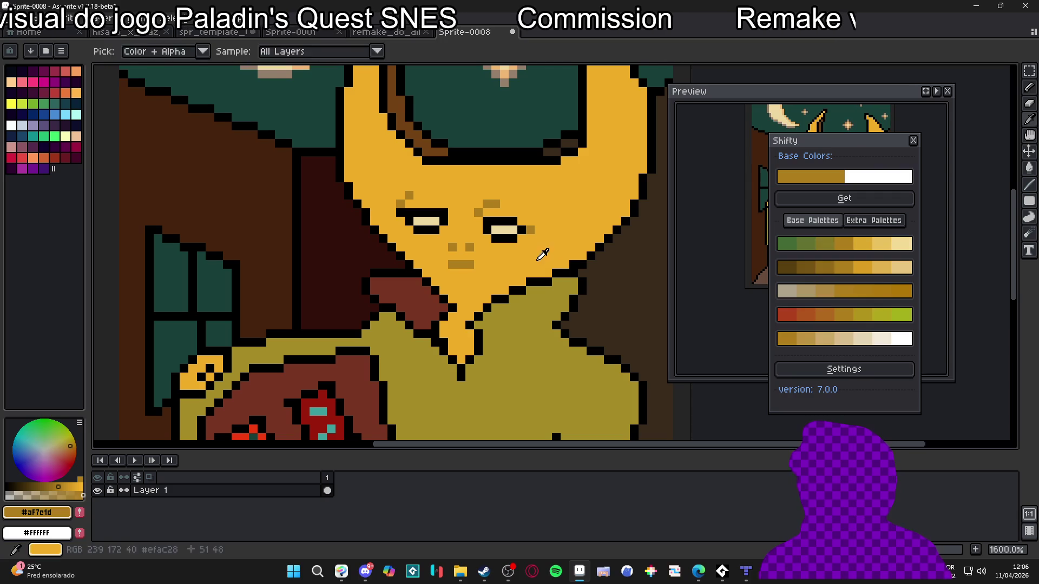
{"action": "left_click", "coordinate": [545, 250], "text": "alt"}
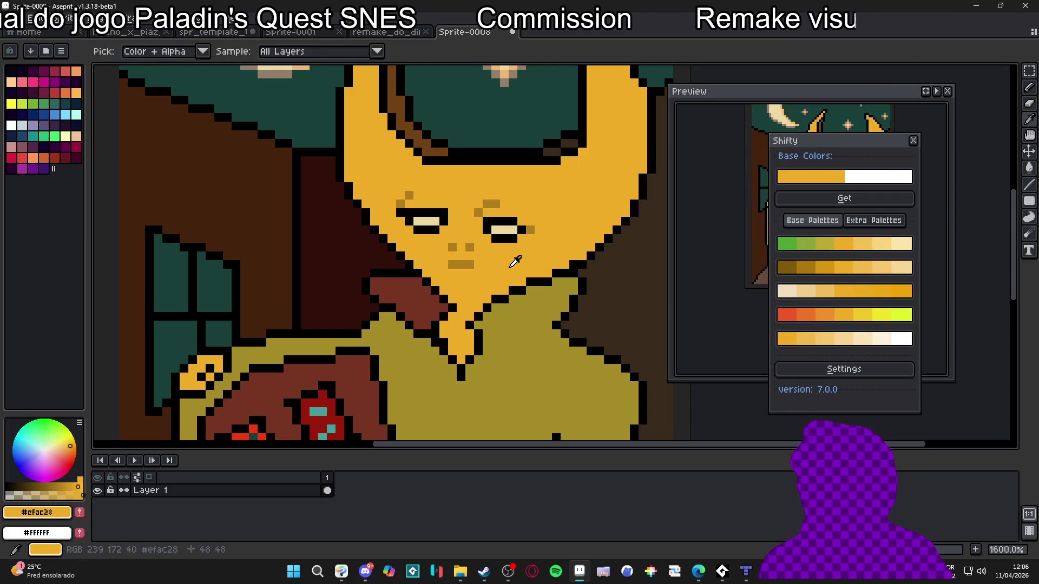
{"action": "left_click", "coordinate": [60, 488]}
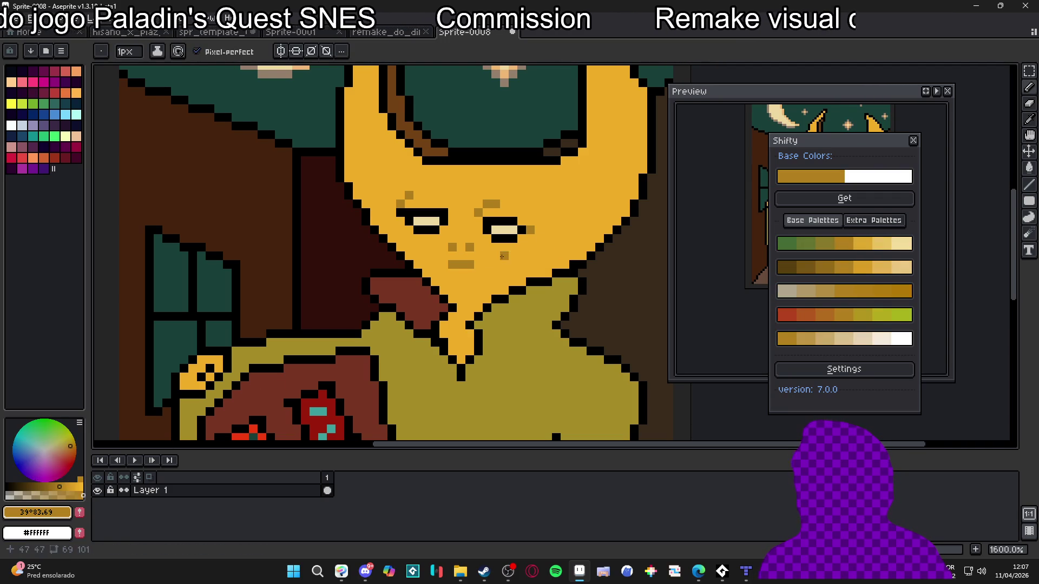
{"action": "left_click", "coordinate": [45, 487]}
{"action": "left_click_drag", "start_coordinate": [467, 263], "coordinate": [455, 263]}
Extend the eyebrow's brown shading over its black outline.
{"action": "scroll", "coordinate": [491, 287], "scroll_direction": "down", "scroll_amount": 4}
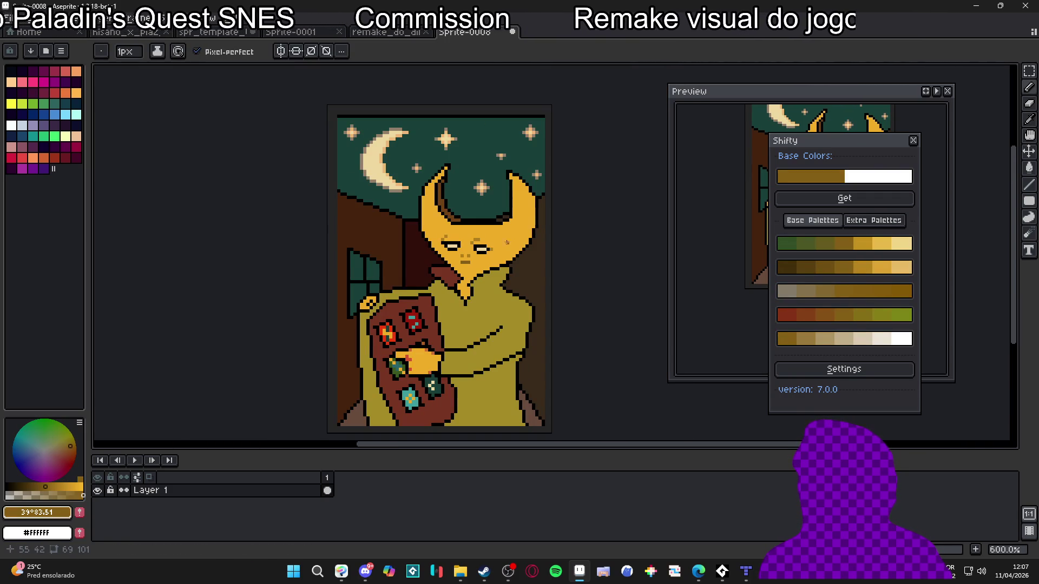
{"action": "scroll", "coordinate": [507, 242], "scroll_direction": "up", "scroll_amount": 4}
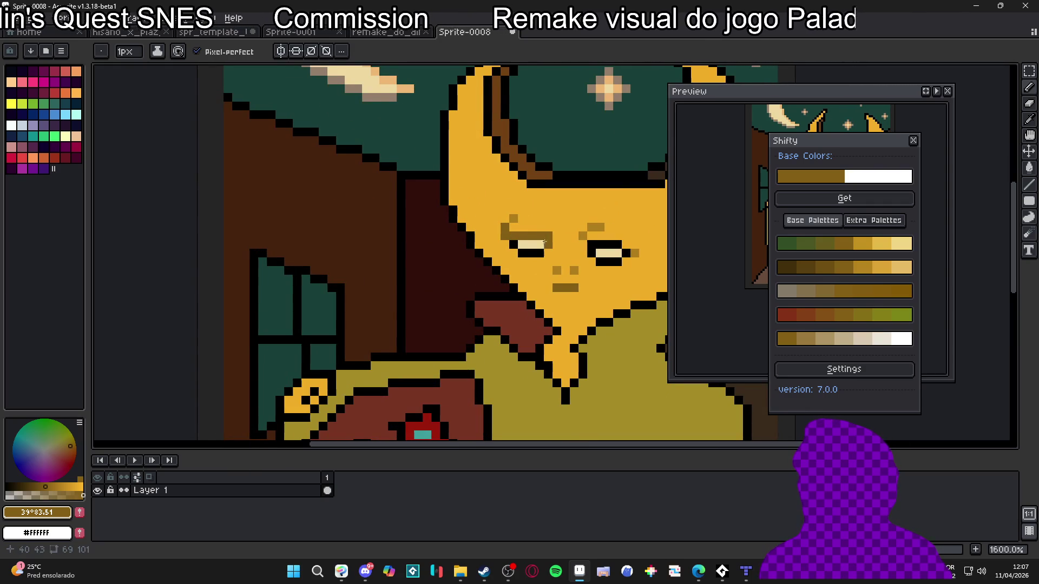
{"action": "scroll", "coordinate": [536, 239], "scroll_direction": "right", "scroll_amount": 2}
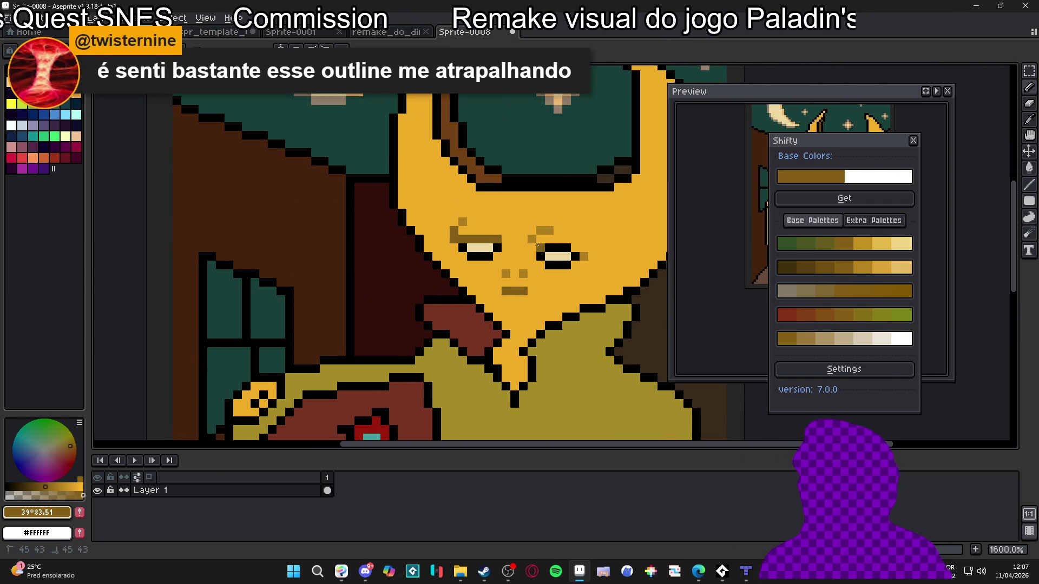
{"action": "left_click_drag", "start_coordinate": [549, 248], "coordinate": [565, 248]}
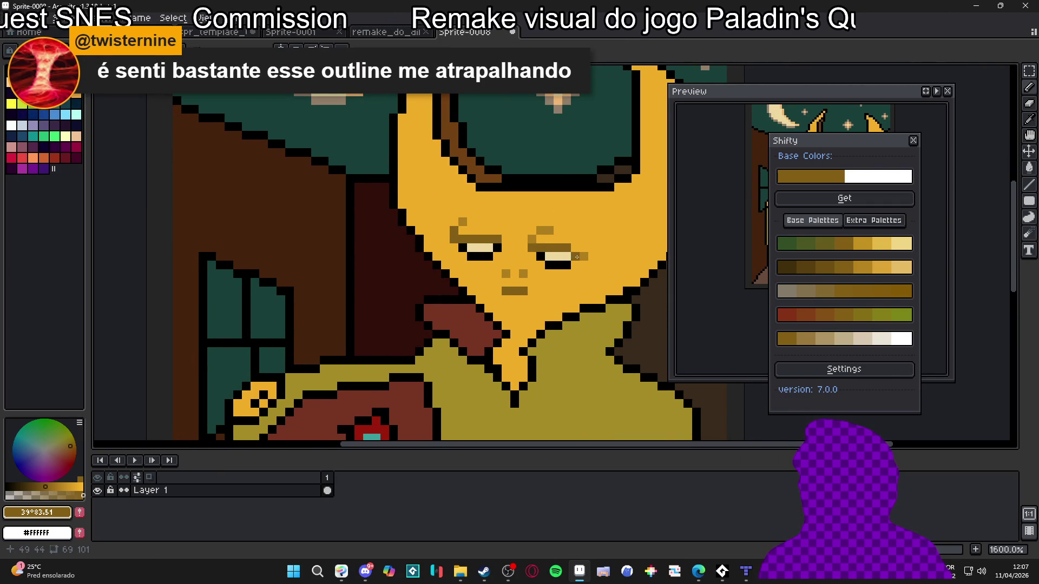
{"action": "scroll", "coordinate": [577, 257], "scroll_direction": "down", "scroll_amount": 5}
{"action": "scroll", "coordinate": [533, 286], "scroll_direction": "up", "scroll_amount": 4}
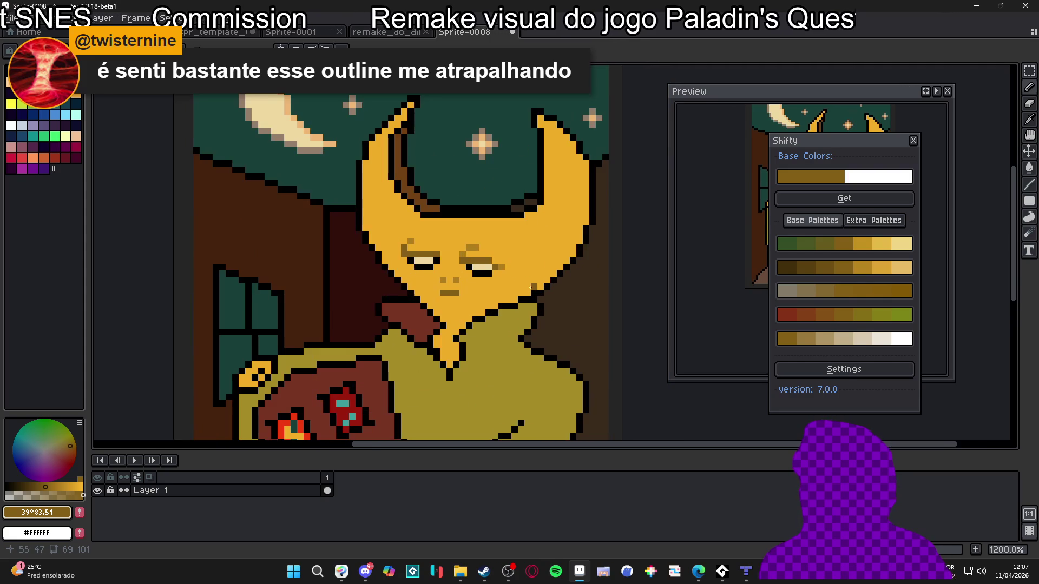
{"action": "scroll", "coordinate": [533, 287], "scroll_direction": "down", "scroll_amount": 1}
{"action": "scroll", "coordinate": [520, 270], "scroll_direction": "down", "scroll_amount": 2}
{"action": "scroll", "coordinate": [516, 261], "scroll_direction": "up", "scroll_amount": 1}
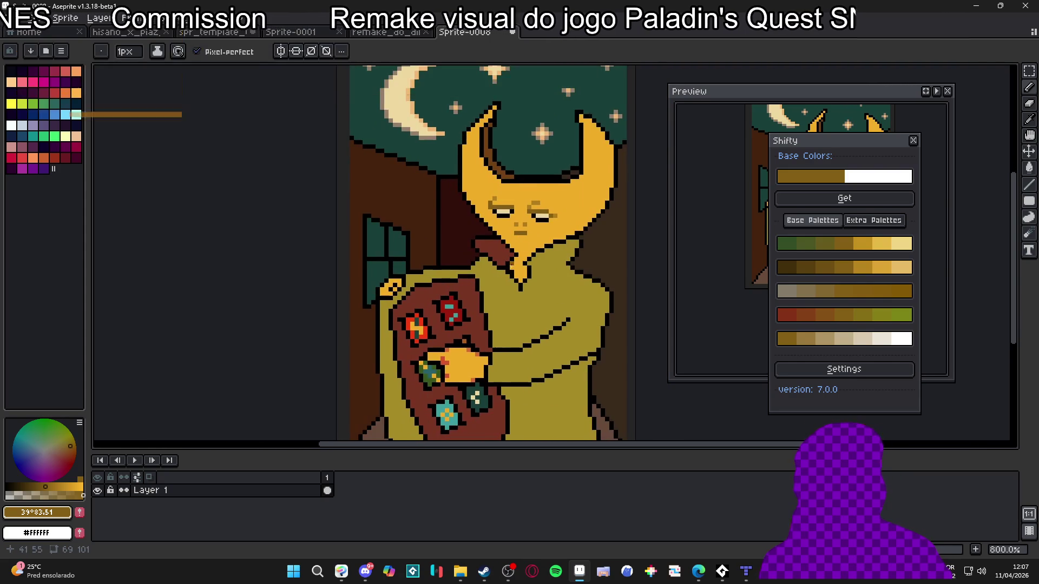
{"action": "scroll", "coordinate": [528, 208], "scroll_direction": "down", "scroll_amount": 1}
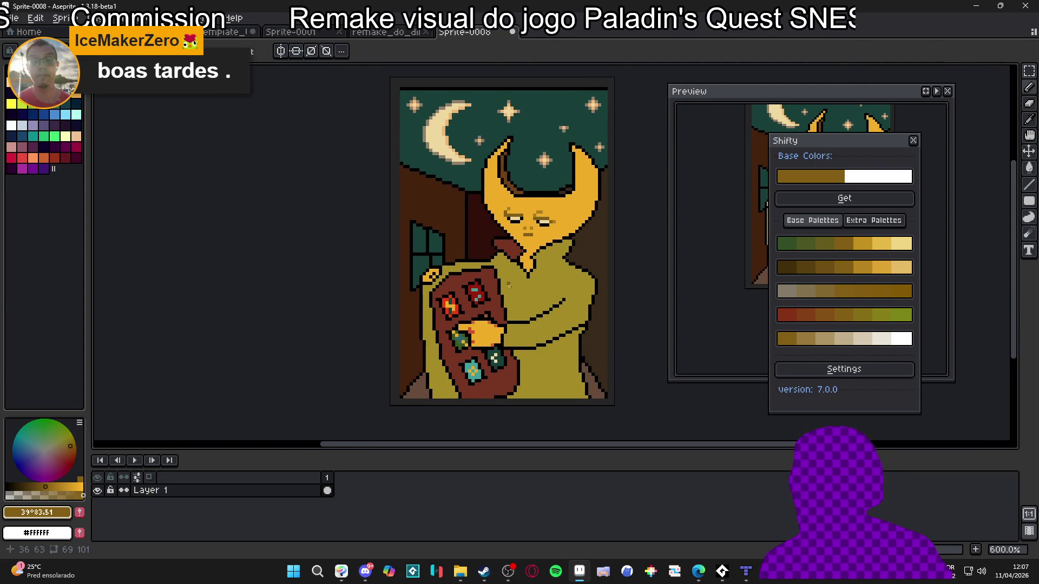
Move the view to the sleeve, try black fold strokes on it, then undo them.
{"action": "scroll", "coordinate": [541, 282], "scroll_direction": "down", "scroll_amount": 1}
{"action": "left_click_drag", "start_coordinate": [579, 197], "coordinate": [530, 181]}
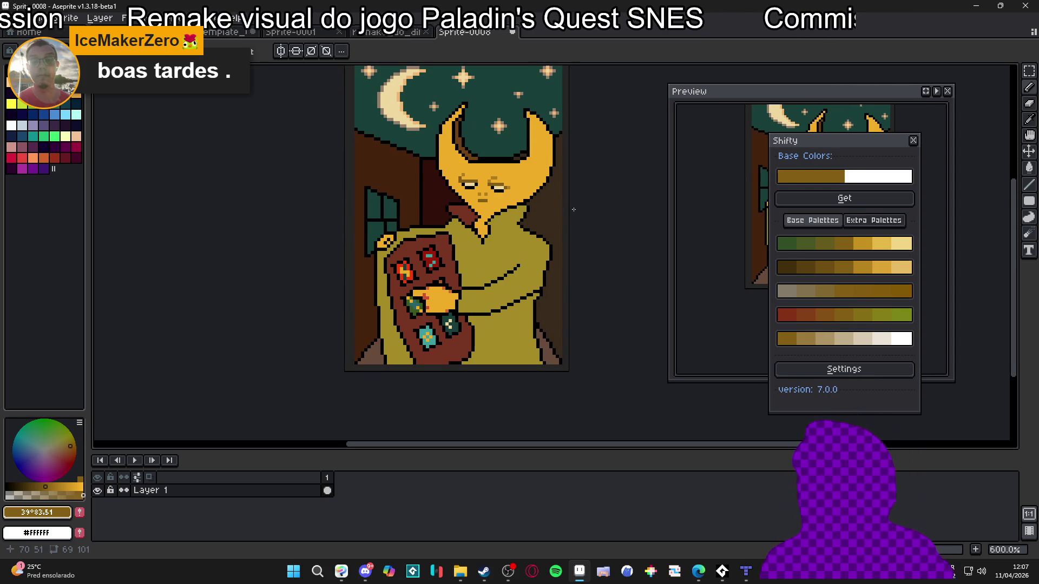
{"action": "mouse_move", "coordinate": [576, 205]}
{"action": "left_mouse_down"}
{"action": "mouse_move", "coordinate": [537, 237]}
{"action": "mouse_move", "coordinate": [549, 300]}
{"action": "left_mouse_up"}
{"action": "scroll", "coordinate": [549, 300], "scroll_direction": "up", "scroll_amount": 4}
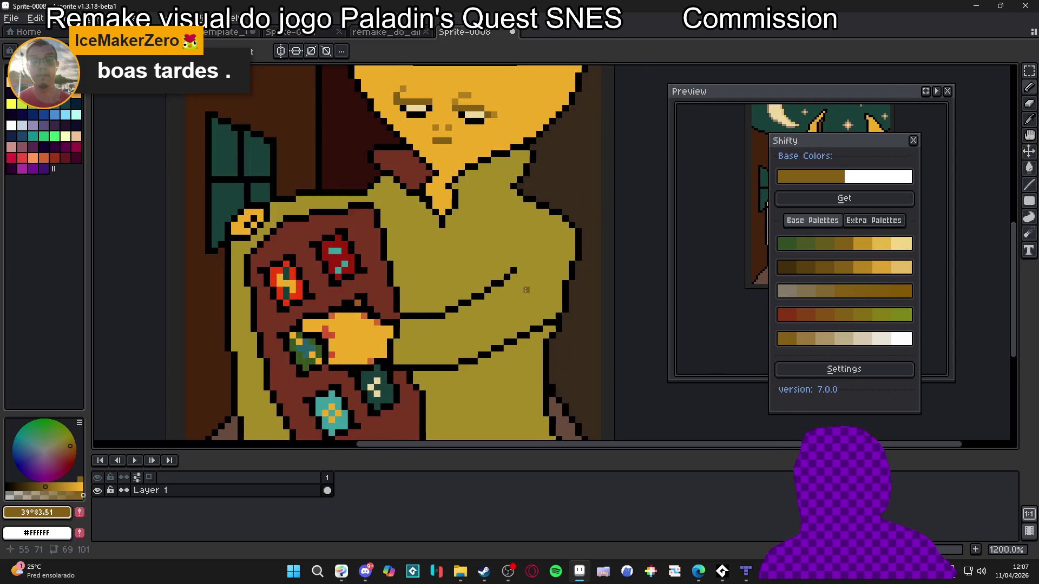
{"action": "left_click", "coordinate": [362, 331], "text": "alt"}
{"action": "left_click", "coordinate": [314, 349]}
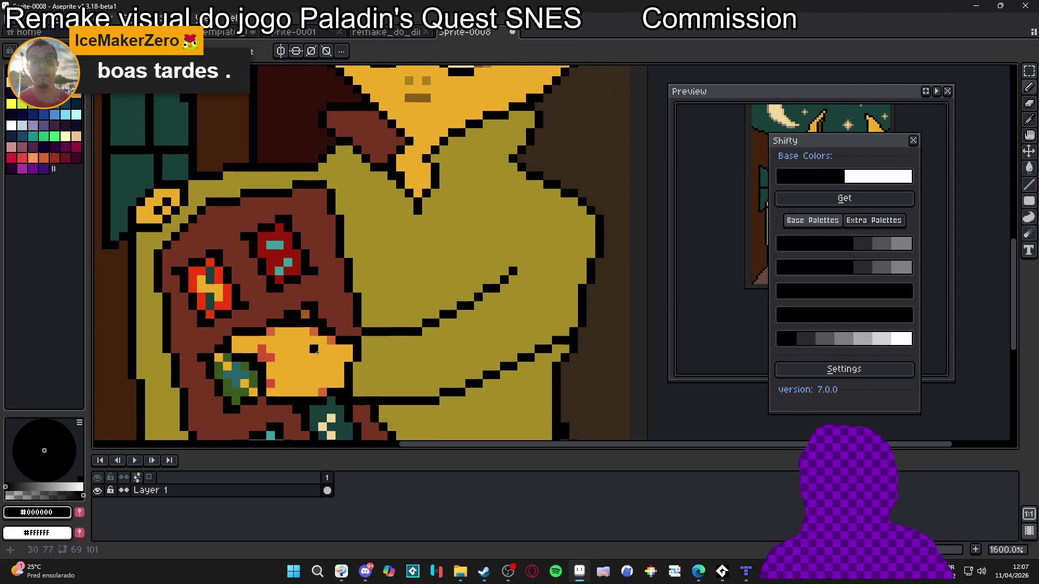
{"action": "mouse_move", "coordinate": [539, 227]}
{"action": "left_mouse_down"}
{"action": "mouse_move", "coordinate": [552, 250]}
{"action": "mouse_move", "coordinate": [539, 227]}
{"action": "mouse_move", "coordinate": [526, 258]}
{"action": "left_mouse_up"}
{"action": "key", "text": "ctrl+z"}
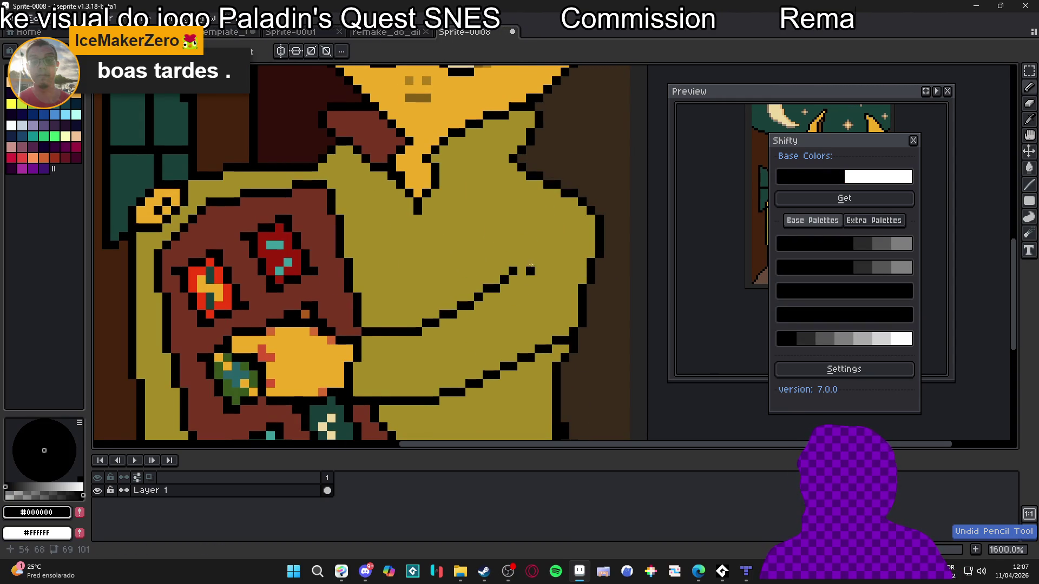
Recolour the three end pixels of the sleeve's fold line in dark olive.
{"action": "left_click", "coordinate": [503, 292], "text": "alt"}
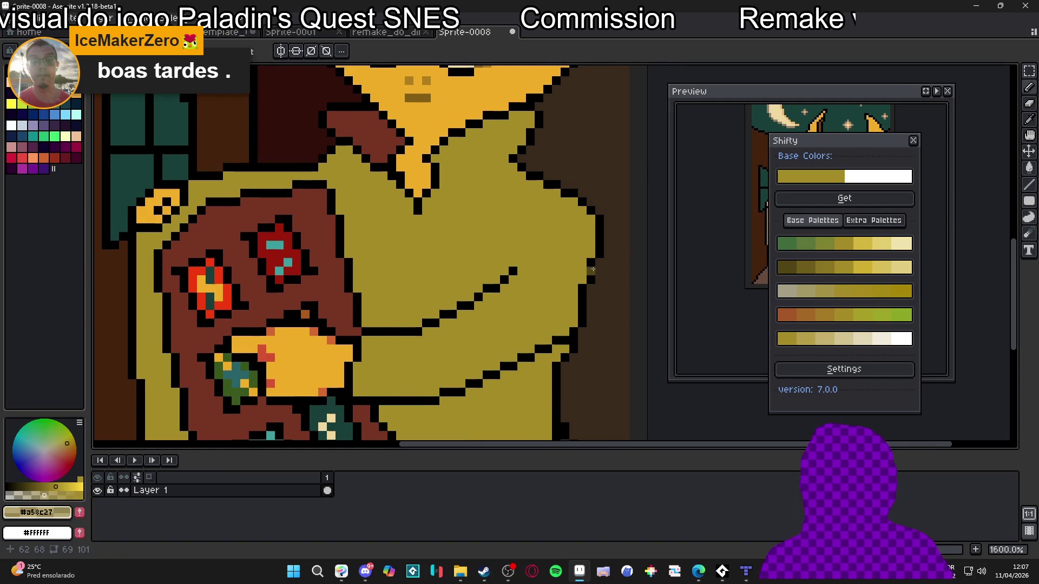
{"action": "scroll", "coordinate": [586, 268], "scroll_direction": "up", "scroll_amount": 3}
{"action": "left_click", "coordinate": [441, 274]}
{"action": "left_click", "coordinate": [423, 291]}
{"action": "left_click", "coordinate": [406, 309]}
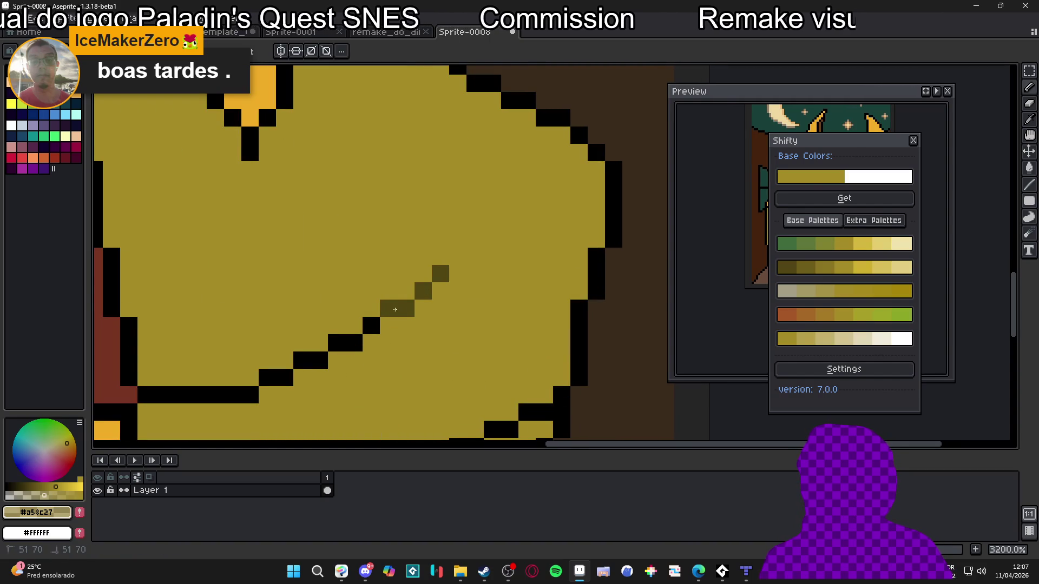